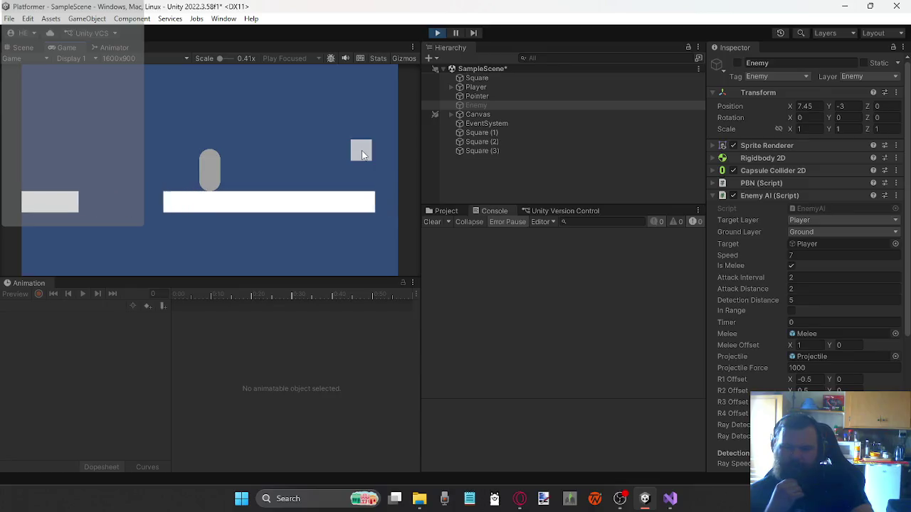
# Run the player left and right with A/D and jump with Space
pyautogui.press('space')
pyautogui.press('d')
pyautogui.press('space')
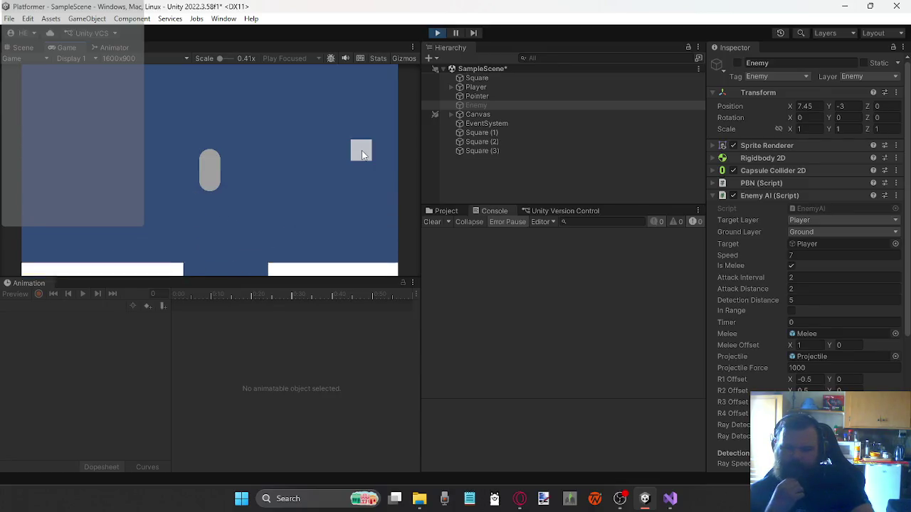
pyautogui.press('space')
pyautogui.press('a')
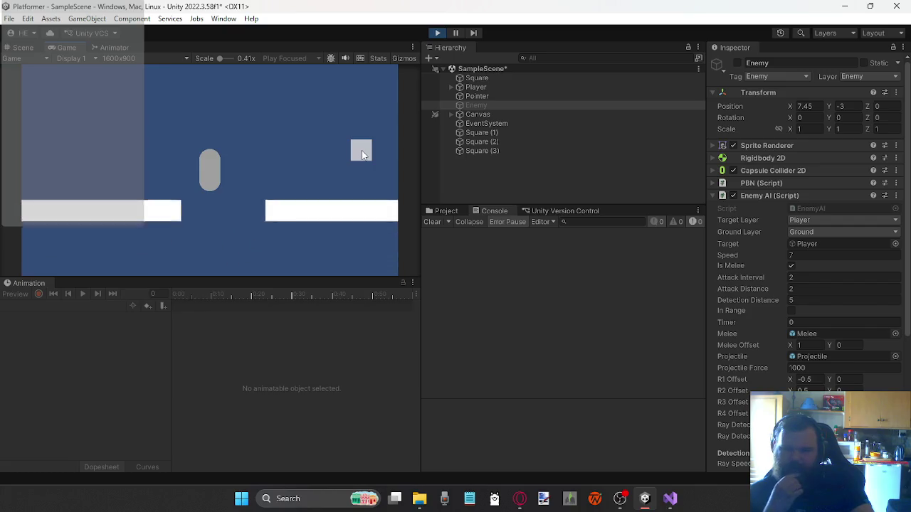
pyautogui.press('space')
pyautogui.press('d')
pyautogui.press('space')
pyautogui.press('a')
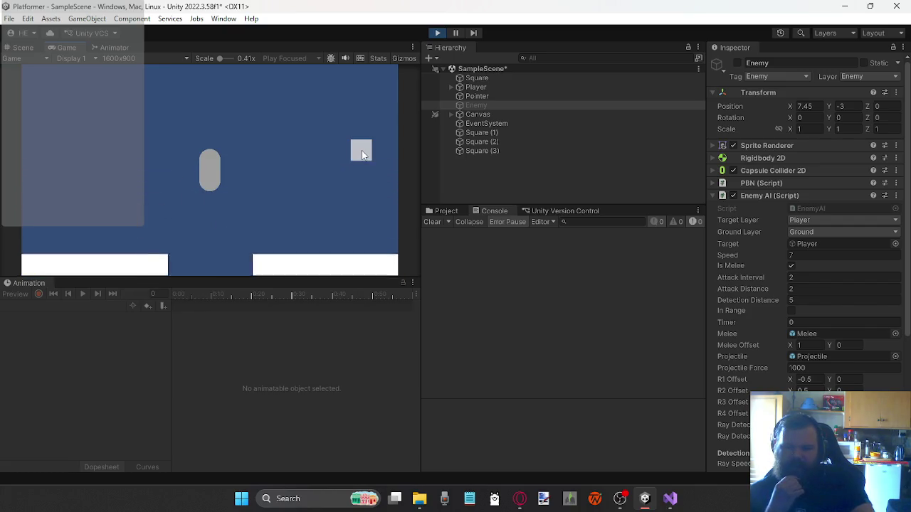
pyautogui.press('d')
pyautogui.press('space')
# Run the player onto the lower platform, stop play mode, and return to the PlayerController script
pyautogui.press('a')
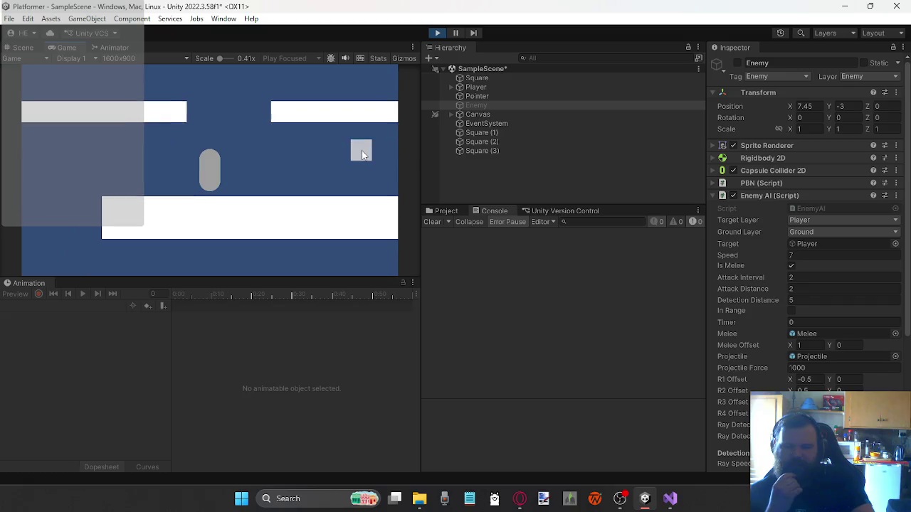
pyautogui.press('d')
pyautogui.press('space')
pyautogui.press('a')
pyautogui.press('d')
pyautogui.press('space')
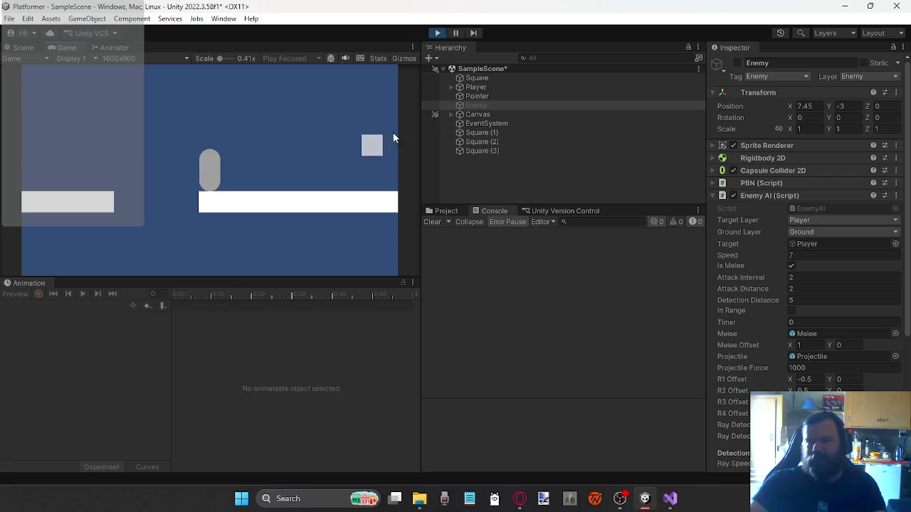
pyautogui.click(436, 33)
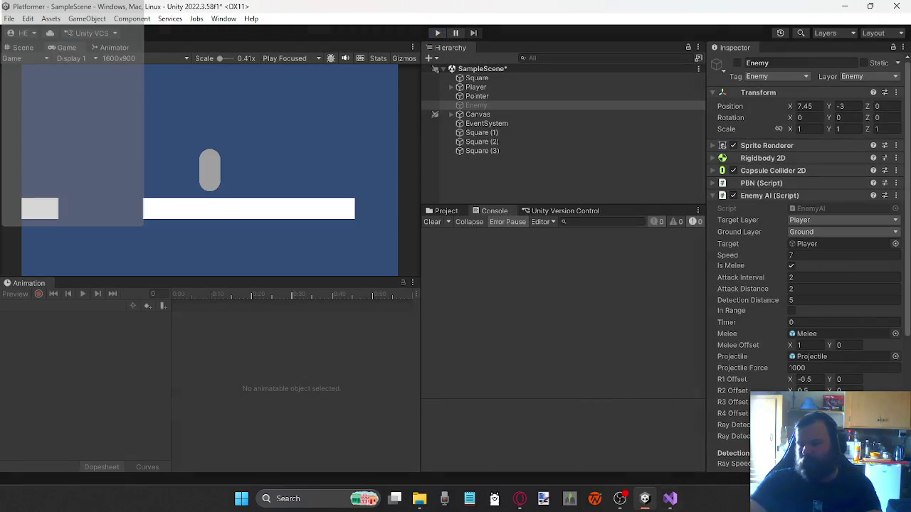
pyautogui.click(670, 498)
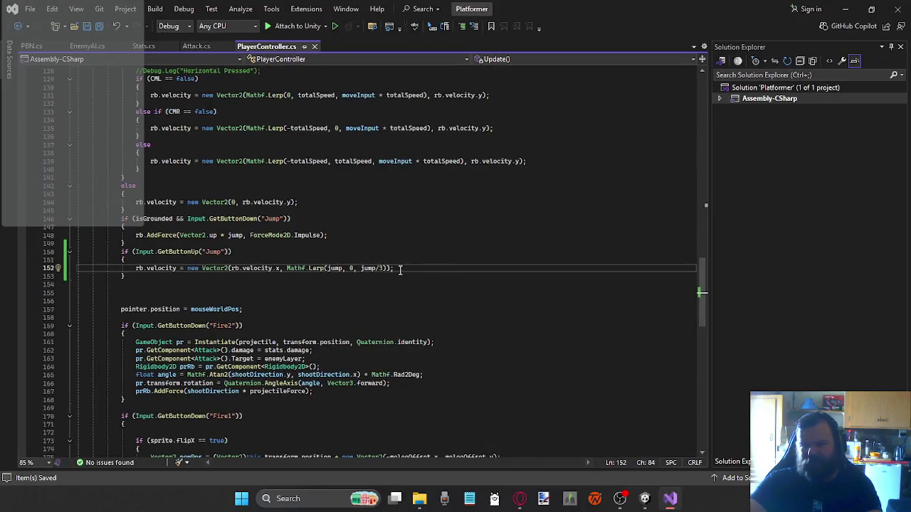
# Change the jump-release Lerp on line 152 from jump/3 to jump/4, then return to Unity
pyautogui.press('BackSpace')
pyautogui.write('4')
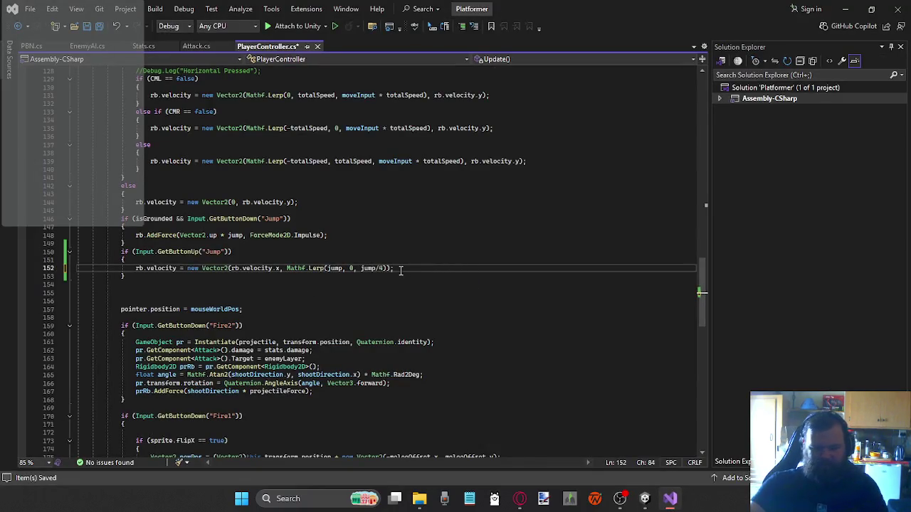
pyautogui.click(399, 270)
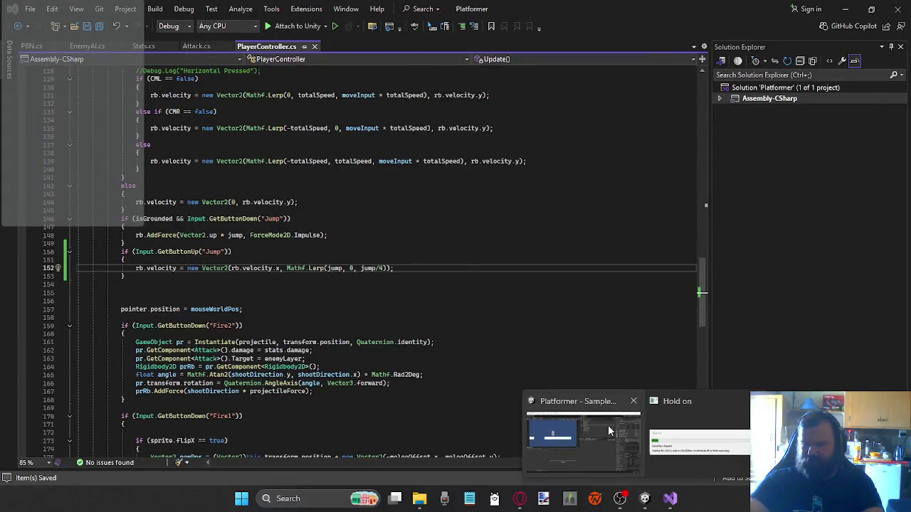
pyautogui.click(605, 423)
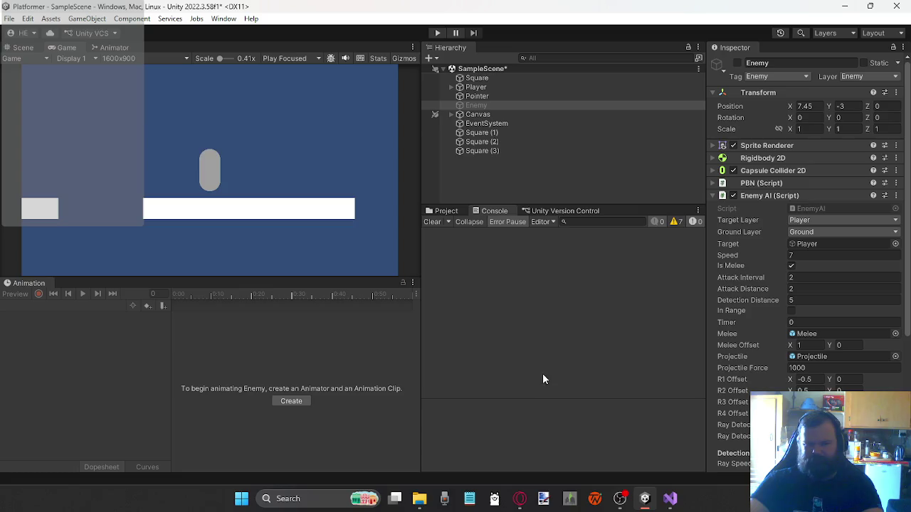
# Start play mode to test the jump/4 release change
pyautogui.click(437, 34)
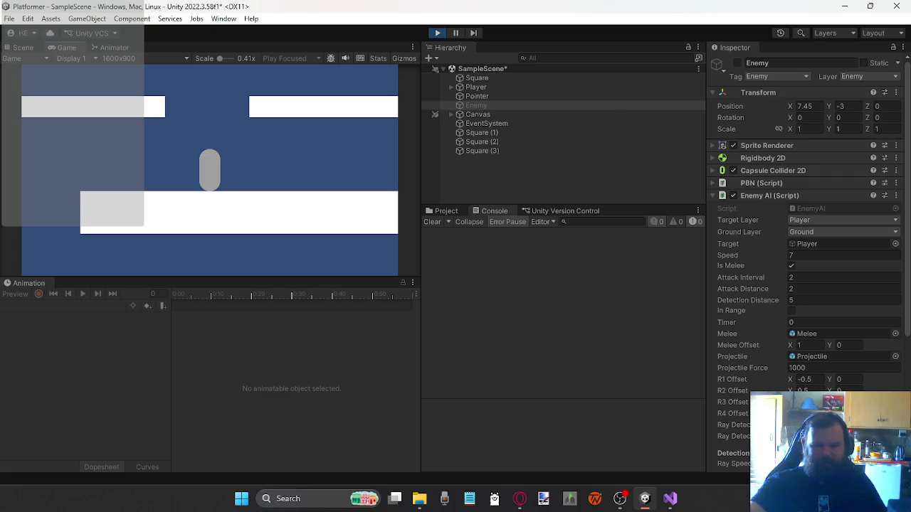
# Hit the enemy with melee attacks and projectiles in the Game view
pyautogui.click(329, 152)
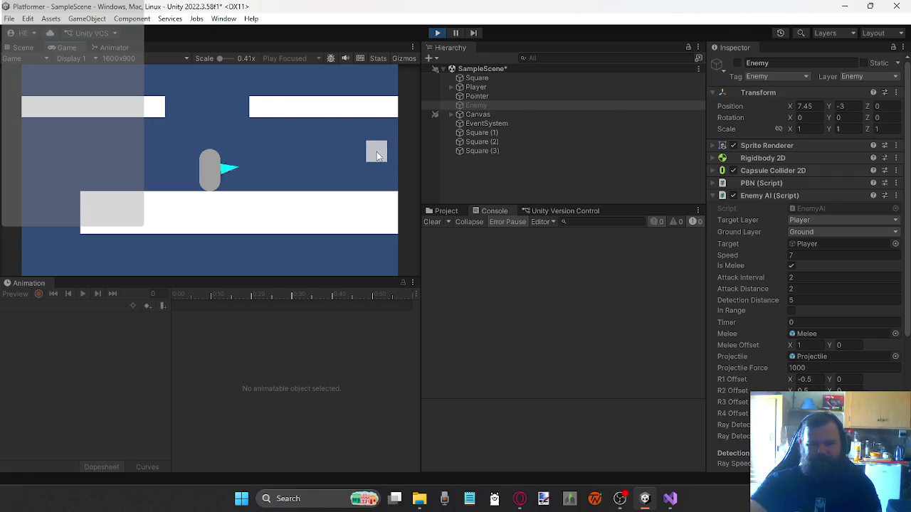
pyautogui.click(293, 160)
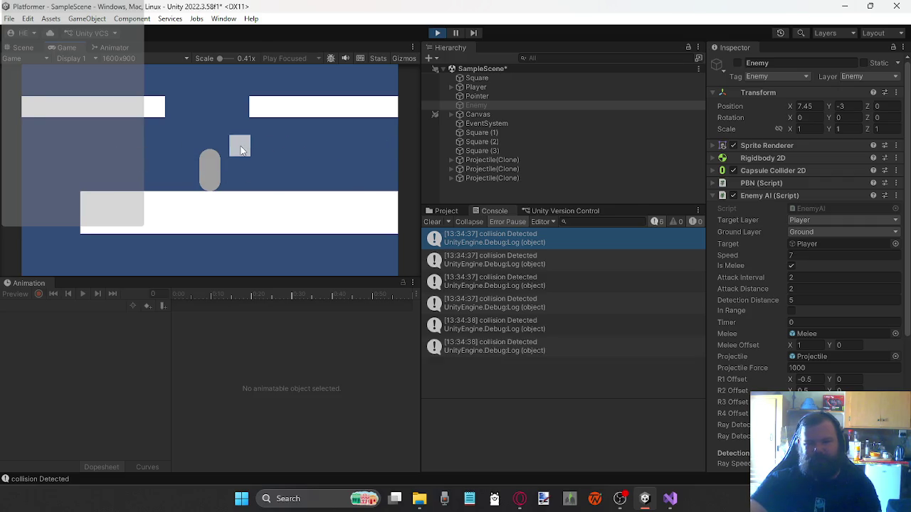
pyautogui.click(107, 166)
pyautogui.click(213, 146)
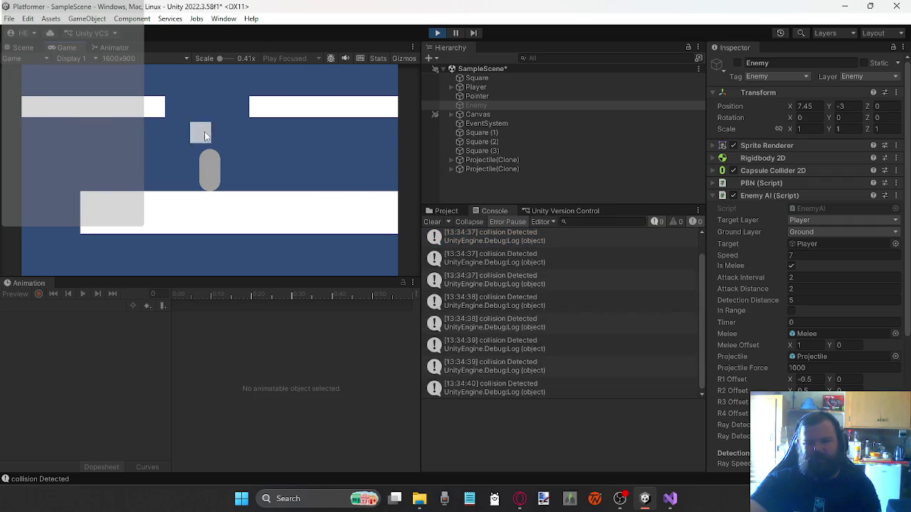
pyautogui.click(213, 137)
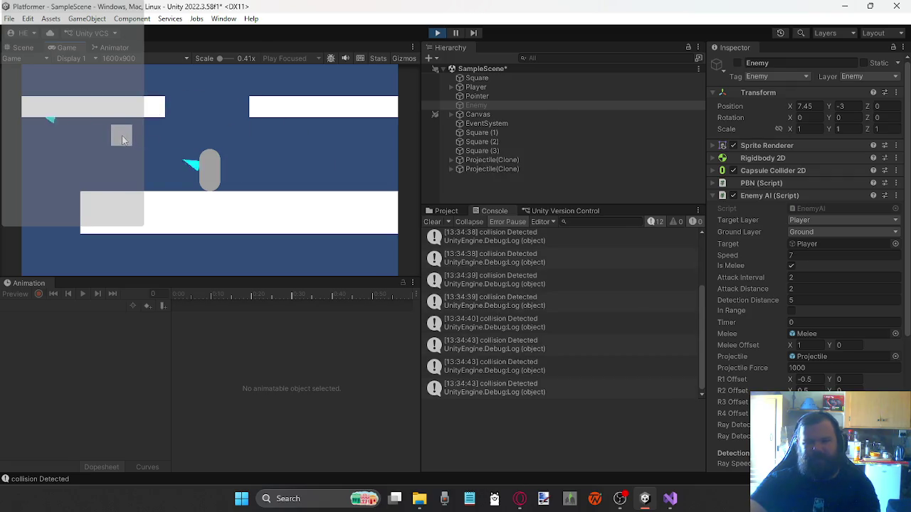
pyautogui.click(174, 145)
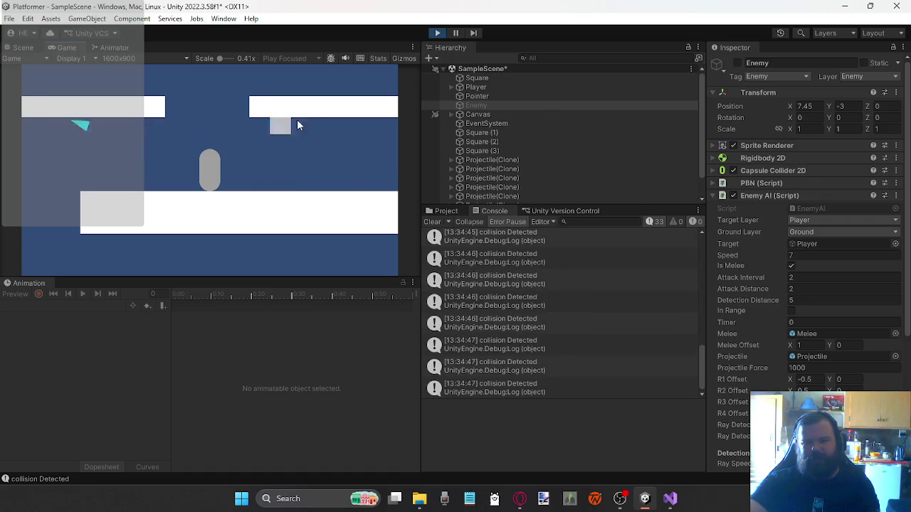
# Attack to the player's left and right, then select Player to show its components
pyautogui.click(317, 137)
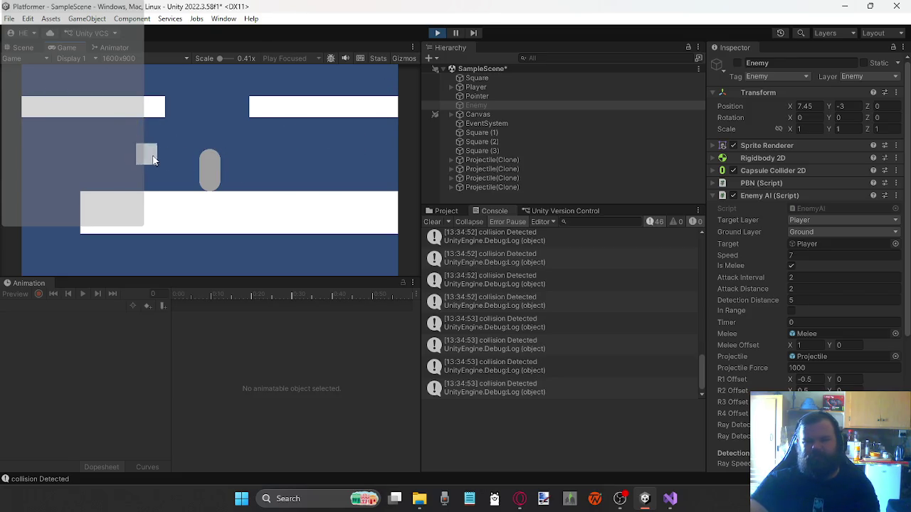
pyautogui.click(285, 148)
pyautogui.click(278, 158)
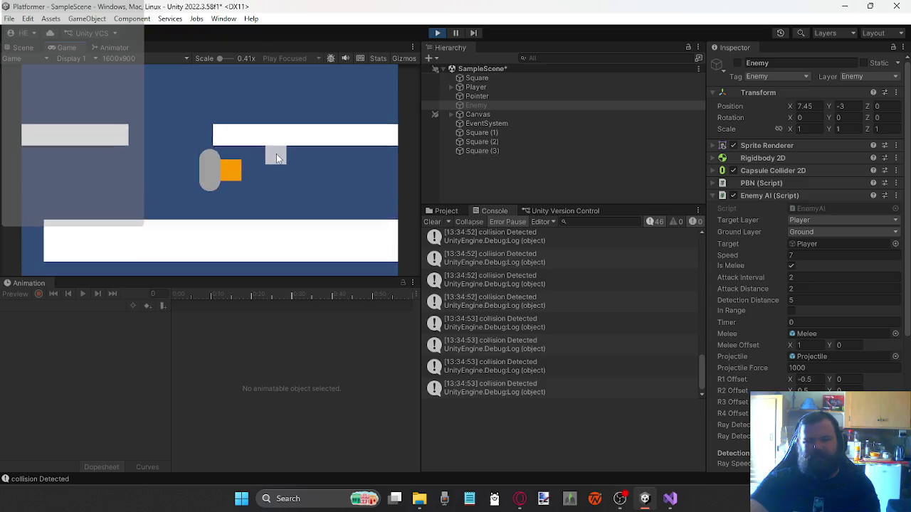
pyautogui.click(297, 141)
pyautogui.click(97, 152)
pyautogui.click(378, 148)
pyautogui.click(157, 142)
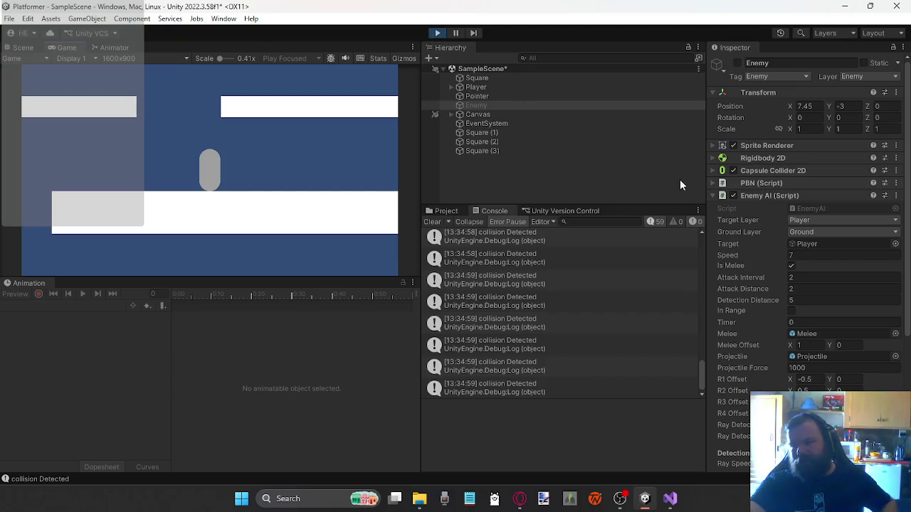
pyautogui.click(473, 88)
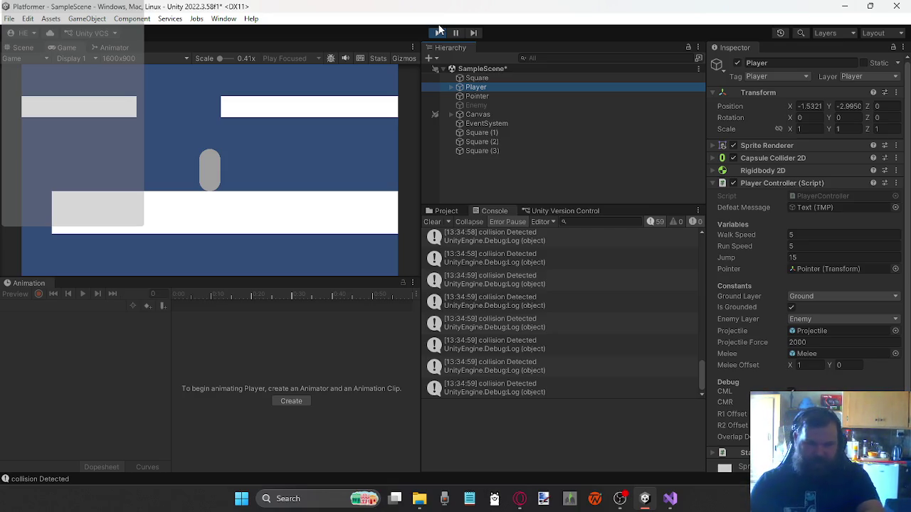
# Expand Player to reveal its Main Camera child, then switch to Paint.NET
pyautogui.press('Right')
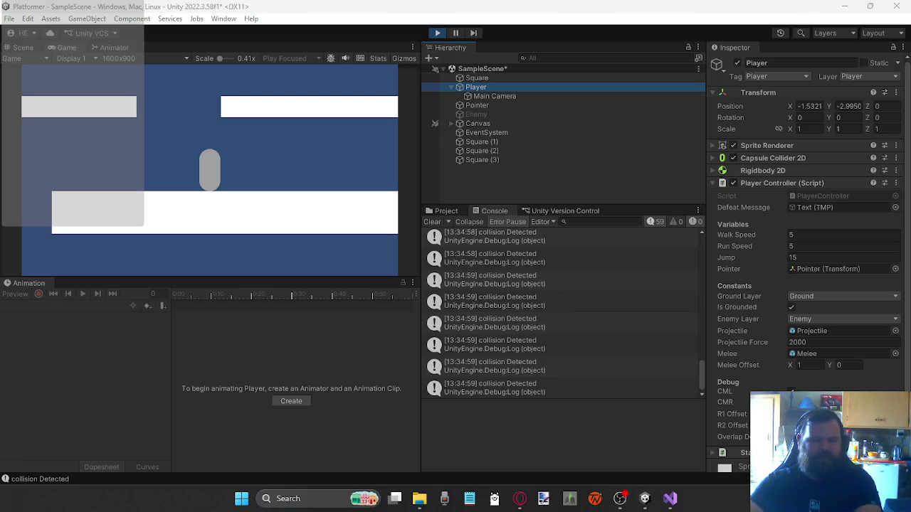
pyautogui.click(543, 498)
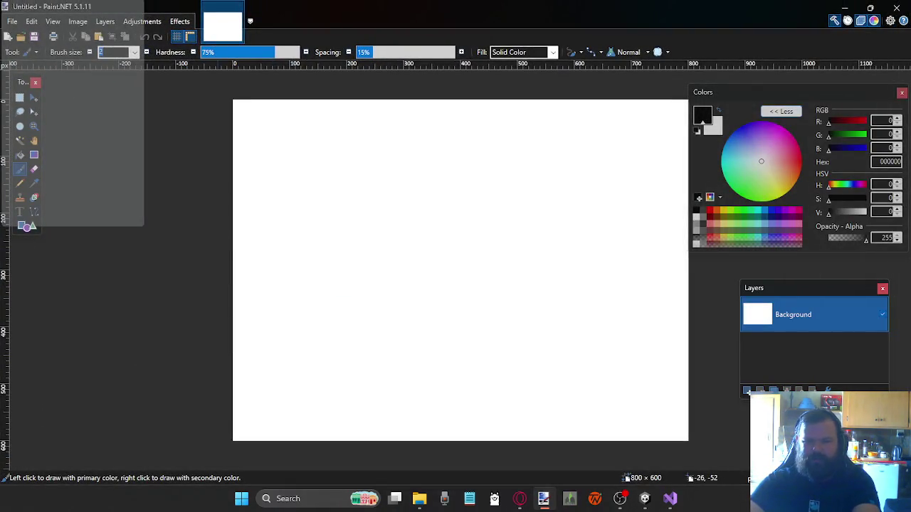
# Cancel the New Image dialog, then show File > Open Recent
pyautogui.click(5, 36)
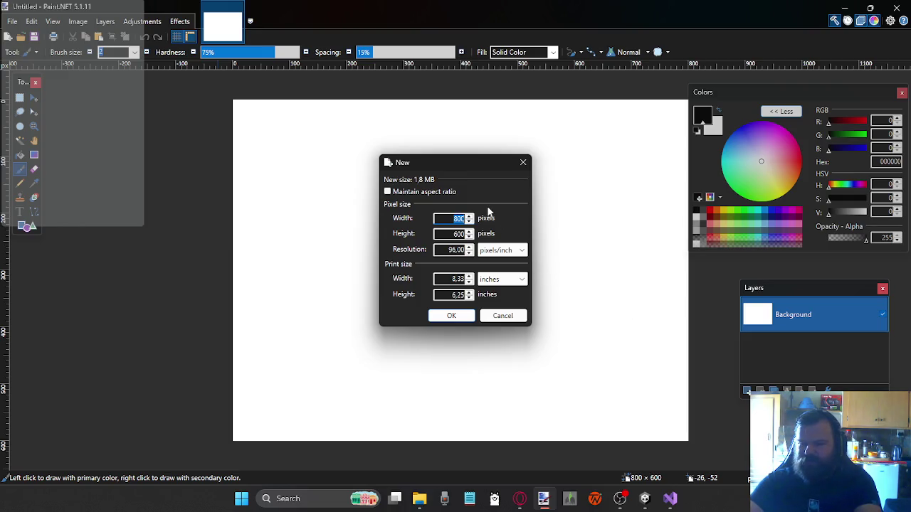
pyautogui.click(501, 317)
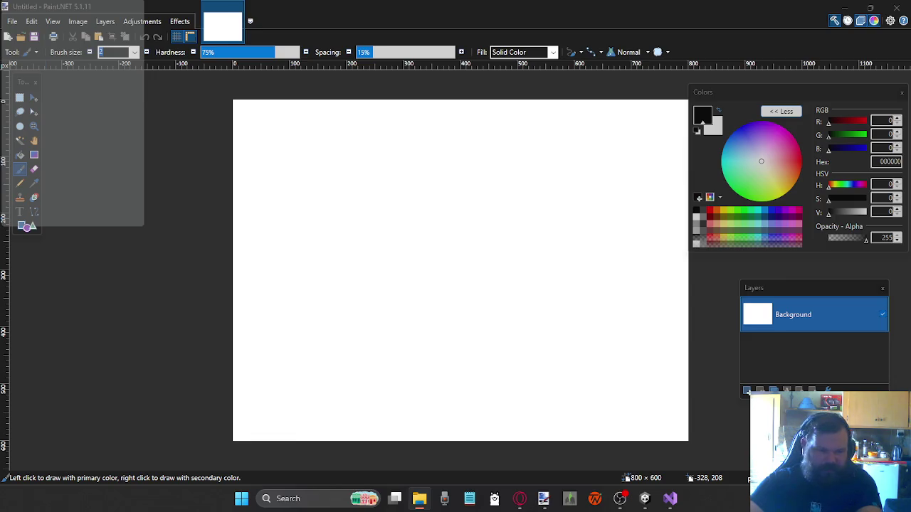
pyautogui.click(12, 22)
pyautogui.click(12, 22)
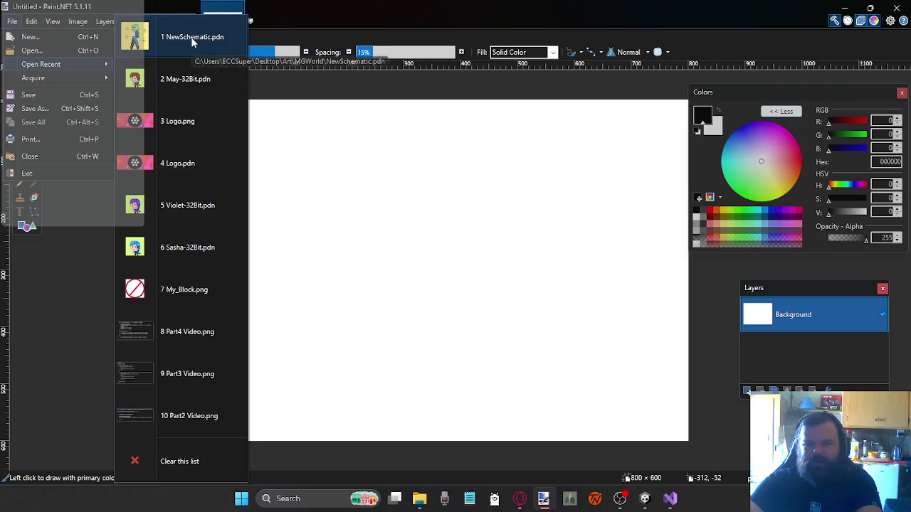
# Open NewSchematic.pdn from recent files and zoom in on the 48 × 48 sprite
pyautogui.moveTo(40, 64)
pyautogui.click(192, 35)
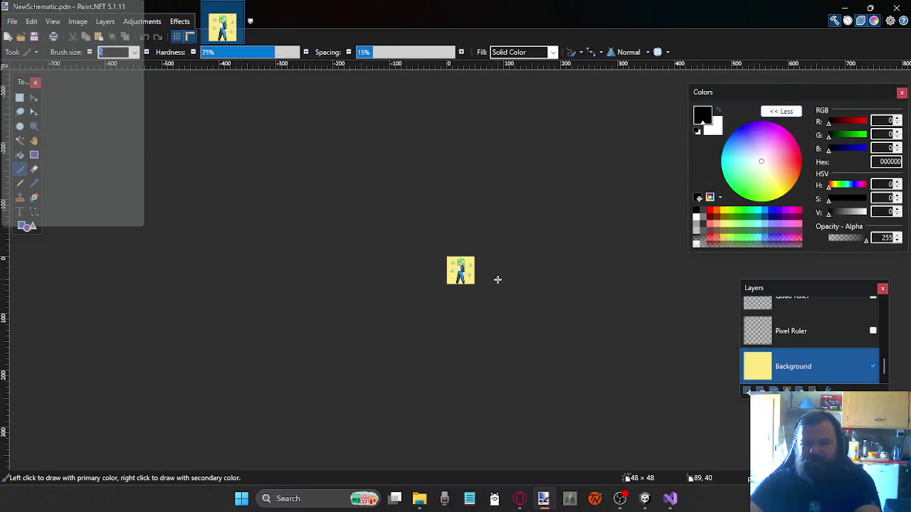
pyautogui.keyDown('ctrl'); pyautogui.scroll(2, 501, 274); pyautogui.keyUp('ctrl')
pyautogui.keyDown('ctrl'); pyautogui.scroll(2, 498, 264); pyautogui.keyUp('ctrl')
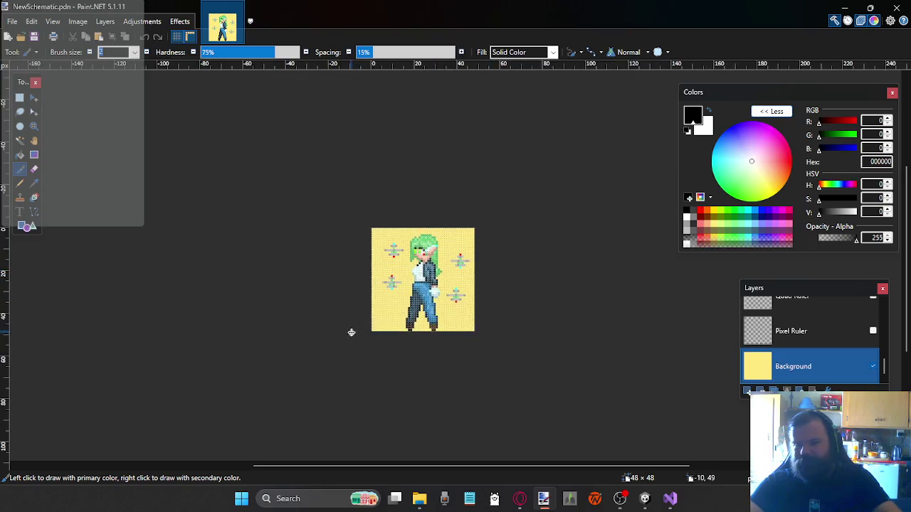
pyautogui.keyDown('ctrl'); pyautogui.scroll(2, 352, 332); pyautogui.keyUp('ctrl')
pyautogui.keyDown('ctrl'); pyautogui.scroll(1, 563, 204); pyautogui.keyUp('ctrl')
pyautogui.scroll(2, 573, 217)
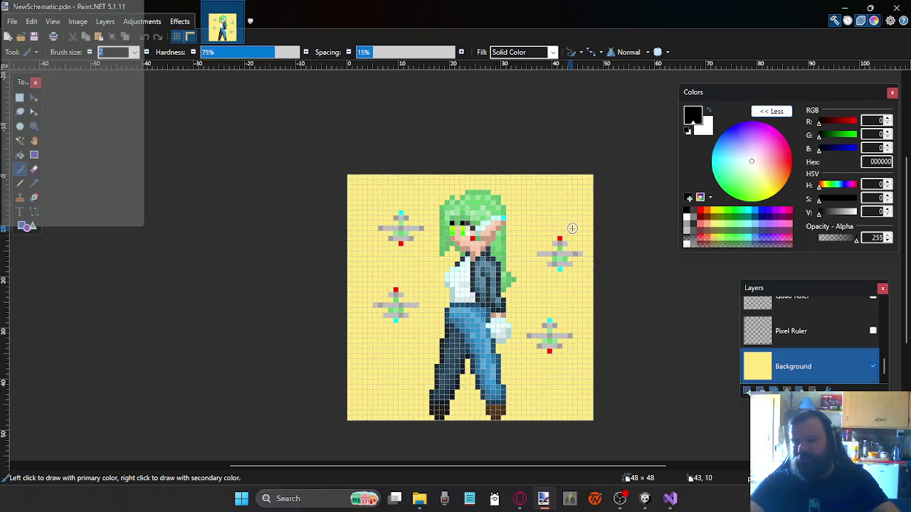
pyautogui.scroll(-2, 548, 313)
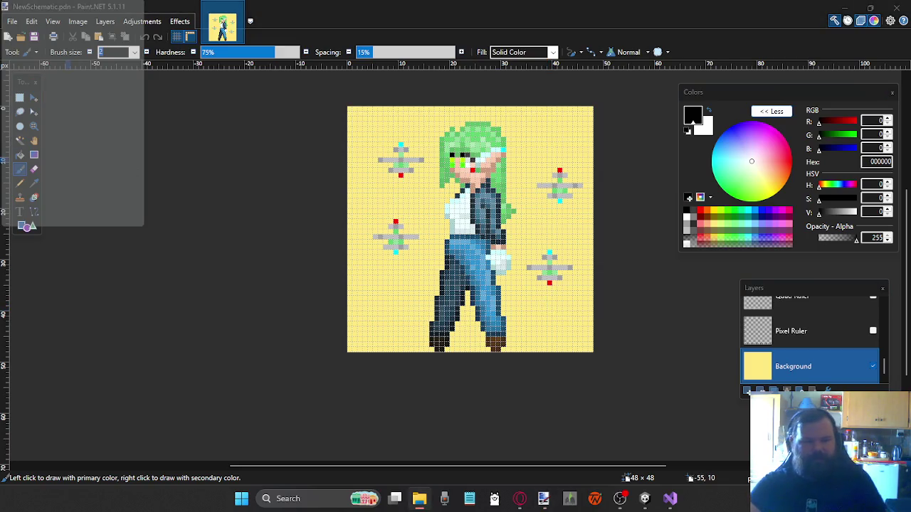
pyautogui.click(12, 21)
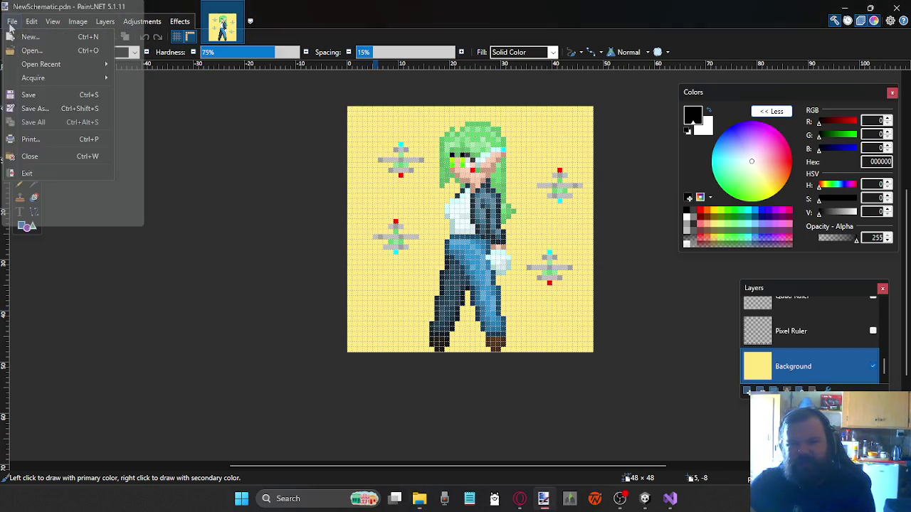
# Bring up Save As for NewSchematic.pdn, then cancel it without saving
pyautogui.click(12, 20)
pyautogui.click(42, 108)
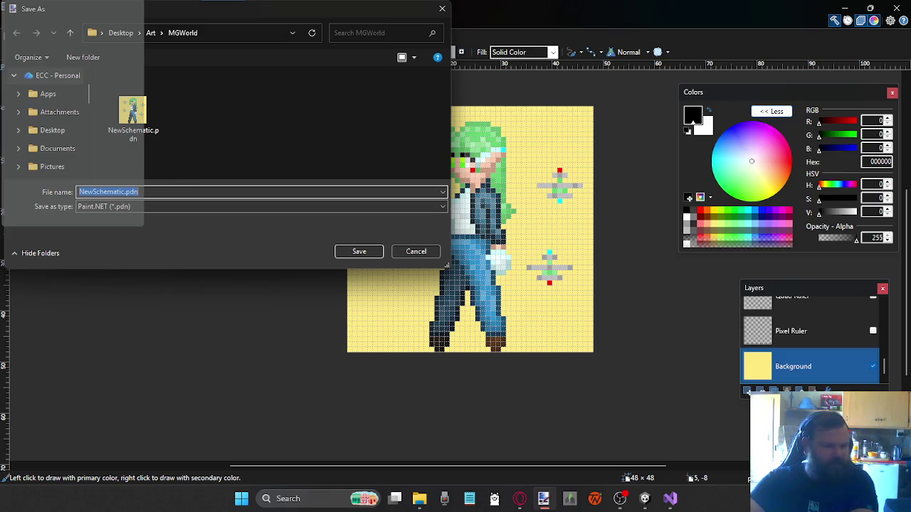
pyautogui.hotkey('alt', 'Tab')
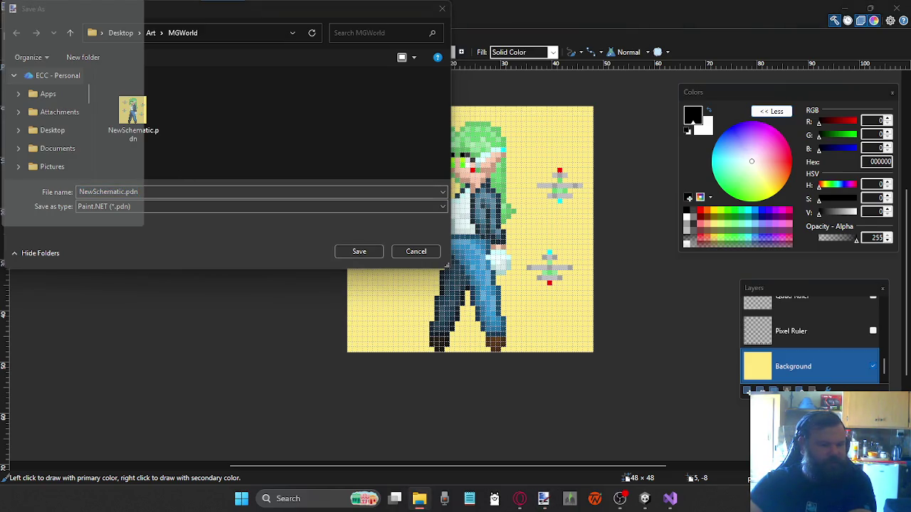
pyautogui.click(416, 252)
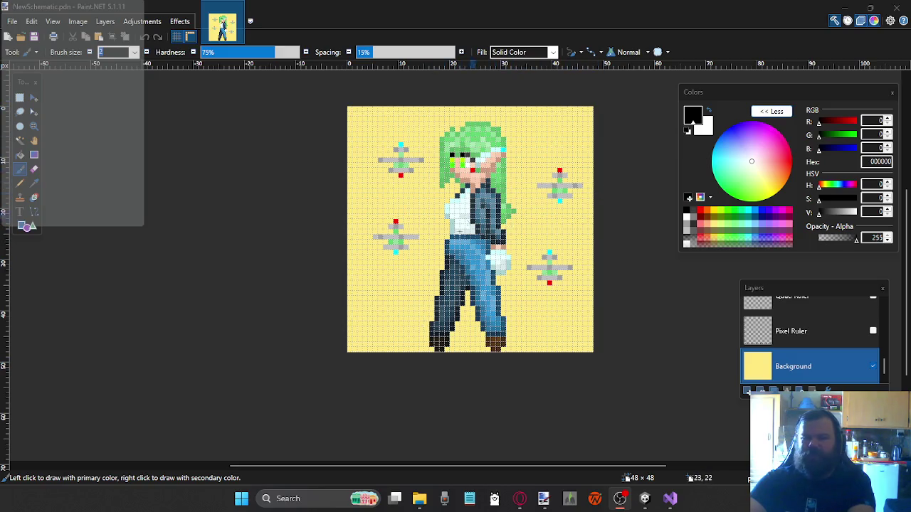
# Create a new blank 128 × 128 pixel image
pyautogui.click(7, 38)
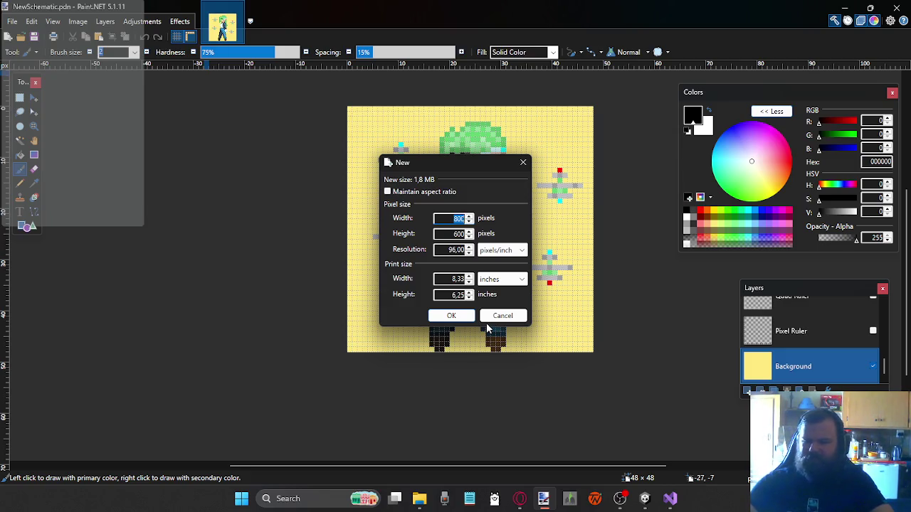
pyautogui.write('1')
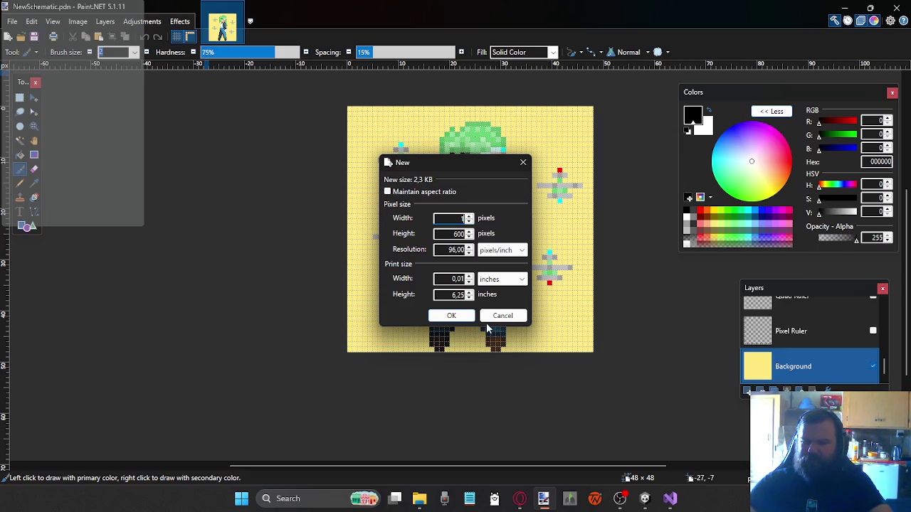
pyautogui.write('28')
pyautogui.press('Tab')
pyautogui.write('128')
pyautogui.click(440, 318)
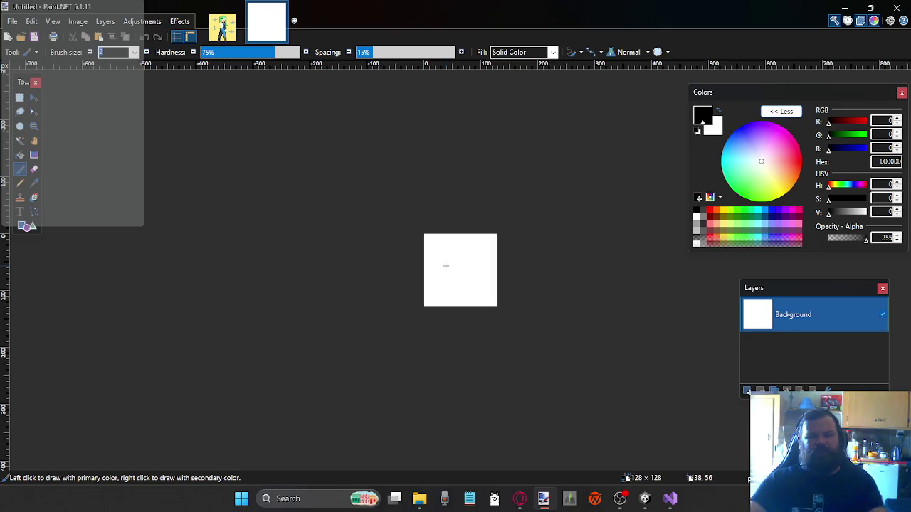
# Zoom in and pencil a black pixel staircase into the canvas's top-left corner
pyautogui.scroll(1, 441, 256)
pyautogui.scroll(2, 427, 274)
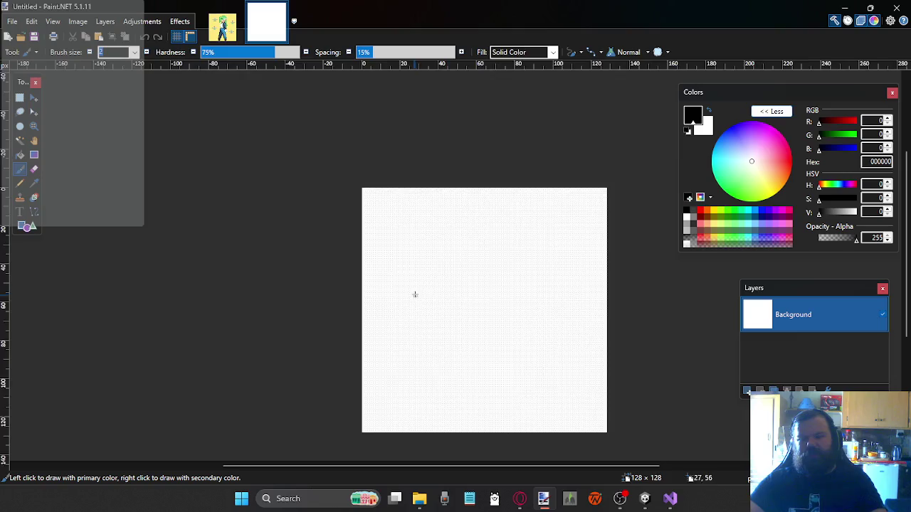
pyautogui.scroll(2, 413, 277)
pyautogui.scroll(1, 470, 192)
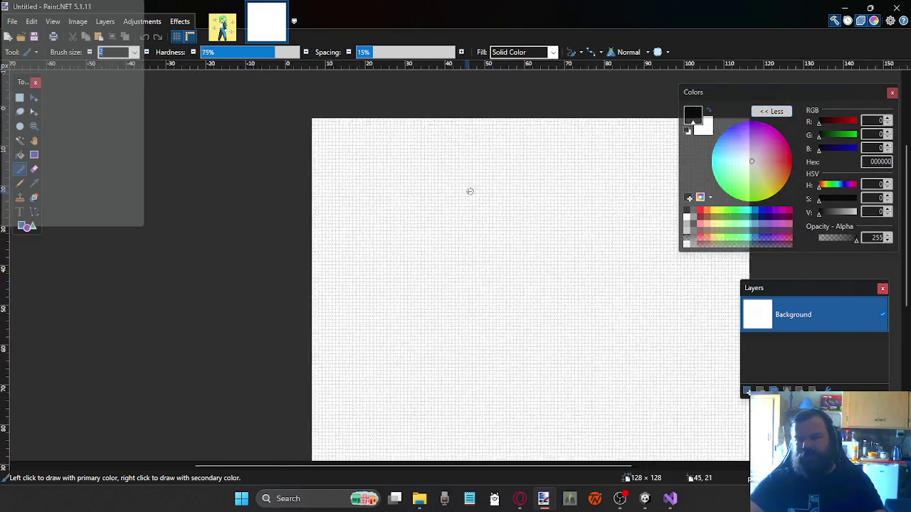
pyautogui.scroll(1, 355, 168)
pyautogui.scroll(2, 235, 131)
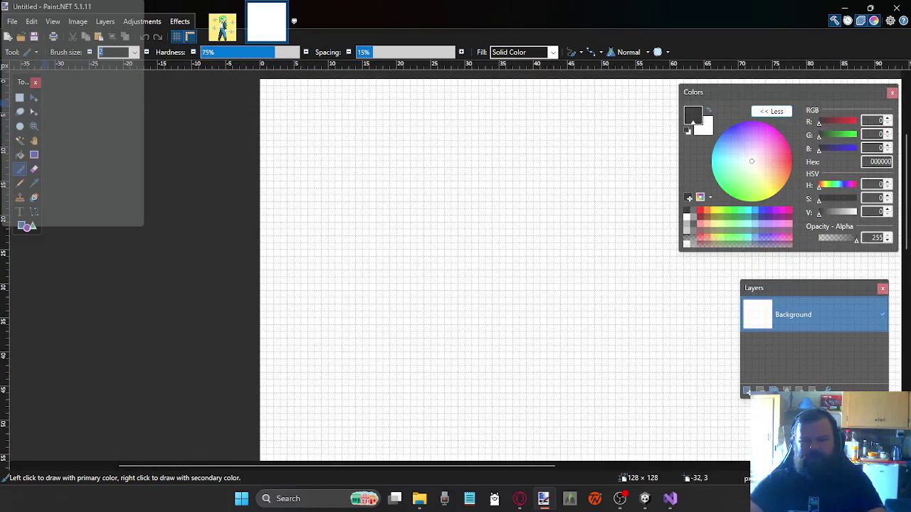
pyautogui.click(22, 184)
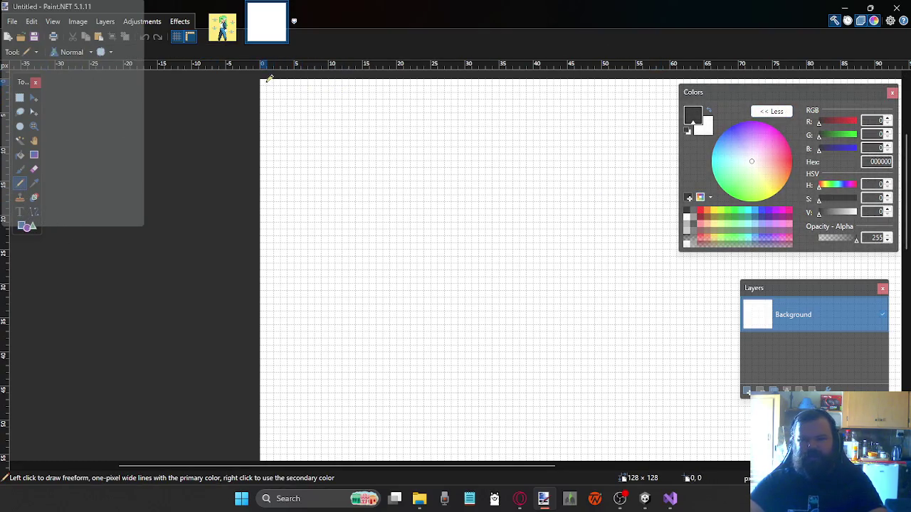
pyautogui.scroll(1, 273, 77)
pyautogui.scroll(2, 288, 117)
pyautogui.moveTo(275, 150)
pyautogui.mouseDown()
pyautogui.moveTo(275, 167)
pyautogui.moveTo(248, 176)
pyautogui.moveTo(251, 154)
pyautogui.moveTo(303, 188)
pyautogui.moveTo(288, 201)
pyautogui.moveTo(293, 214)
pyautogui.moveTo(305, 200)
pyautogui.moveTo(312, 211)
pyautogui.mouseUp()
pyautogui.click(311, 189)
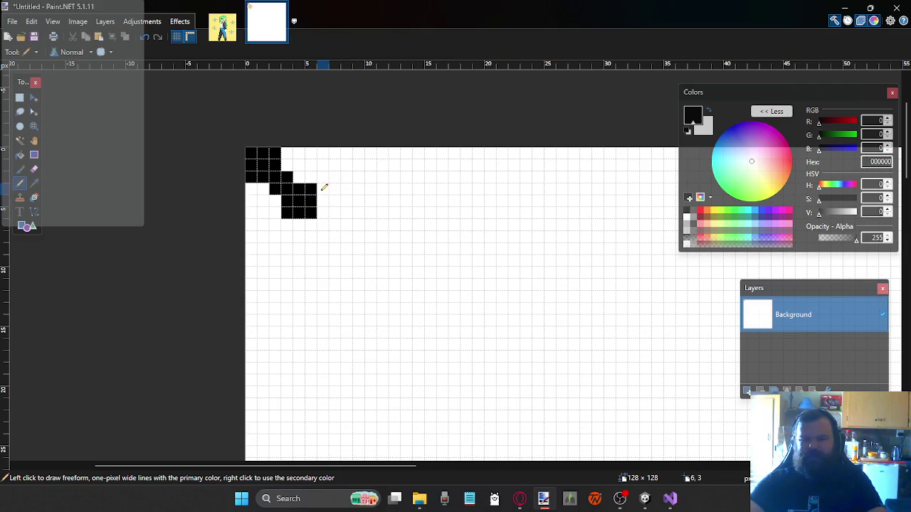
# Extend the black pixel shape rightward and downward, undoing the latest strokes
pyautogui.moveTo(325, 188)
pyautogui.mouseDown()
pyautogui.moveTo(333, 191)
pyautogui.moveTo(327, 211)
pyautogui.mouseUp()
pyautogui.moveTo(340, 202); pyautogui.dragTo(340, 207)
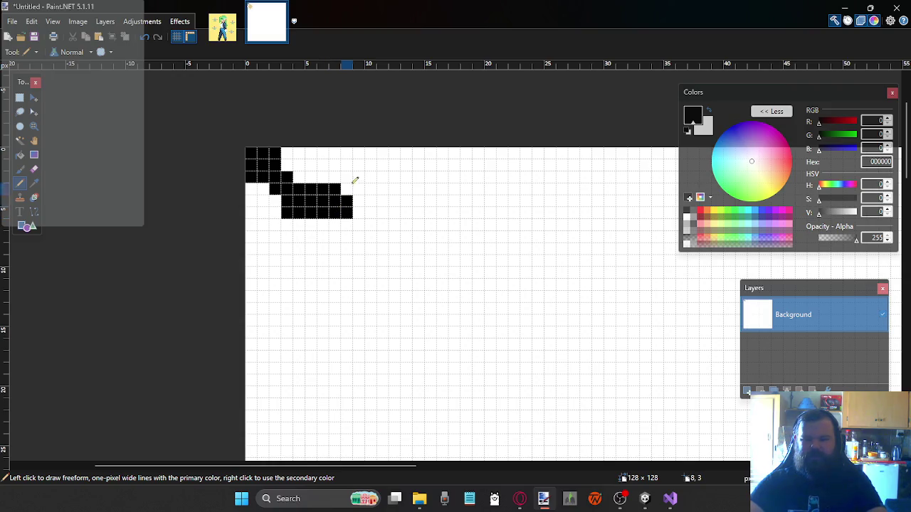
pyautogui.moveTo(364, 151)
pyautogui.mouseDown()
pyautogui.moveTo(378, 157)
pyautogui.moveTo(372, 177)
pyautogui.moveTo(385, 176)
pyautogui.mouseUp()
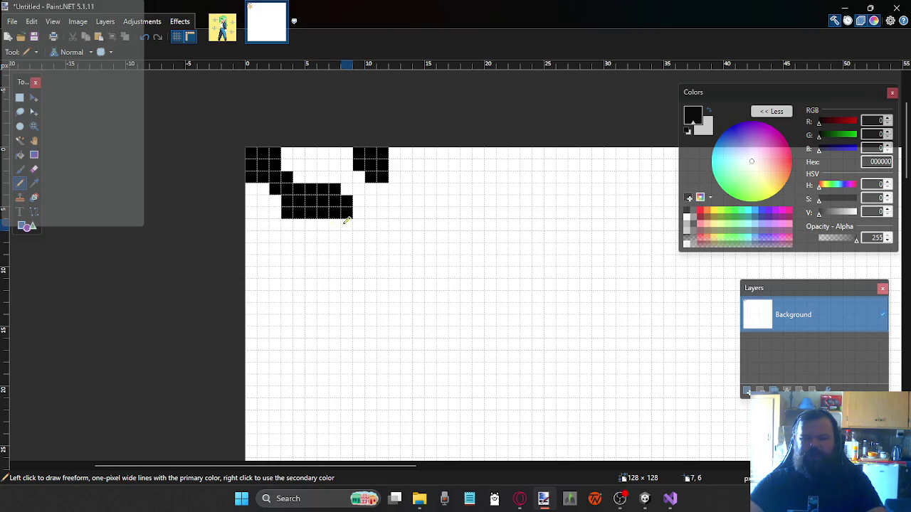
pyautogui.moveTo(332, 222)
pyautogui.mouseDown()
pyautogui.moveTo(346, 224)
pyautogui.moveTo(321, 246)
pyautogui.moveTo(337, 242)
pyautogui.moveTo(373, 283)
pyautogui.moveTo(382, 261)
pyautogui.mouseUp()
pyautogui.hotkey('ctrl', 'z')
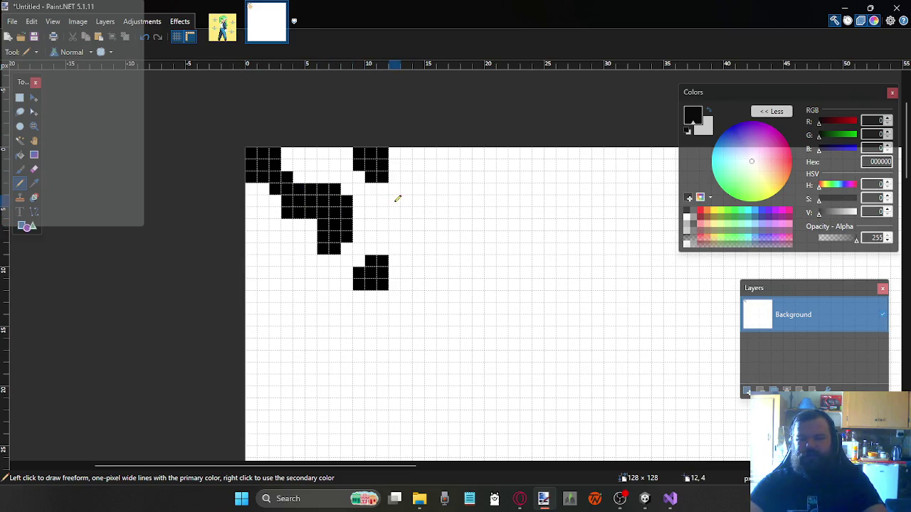
pyautogui.moveTo(397, 191)
pyautogui.mouseDown()
pyautogui.moveTo(413, 177)
pyautogui.moveTo(431, 179)
pyautogui.moveTo(442, 153)
pyautogui.moveTo(445, 170)
pyautogui.moveTo(454, 171)
pyautogui.moveTo(454, 152)
pyautogui.mouseUp()
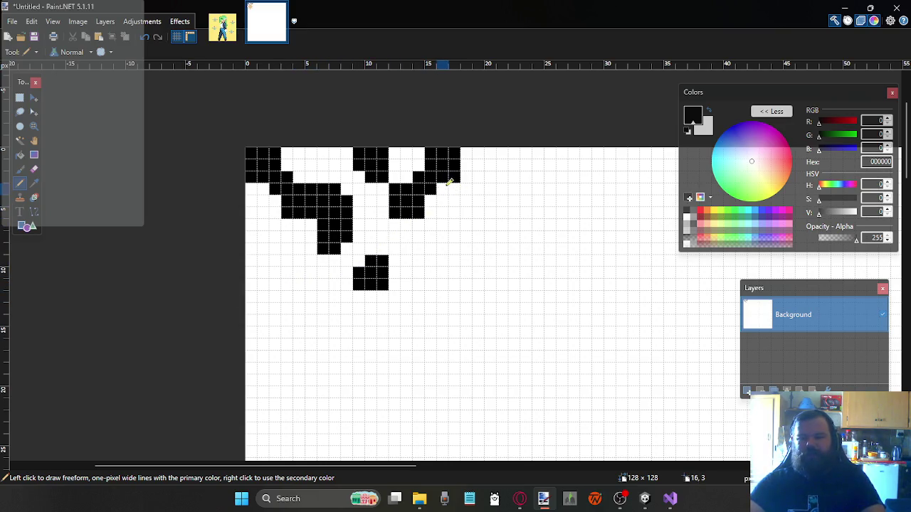
pyautogui.hotkey('ctrl', 'z')
pyautogui.hotkey('ctrl', 'z')
# Undo the old strokes and redraw the shape's top-left block, lower rows and right arm in black
pyautogui.hotkey('ctrl', 'z')
pyautogui.hotkey('ctrl', 'z')
pyautogui.hotkey('ctrl', 'z')
pyautogui.hotkey('ctrl', 'z')
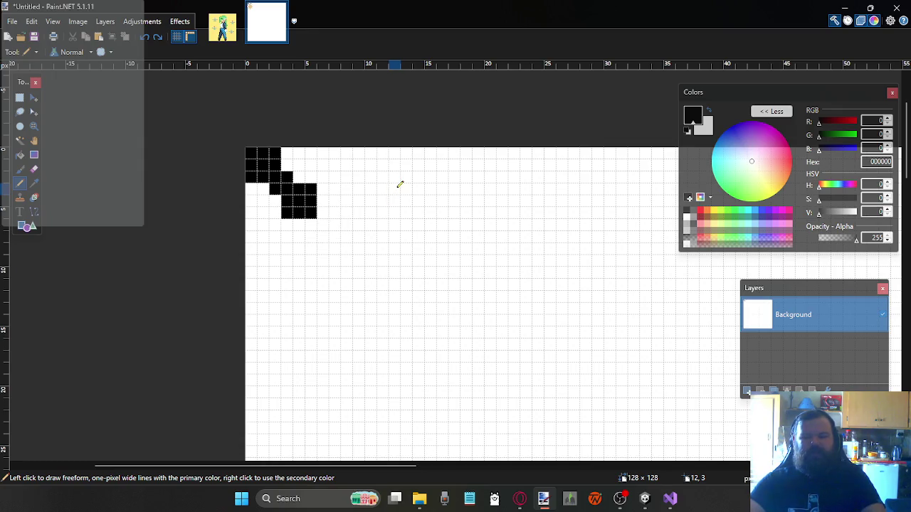
pyautogui.hotkey('ctrl', 'z')
pyautogui.hotkey('ctrl', 'z')
pyautogui.hotkey('ctrl', 'z')
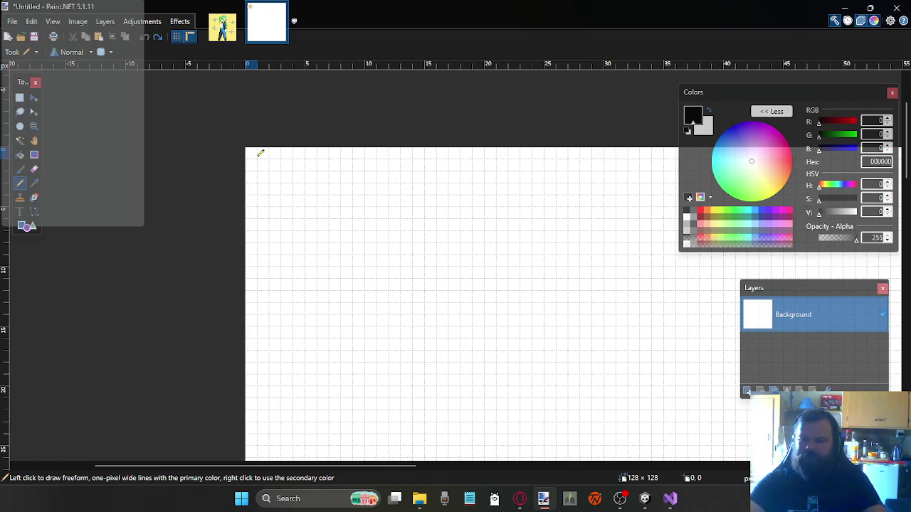
pyautogui.moveTo(256, 150)
pyautogui.mouseDown()
pyautogui.moveTo(283, 157)
pyautogui.moveTo(252, 162)
pyautogui.moveTo(274, 177)
pyautogui.moveTo(251, 178)
pyautogui.moveTo(280, 185)
pyautogui.moveTo(299, 211)
pyautogui.moveTo(314, 191)
pyautogui.mouseUp()
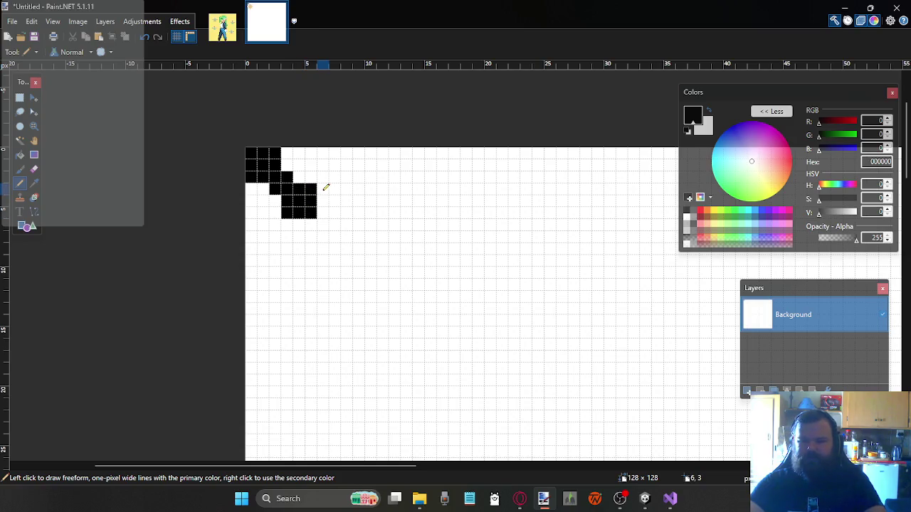
pyautogui.moveTo(330, 188)
pyautogui.mouseDown()
pyautogui.moveTo(329, 201)
pyautogui.moveTo(347, 208)
pyautogui.mouseUp()
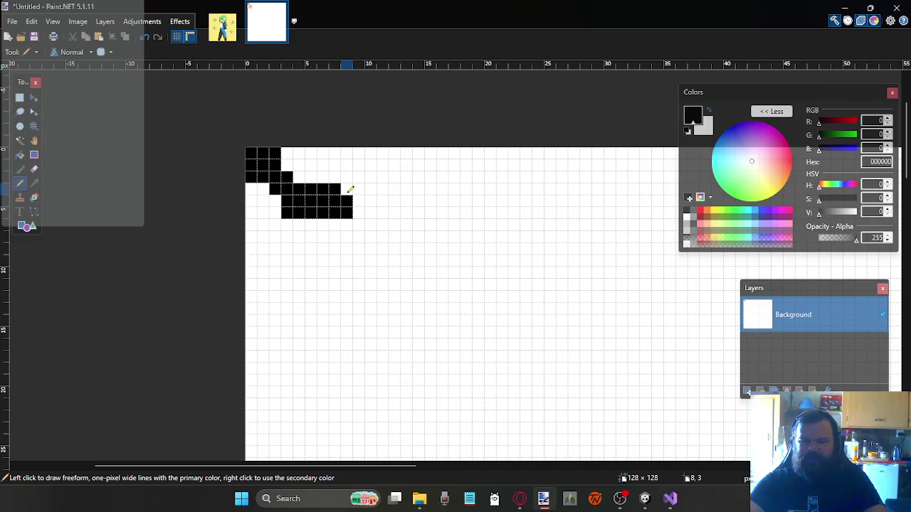
pyautogui.moveTo(352, 175)
pyautogui.mouseDown()
pyautogui.moveTo(362, 185)
pyautogui.moveTo(361, 149)
pyautogui.moveTo(379, 174)
pyautogui.moveTo(381, 148)
pyautogui.mouseUp()
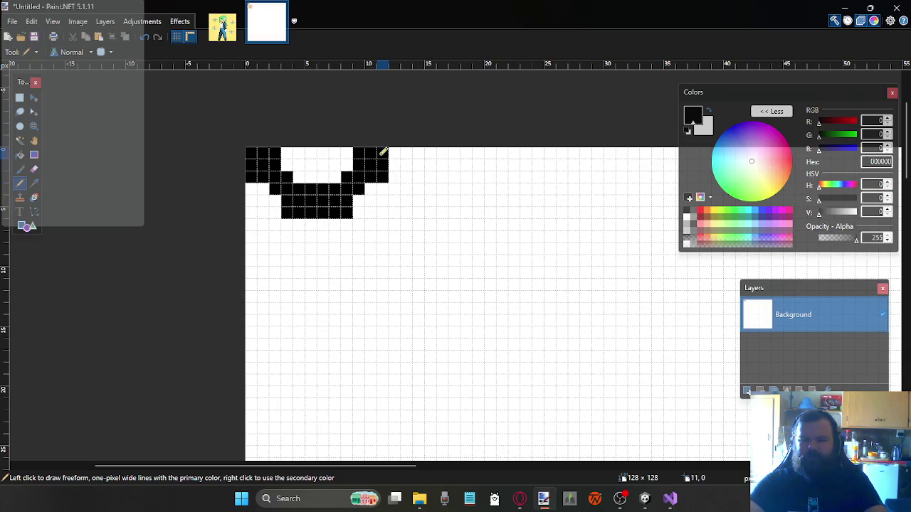
pyautogui.click(278, 214)
pyautogui.moveTo(280, 212)
pyautogui.mouseDown()
pyautogui.moveTo(275, 225)
pyautogui.moveTo(293, 221)
pyautogui.moveTo(297, 236)
pyautogui.moveTo(315, 224)
pyautogui.moveTo(301, 249)
pyautogui.moveTo(289, 249)
pyautogui.moveTo(333, 226)
pyautogui.moveTo(350, 239)
pyautogui.moveTo(277, 246)
pyautogui.moveTo(289, 256)
pyautogui.moveTo(248, 264)
pyautogui.moveTo(270, 266)
pyautogui.moveTo(250, 281)
pyautogui.mouseUp()
pyautogui.hotkey('ctrl', 'z')
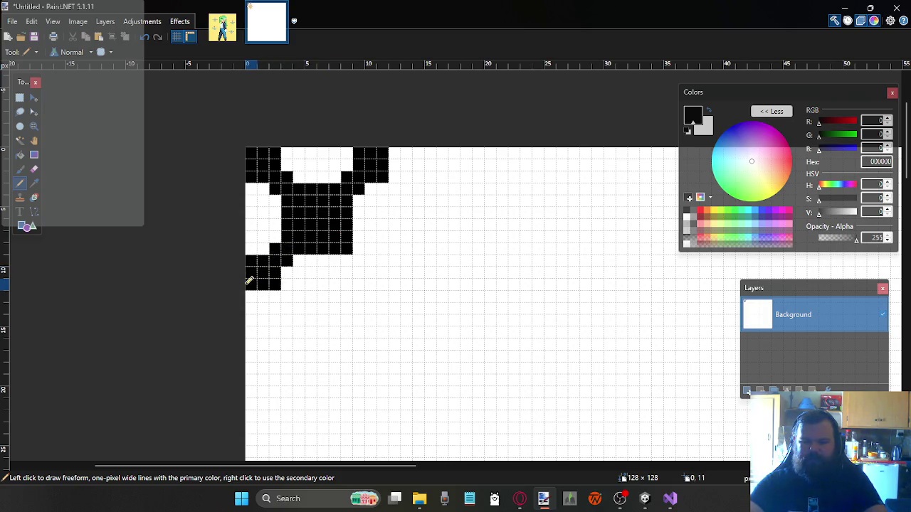
# Draw the lower-left, lower-right and top-right arms, then add two small black blocks further right
pyautogui.moveTo(335, 244)
pyautogui.mouseDown()
pyautogui.moveTo(349, 258)
pyautogui.moveTo(356, 246)
pyautogui.moveTo(375, 283)
pyautogui.moveTo(365, 243)
pyautogui.mouseUp()
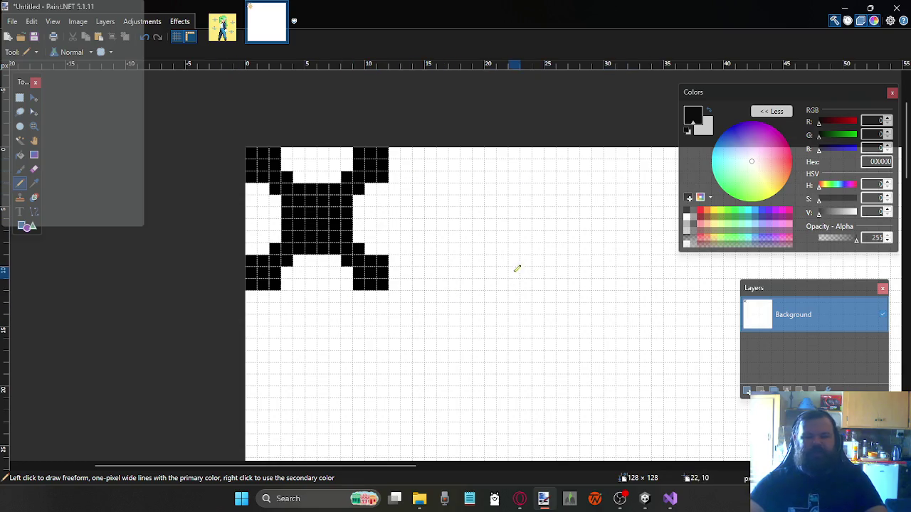
pyautogui.moveTo(399, 259)
pyautogui.mouseDown()
pyautogui.moveTo(420, 279)
pyautogui.moveTo(402, 277)
pyautogui.mouseUp()
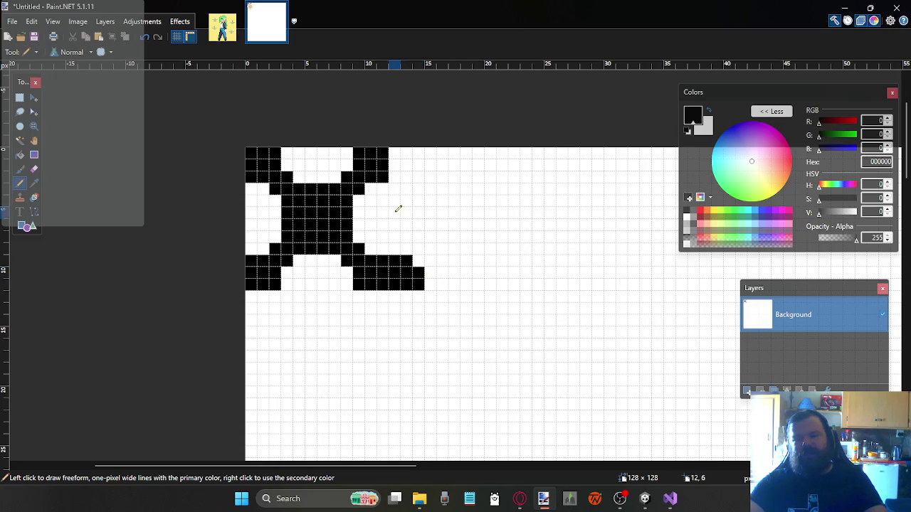
pyautogui.moveTo(401, 172)
pyautogui.mouseDown()
pyautogui.moveTo(405, 150)
pyautogui.moveTo(416, 169)
pyautogui.mouseUp()
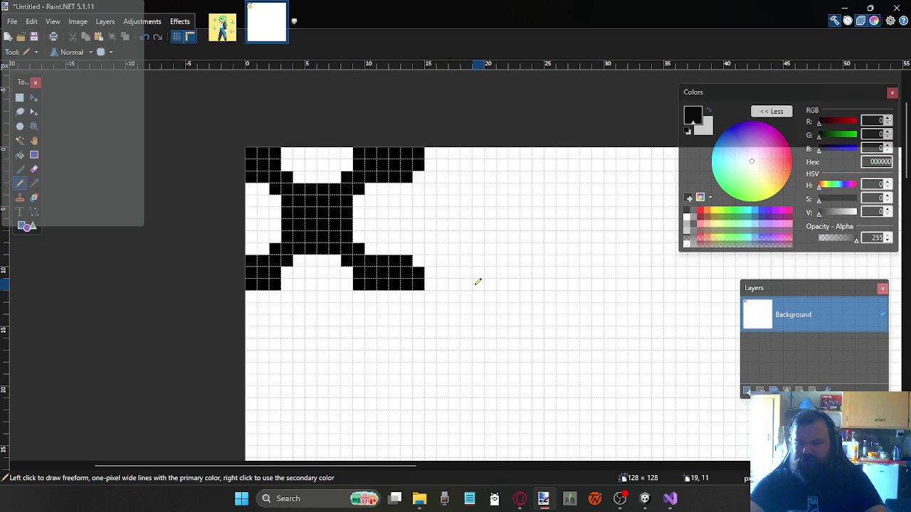
pyautogui.moveTo(506, 279)
pyautogui.mouseDown()
pyautogui.moveTo(526, 281)
pyautogui.moveTo(527, 268)
pyautogui.moveTo(510, 271)
pyautogui.mouseUp()
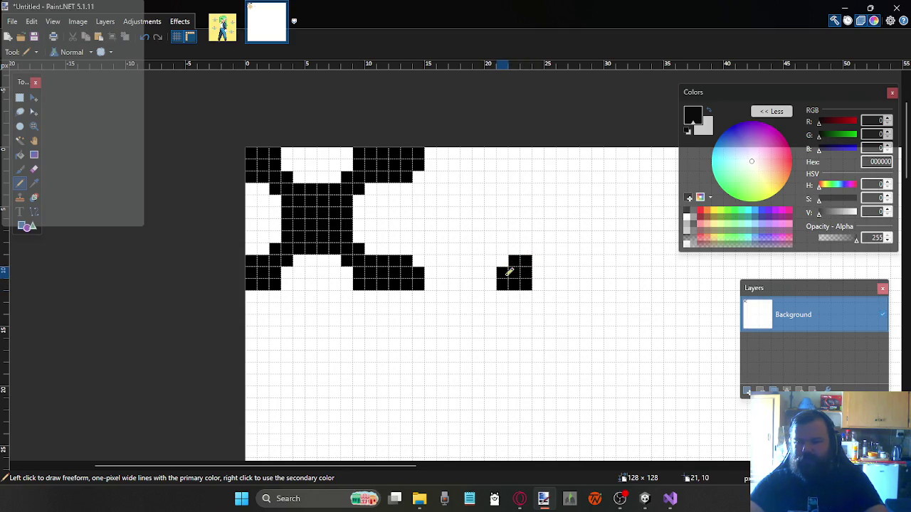
pyautogui.moveTo(530, 170)
pyautogui.mouseDown()
pyautogui.moveTo(520, 149)
pyautogui.moveTo(501, 154)
pyautogui.moveTo(516, 181)
pyautogui.moveTo(505, 152)
pyautogui.moveTo(525, 159)
pyautogui.moveTo(526, 174)
pyautogui.mouseUp()
# Undo the top-right block, fill the missing pixel, and draw a black blob right of the X
pyautogui.hotkey('ctrl', 'z')
pyautogui.hotkey('ctrl', 'z')
pyautogui.hotkey('ctrl', 'z')
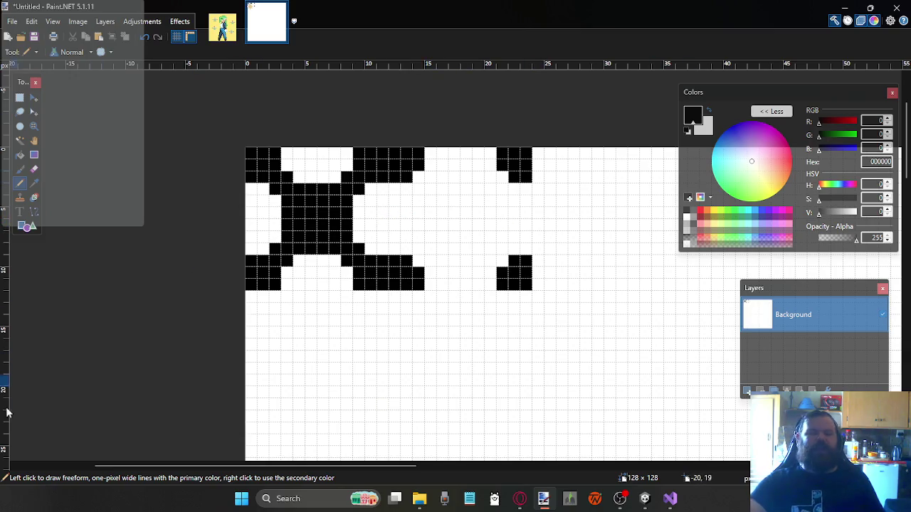
pyautogui.click(348, 260)
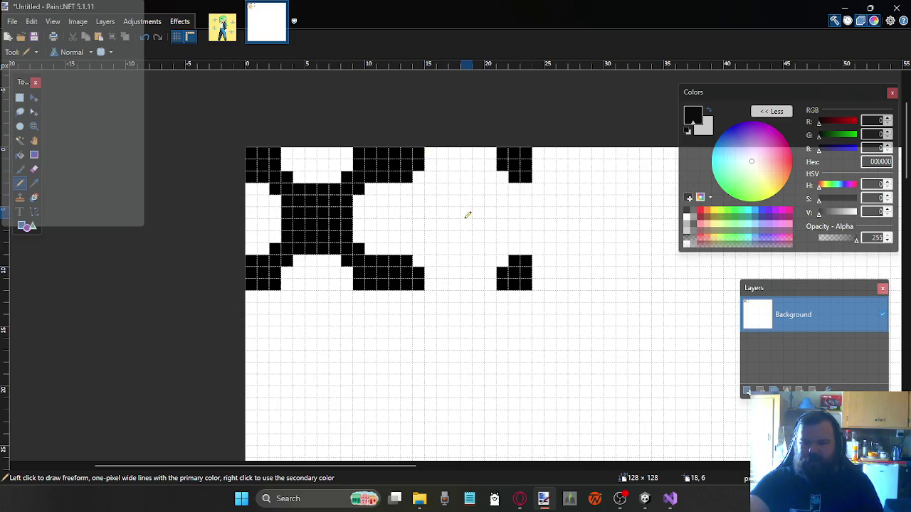
pyautogui.moveTo(459, 213)
pyautogui.mouseDown()
pyautogui.moveTo(457, 232)
pyautogui.moveTo(445, 213)
pyautogui.moveTo(456, 198)
pyautogui.moveTo(482, 212)
pyautogui.moveTo(477, 237)
pyautogui.moveTo(457, 248)
pyautogui.moveTo(424, 235)
pyautogui.moveTo(444, 189)
pyautogui.moveTo(477, 190)
pyautogui.moveTo(494, 200)
pyautogui.moveTo(492, 238)
pyautogui.mouseUp()
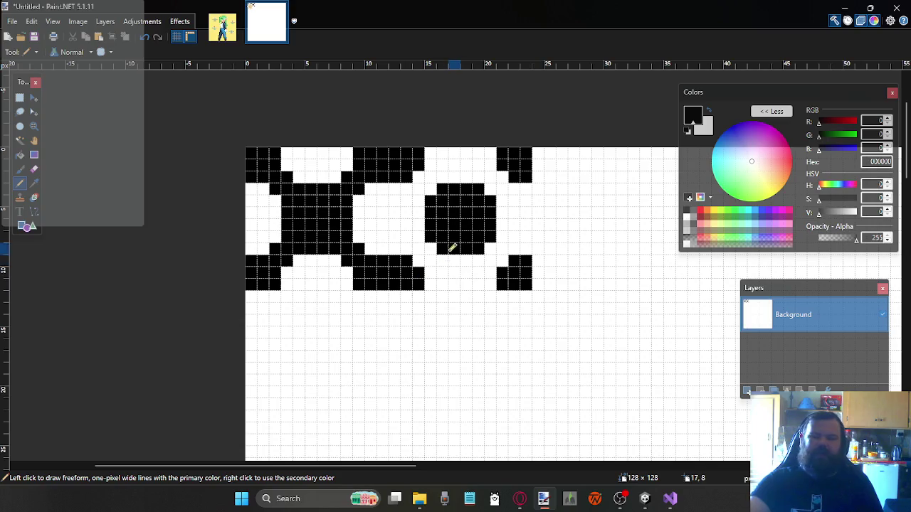
# Select and delete the black pixel drawings with Rectangle Select, in two passes
pyautogui.click(19, 97)
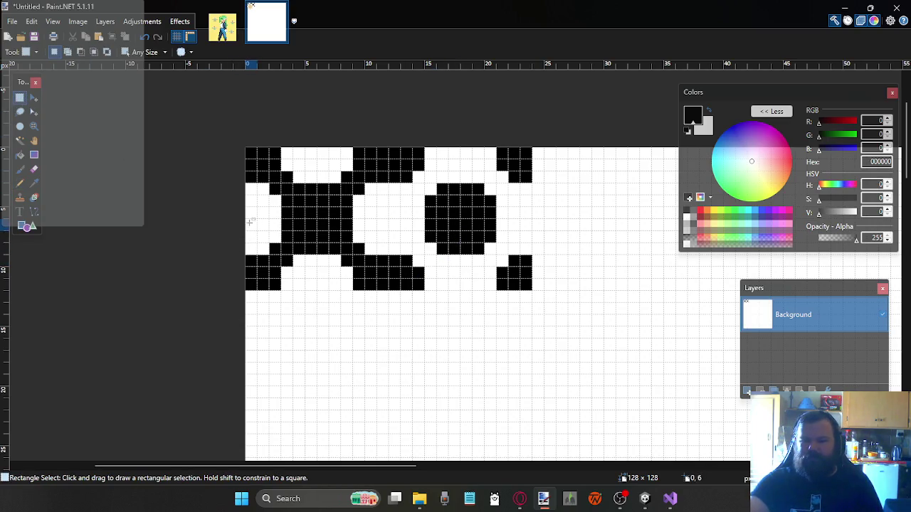
pyautogui.moveTo(251, 224); pyautogui.dragTo(524, 288)
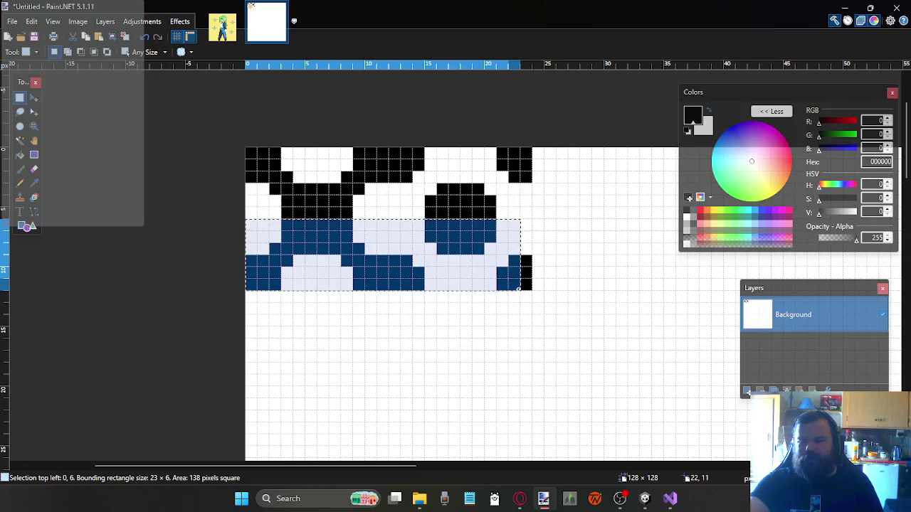
pyautogui.press('Delete')
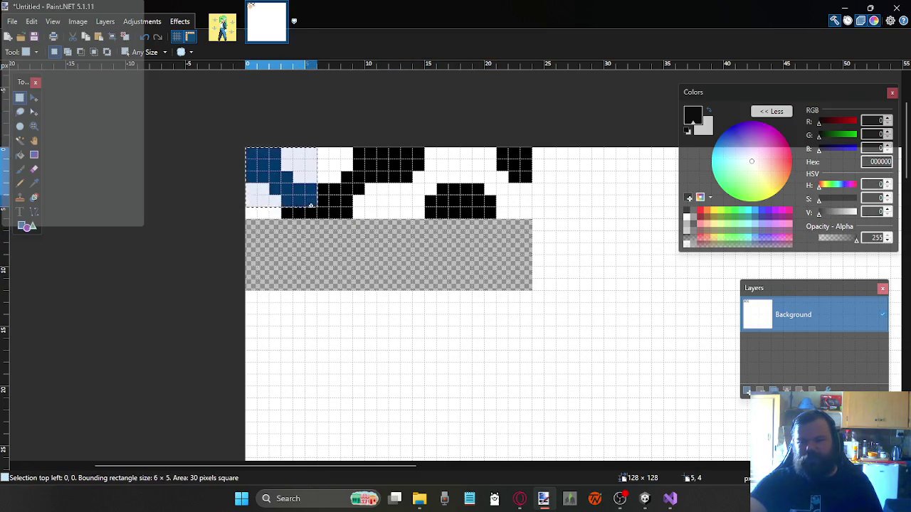
pyautogui.moveTo(254, 151); pyautogui.dragTo(281, 232)
pyautogui.moveTo(317, 148)
pyautogui.mouseDown()
pyautogui.moveTo(378, 208)
pyautogui.moveTo(530, 214)
pyautogui.mouseUp()
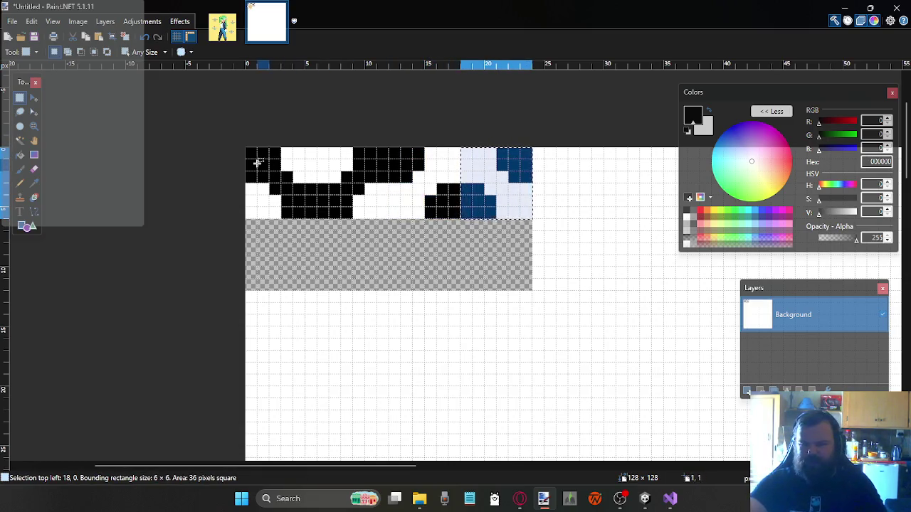
pyautogui.moveTo(246, 149); pyautogui.dragTo(531, 289)
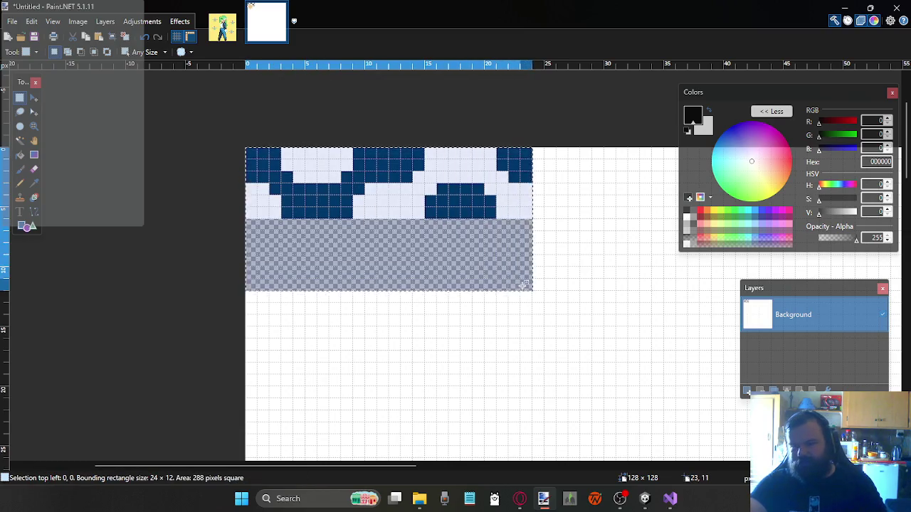
pyautogui.press('Delete')
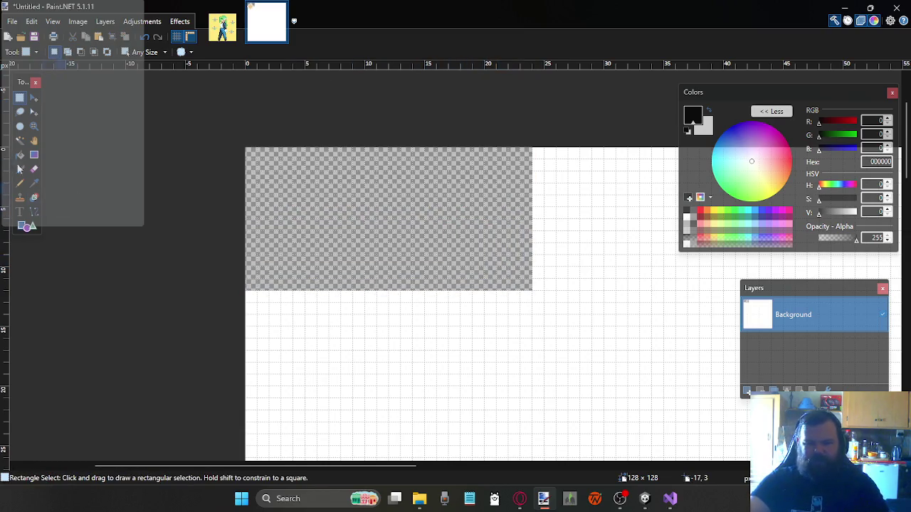
# Fill the cleared area white with the Paint Bucket
pyautogui.click(20, 155)
pyautogui.rightClick(536, 224)
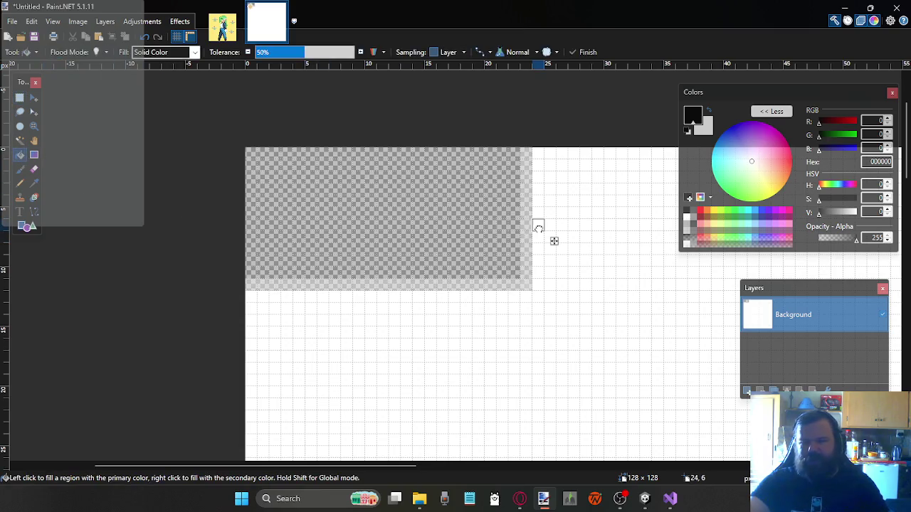
pyautogui.moveTo(537, 225); pyautogui.dragTo(467, 225)
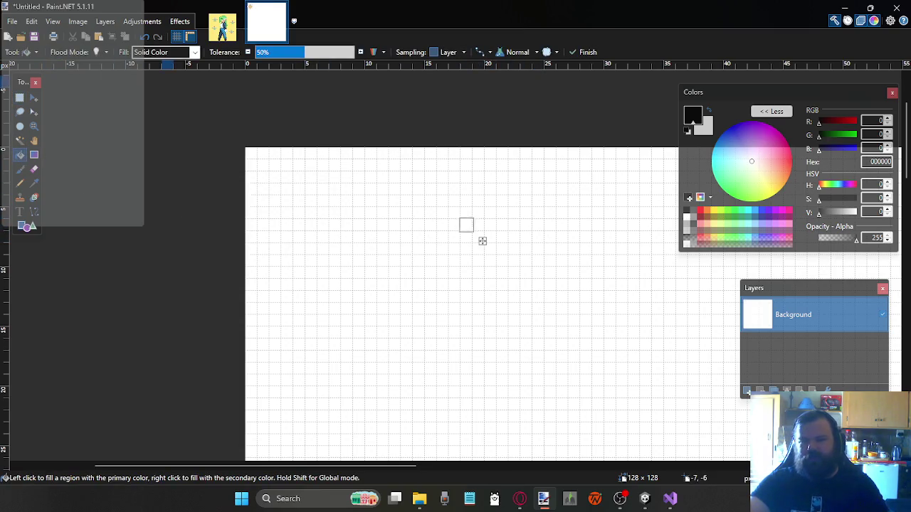
pyautogui.click(22, 98)
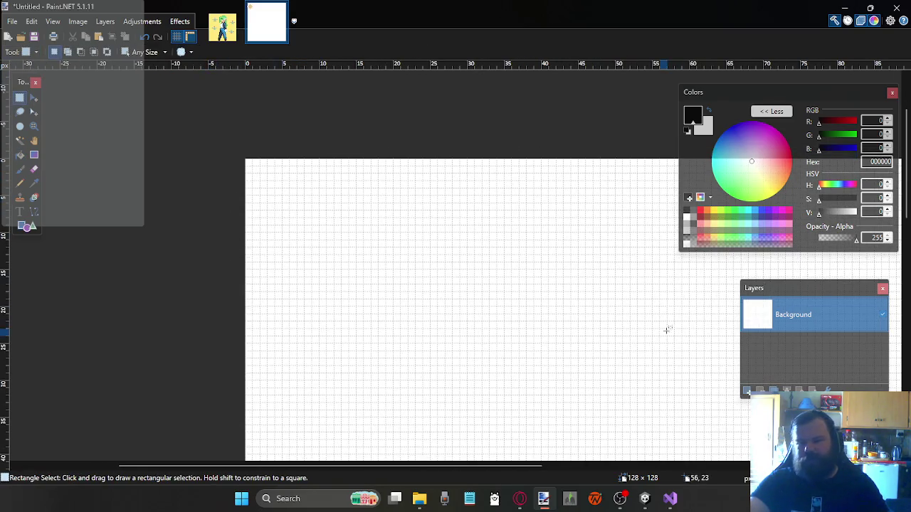
# Fill the canvas pale yellow FFE97F and add an empty Layer 2 above the background
pyautogui.click(716, 226)
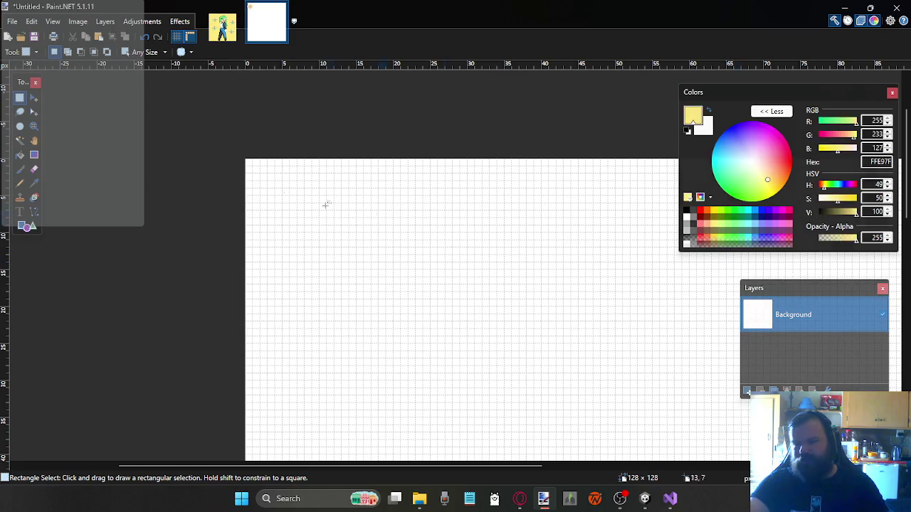
pyautogui.click(20, 154)
pyautogui.click(293, 244)
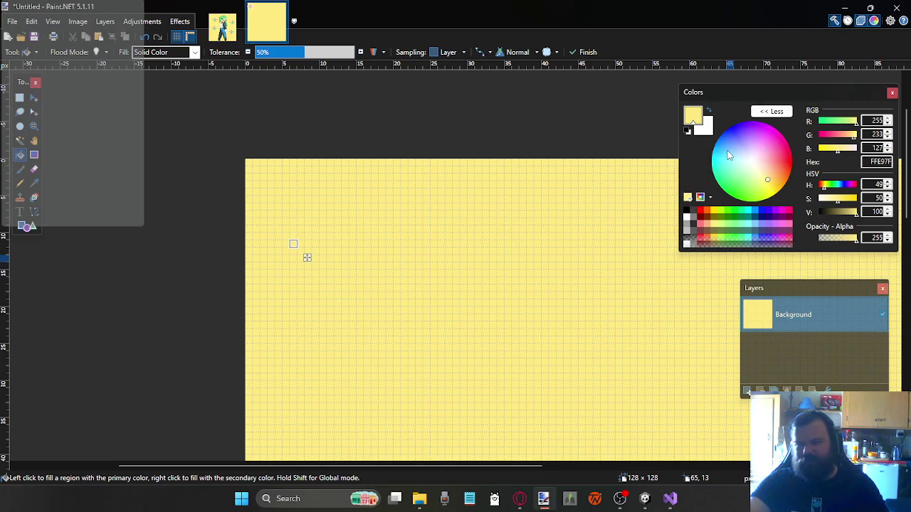
pyautogui.click(747, 390)
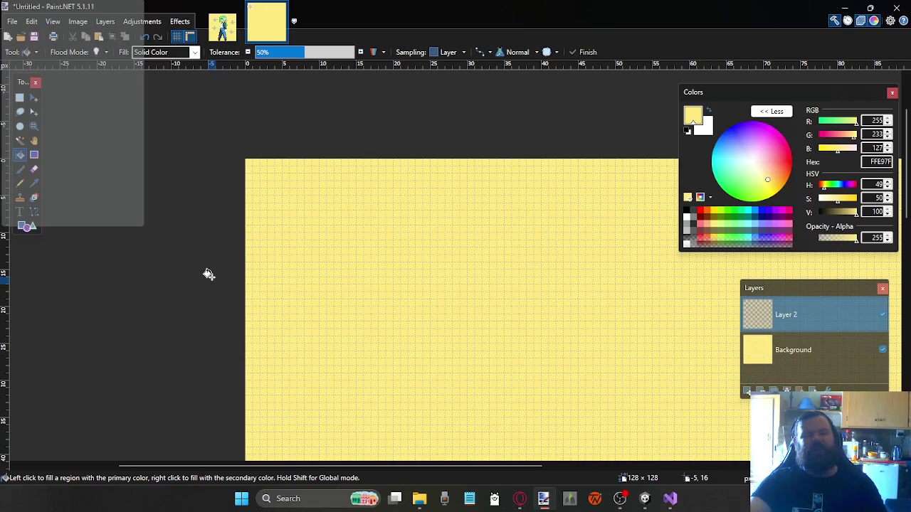
pyautogui.click(222, 26)
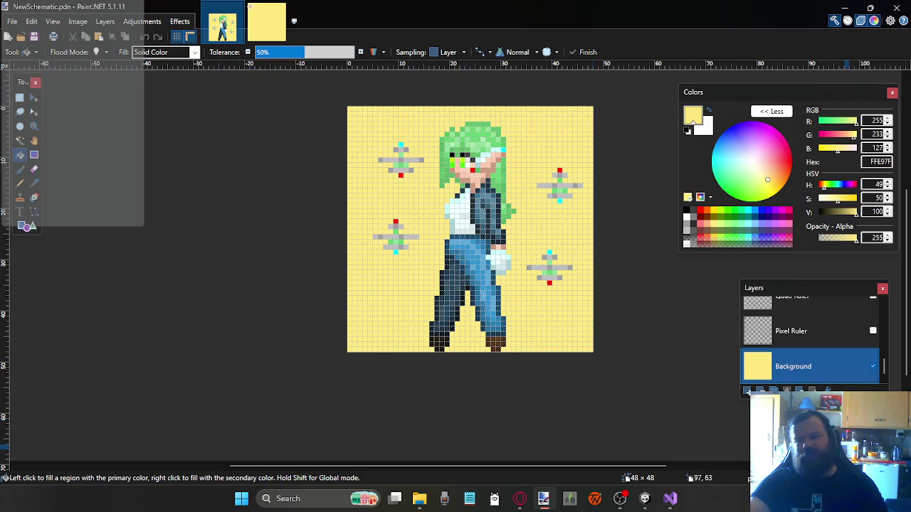
# In NewSchematic.pdn, add a new Layer 12 above the Effects layer
pyautogui.scroll(3, 818, 349)
pyautogui.scroll(3, 825, 351)
pyautogui.click(813, 316)
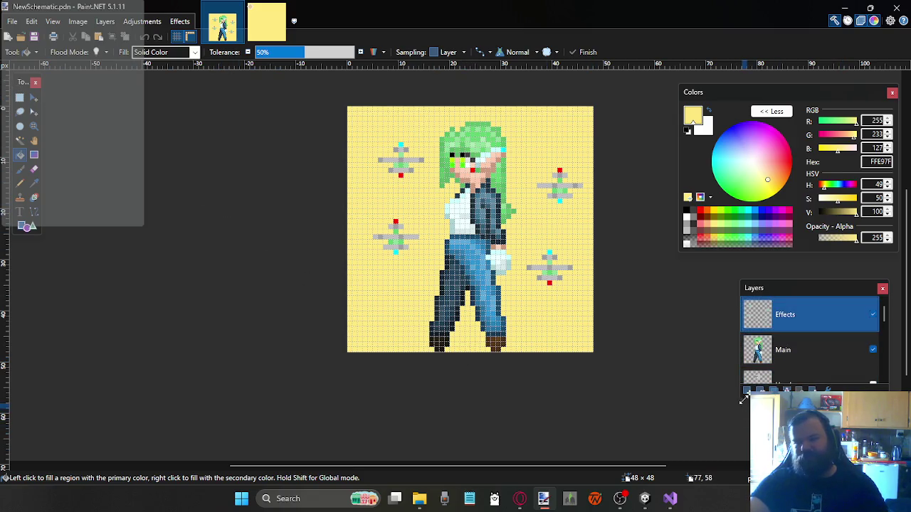
pyautogui.click(747, 390)
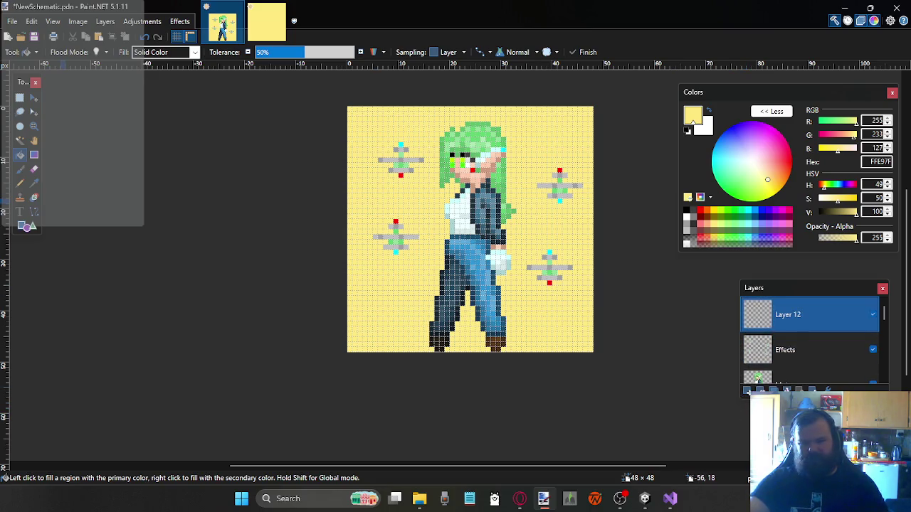
pyautogui.click(26, 99)
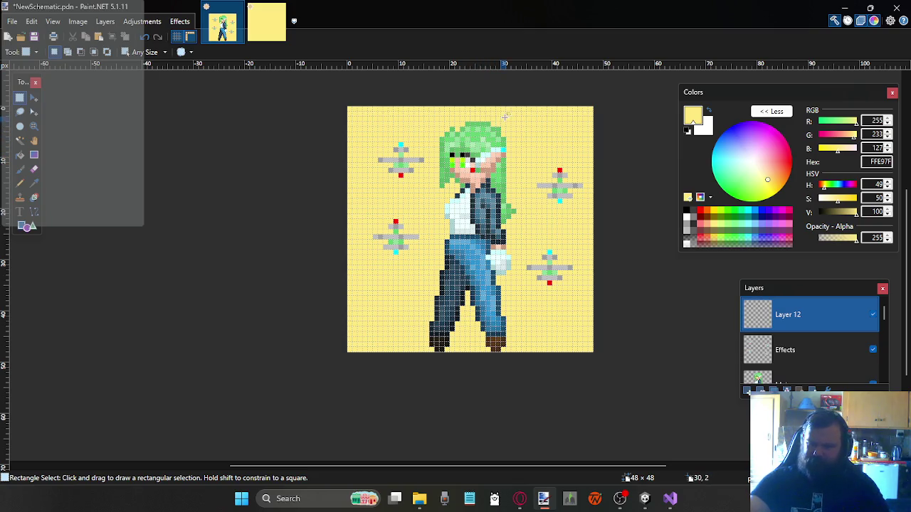
# Make the Pixel Ruler layer visible to show the edge markings
pyautogui.scroll(-5, 799, 349)
pyautogui.click(800, 349)
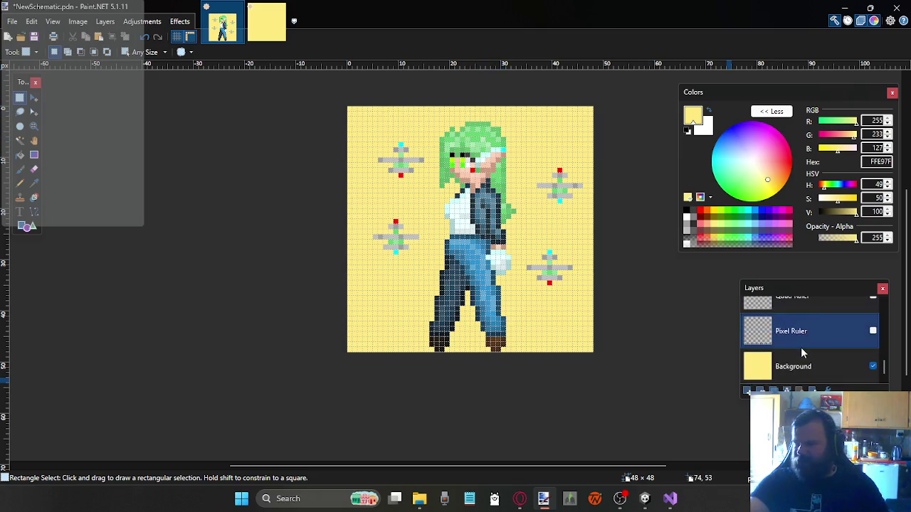
pyautogui.click(874, 331)
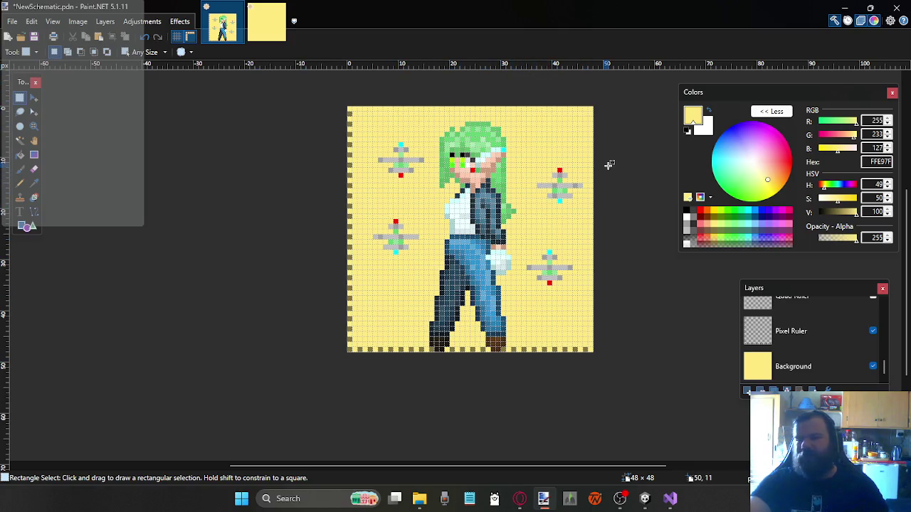
pyautogui.scroll(3, 791, 335)
pyautogui.scroll(5, 806, 332)
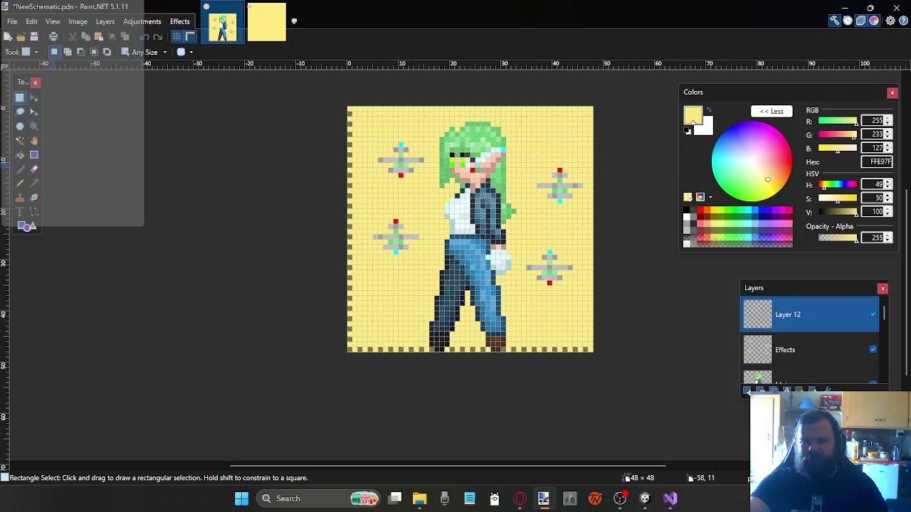
# Draw a red FF0000 pencil line along the bottom pixel row under the character's feet
pyautogui.click(20, 183)
pyautogui.scroll(2, 372, 325)
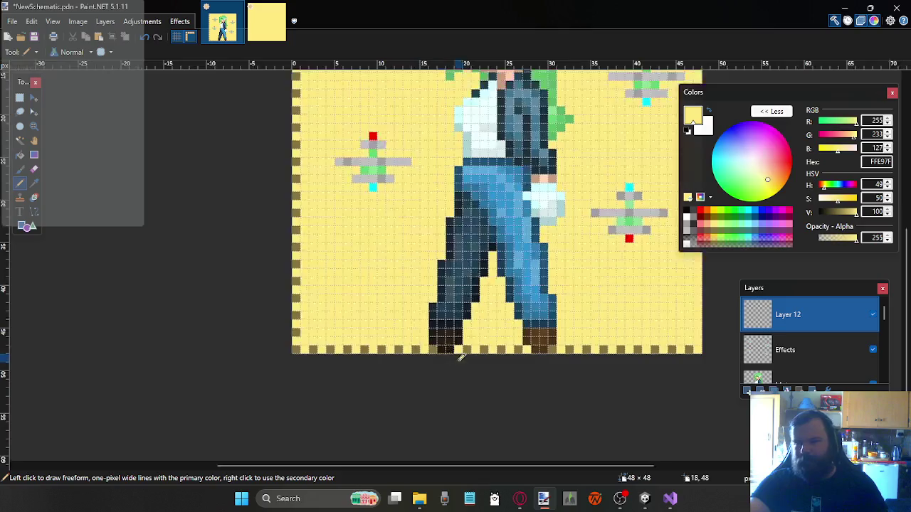
pyautogui.scroll(1, 460, 354)
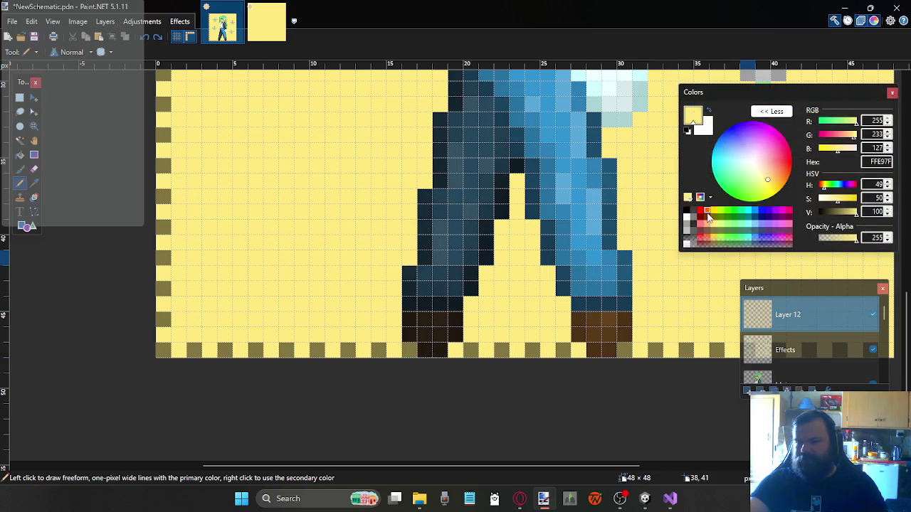
pyautogui.click(702, 213)
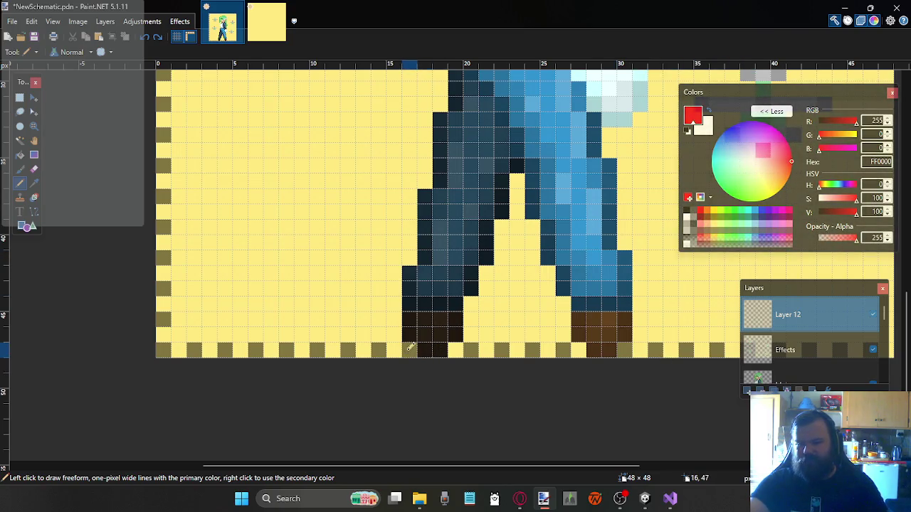
pyautogui.moveTo(418, 346); pyautogui.dragTo(525, 345)
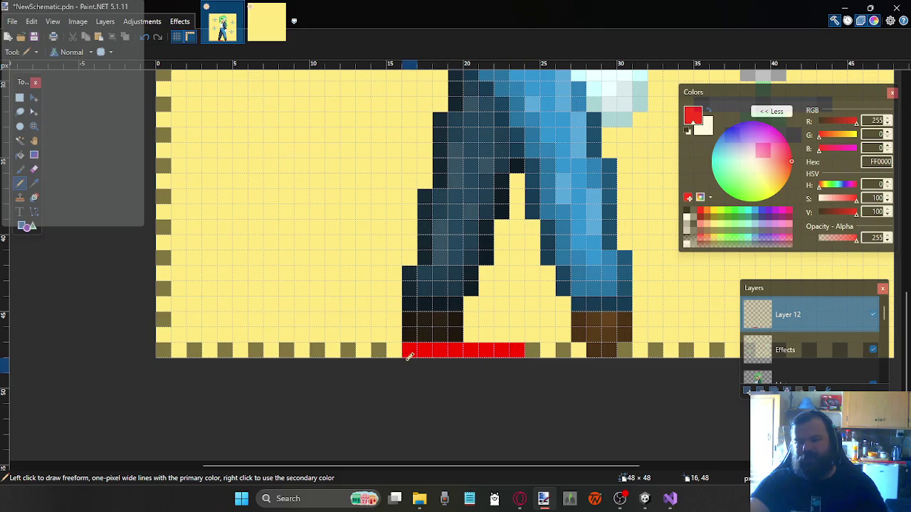
pyautogui.scroll(5, 490, 340)
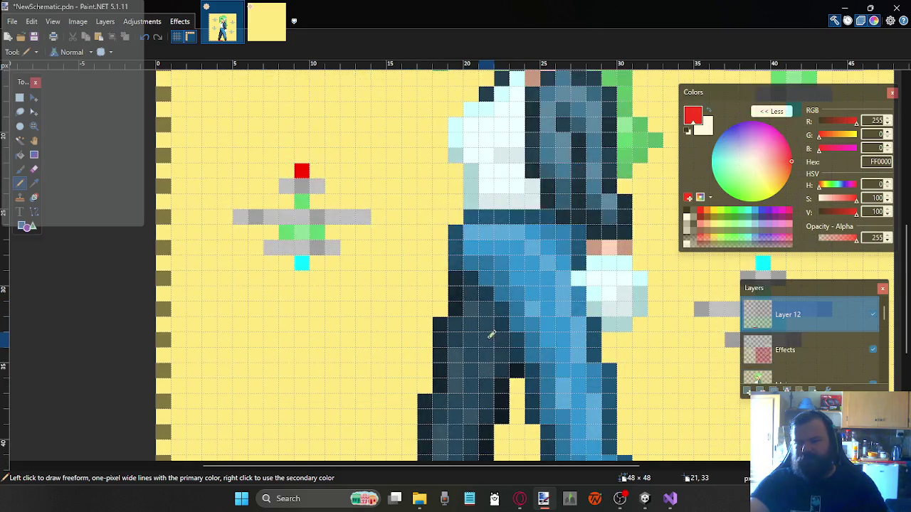
pyautogui.scroll(5, 492, 332)
pyautogui.scroll(-5, 518, 261)
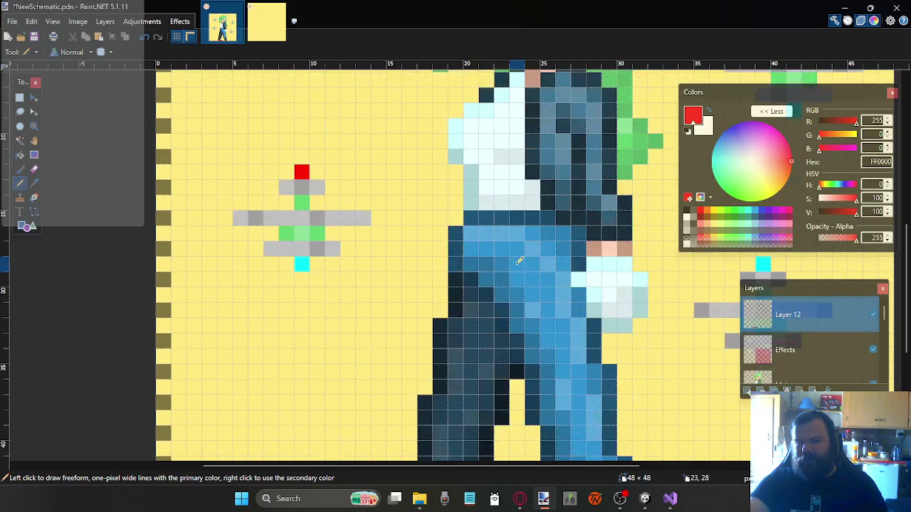
pyautogui.scroll(-5, 512, 278)
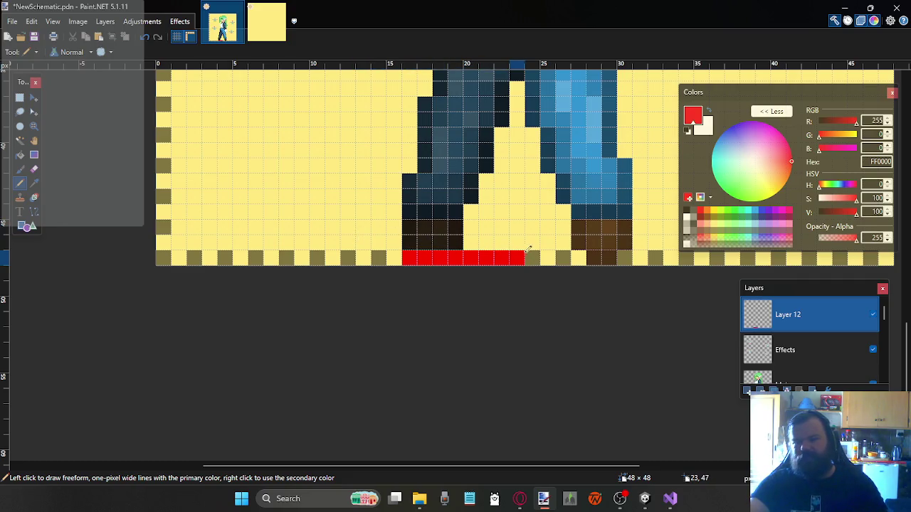
# Extend the red line further right along the bottom row
pyautogui.moveTo(539, 253); pyautogui.dragTo(642, 256)
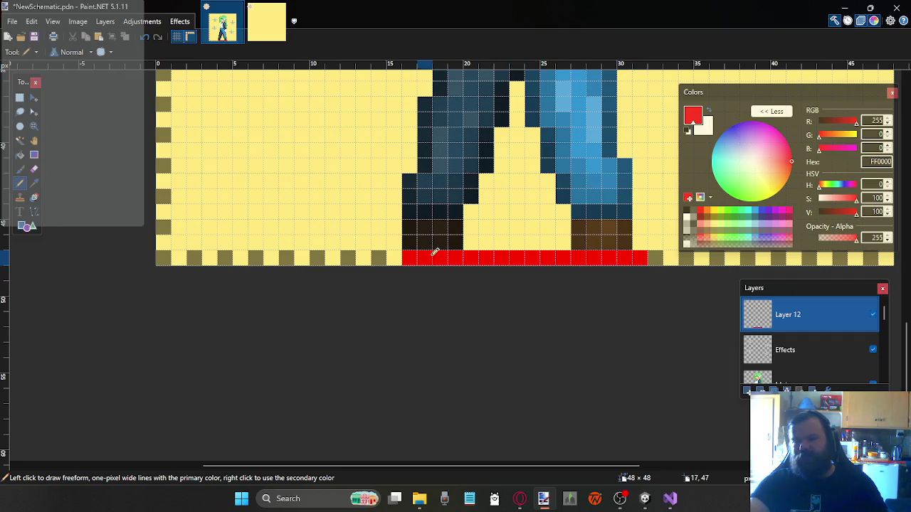
pyautogui.scroll(3, 594, 257)
pyautogui.scroll(5, 591, 256)
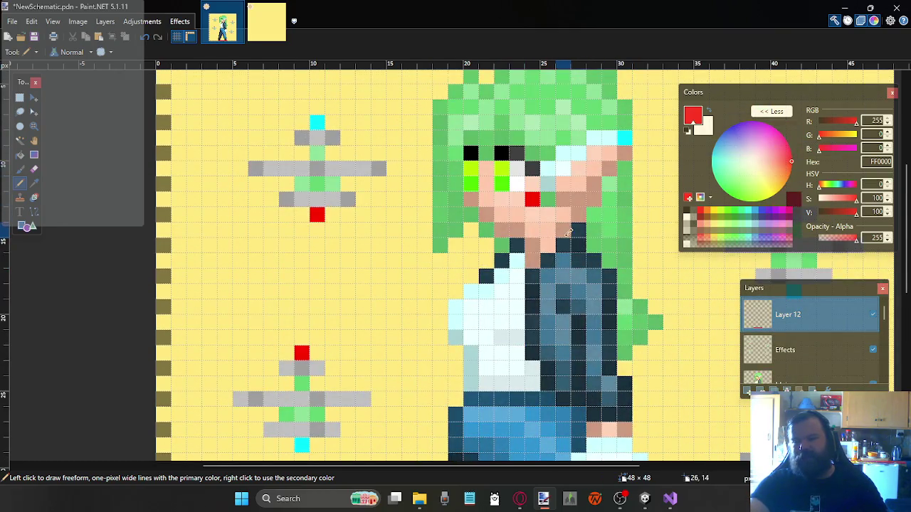
pyautogui.scroll(-6, 562, 219)
pyautogui.scroll(-1, 561, 219)
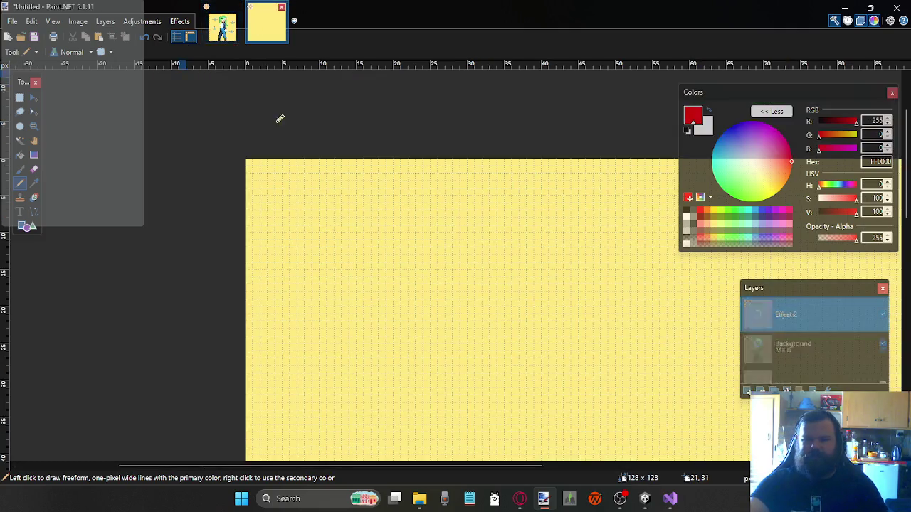
pyautogui.click(267, 21)
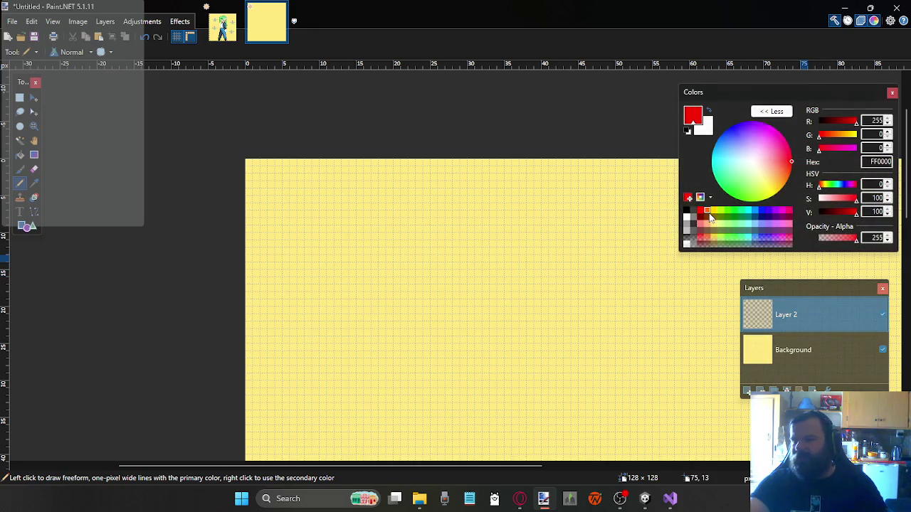
# Pick dark olive, make Layer 2 active, and try a freehand square selection at the top-left
pyautogui.click(714, 219)
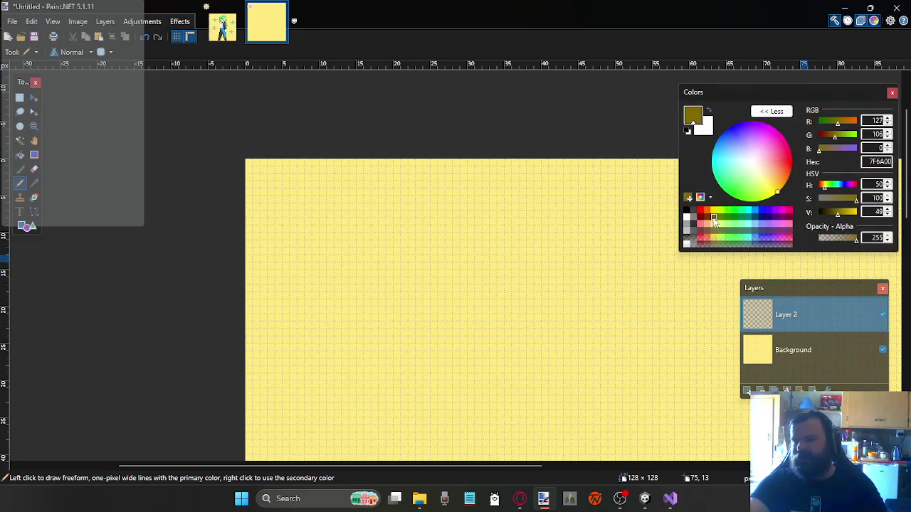
pyautogui.click(783, 351)
pyautogui.click(783, 315)
pyautogui.click(19, 98)
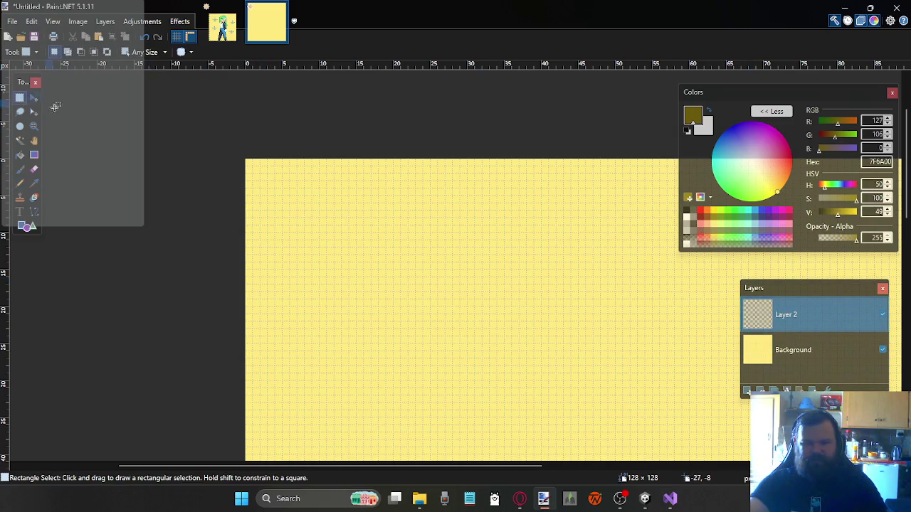
pyautogui.moveTo(248, 160); pyautogui.dragTo(400, 314)
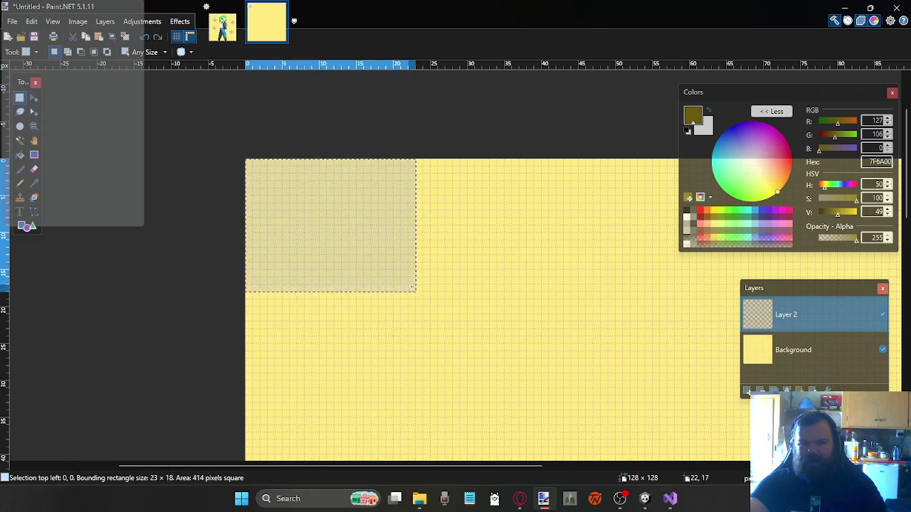
pyautogui.click(197, 161)
# Set Rectangle Select to a fixed 16 × 16 pixel size and clear the top-left square
pyautogui.click(157, 52)
pyautogui.click(163, 84)
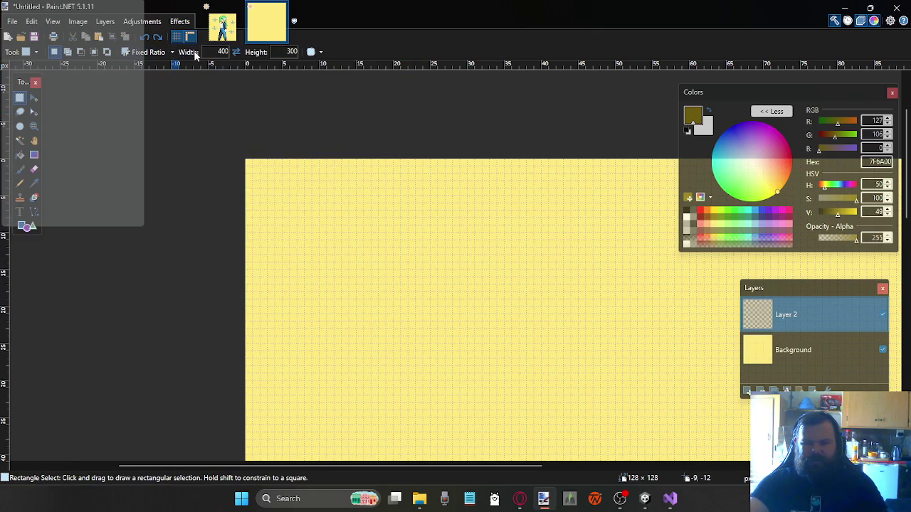
pyautogui.click(158, 52)
pyautogui.click(164, 98)
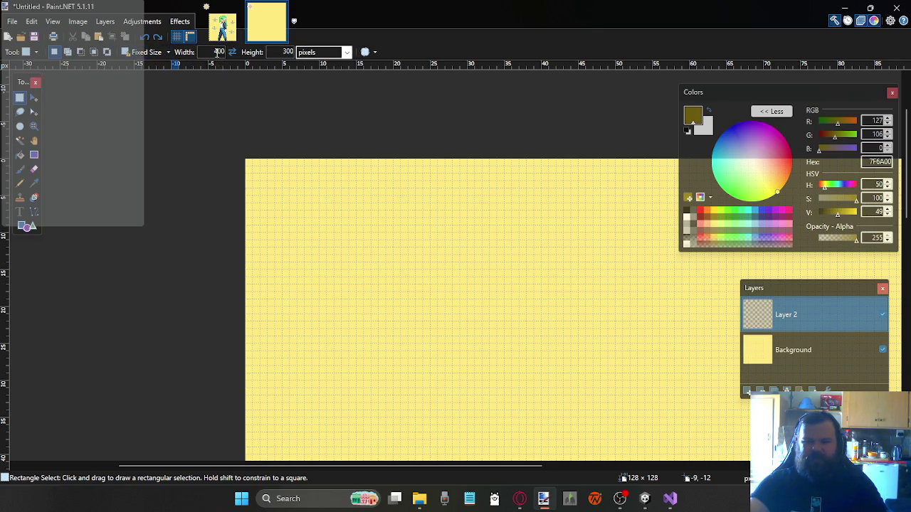
pyautogui.write('19')
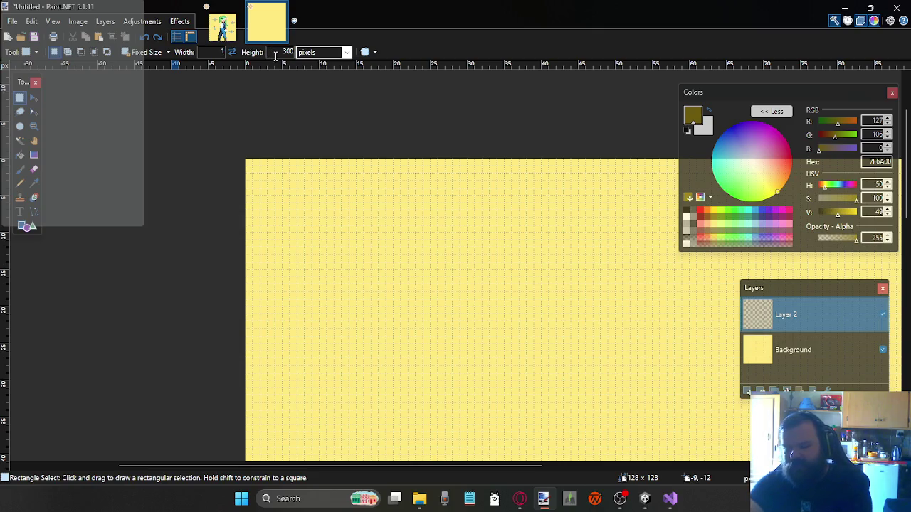
pyautogui.write('16')
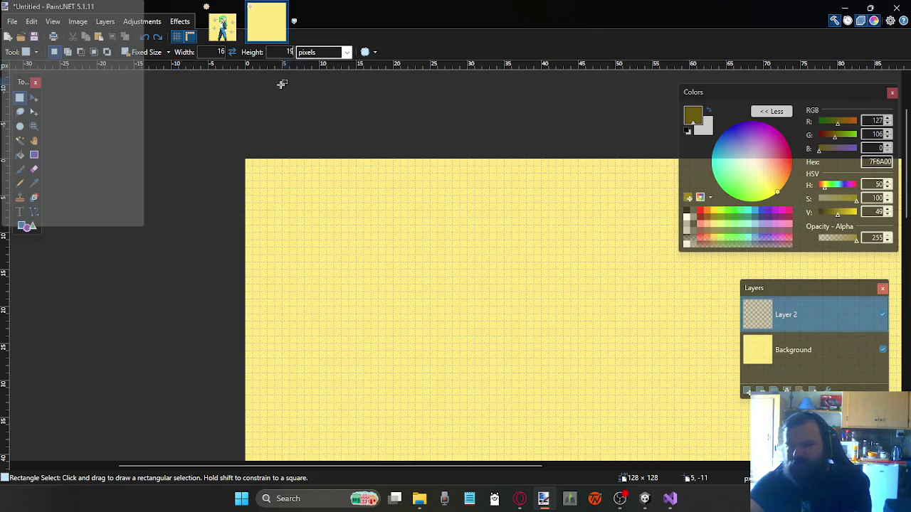
pyautogui.press('BackSpace')
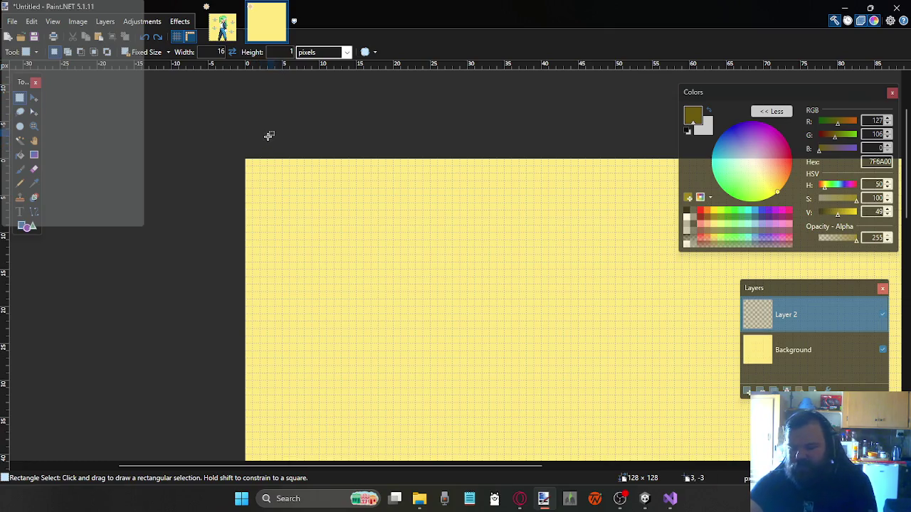
pyautogui.write('6')
pyautogui.click(247, 160)
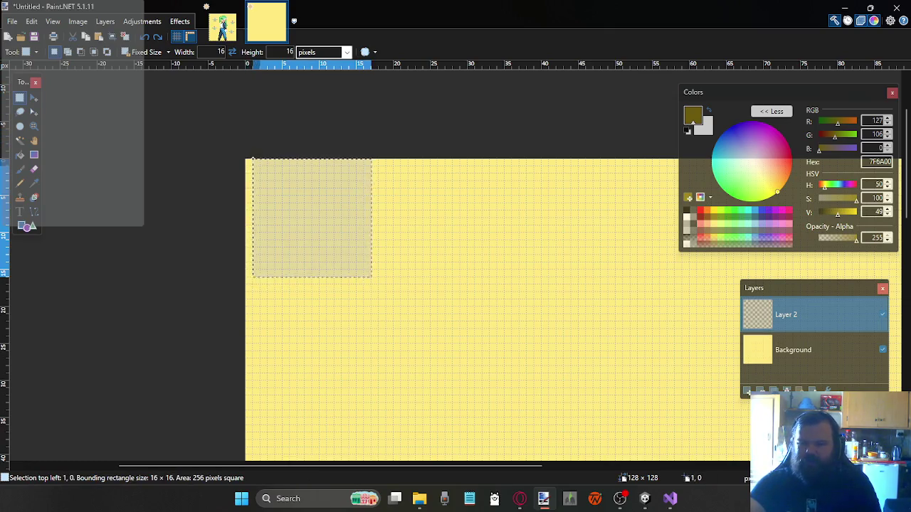
pyautogui.press('BackSpace')
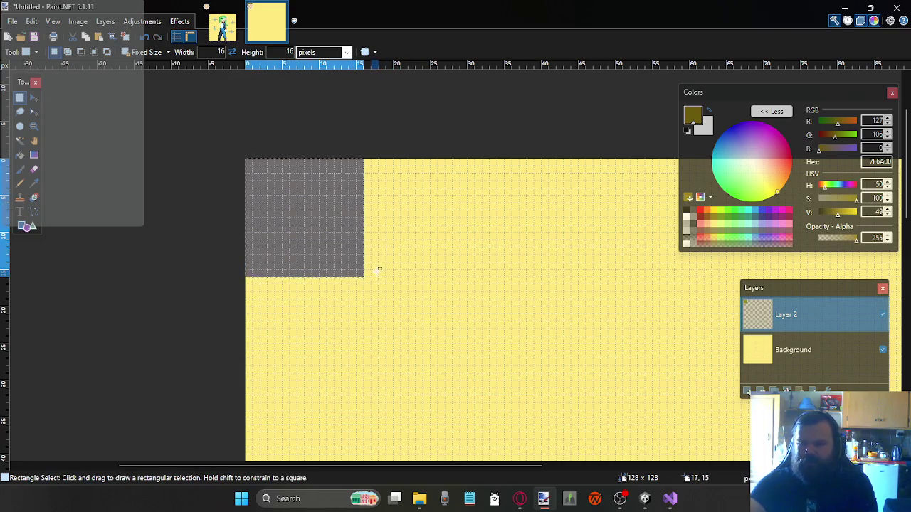
# Fill olive at 16,16 and 32,0, clearing 32,0 and 48,16 to transparent
pyautogui.click(365, 279)
pyautogui.press('BackSpace')
pyautogui.click(486, 161)
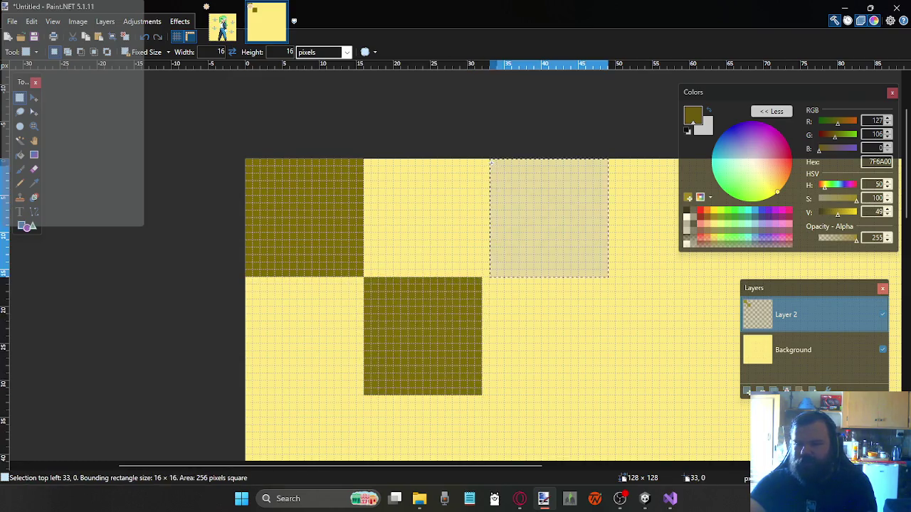
pyautogui.hotkey('shift', 'BackSpace')
pyautogui.hscroll(3, 484, 228)
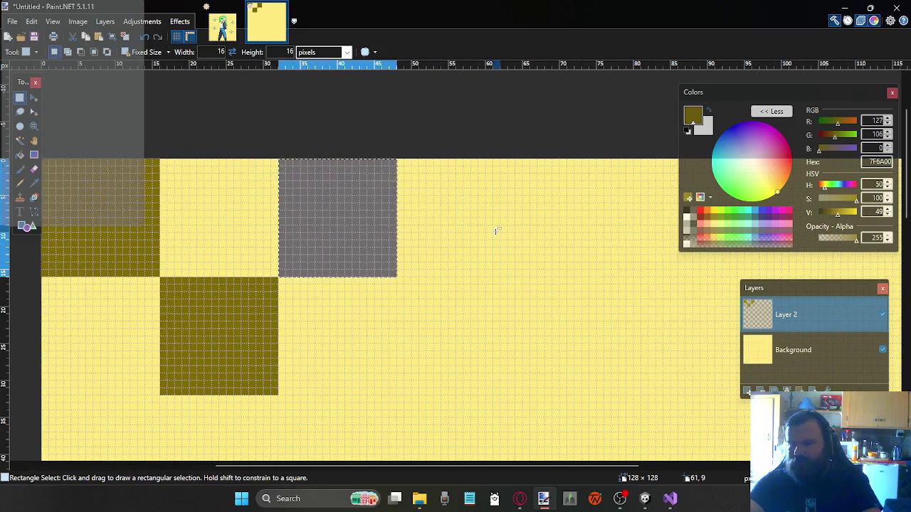
pyautogui.hscroll(3, 467, 225)
pyautogui.hscroll(-3, 292, 200)
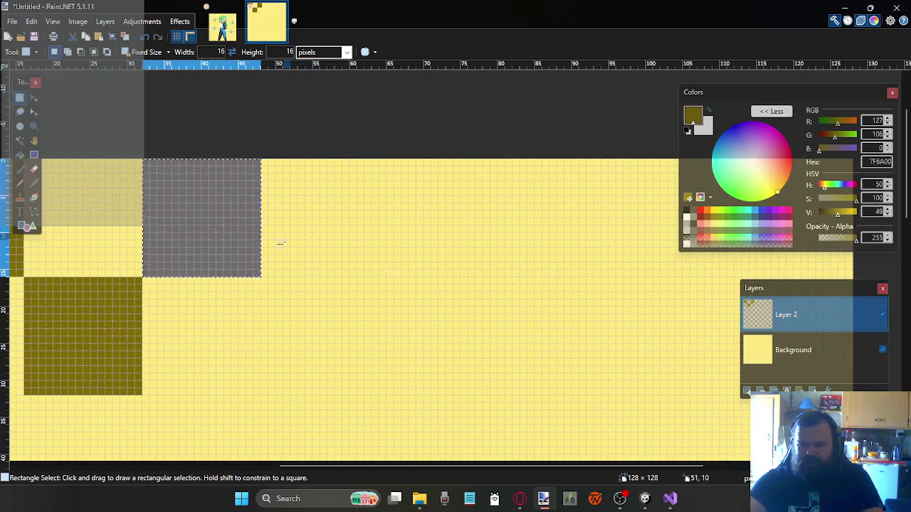
pyautogui.press('BackSpace')
pyautogui.click(267, 281)
pyautogui.hotkey('shift', 'BackSpace')
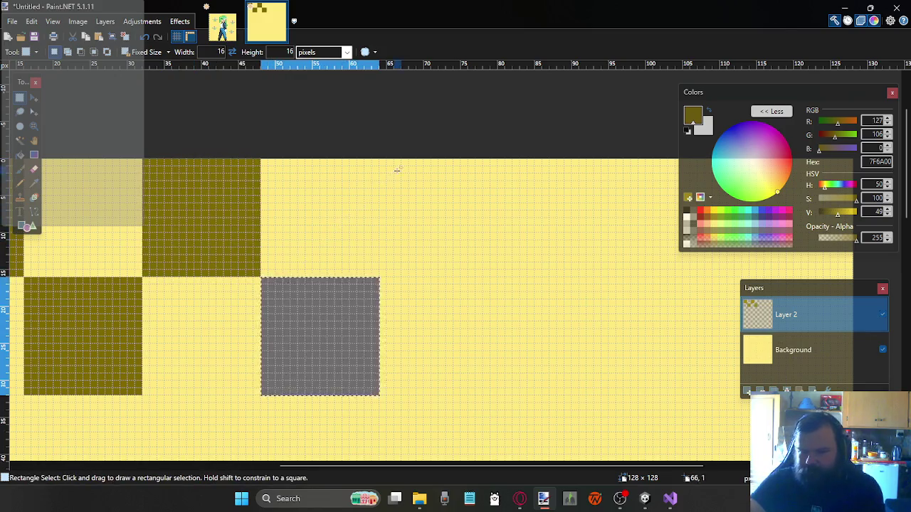
# Alternate olive and transparent through squares 64,0, 80,16 and 96,0 in the top rows
pyautogui.press('BackSpace')
pyautogui.click(386, 162)
pyautogui.hotkey('shift', 'BackSpace')
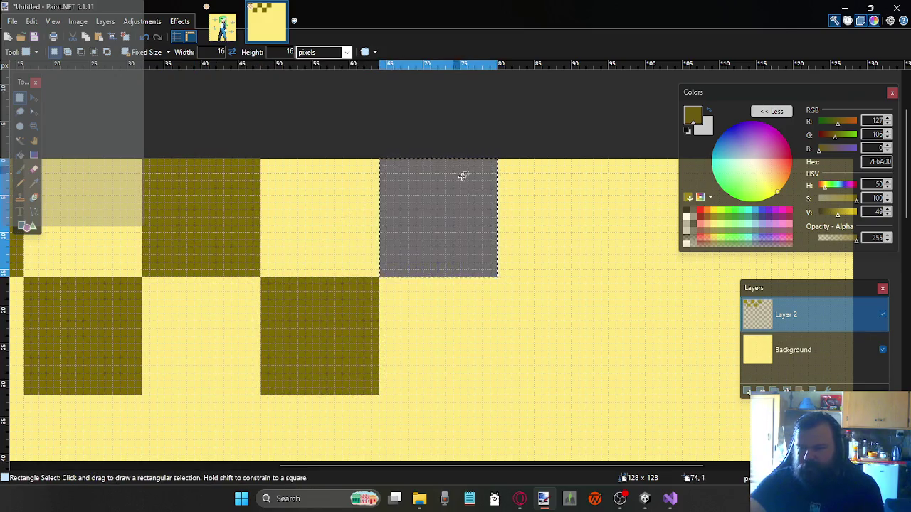
pyautogui.press('BackSpace')
pyautogui.click(501, 289)
pyautogui.hotkey('shift', 'BackSpace')
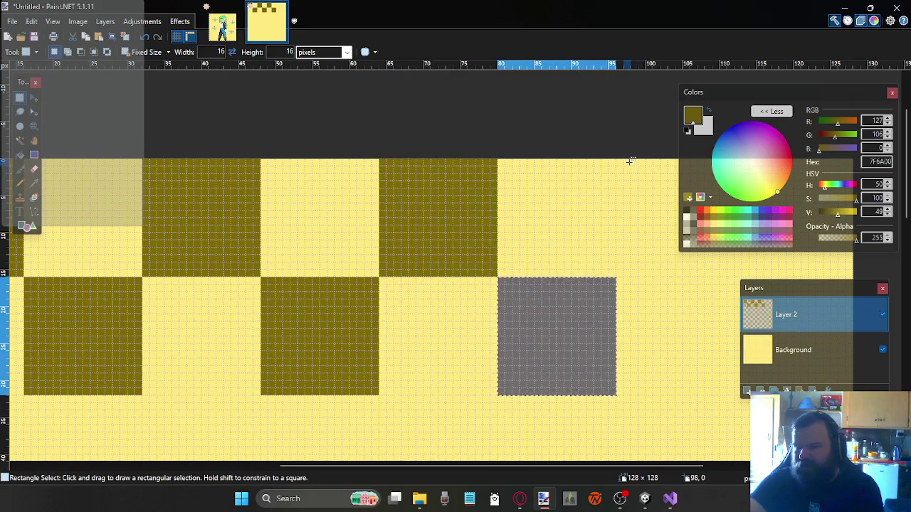
pyautogui.press('BackSpace')
pyautogui.click(619, 162)
pyautogui.hotkey('shift', 'BackSpace')
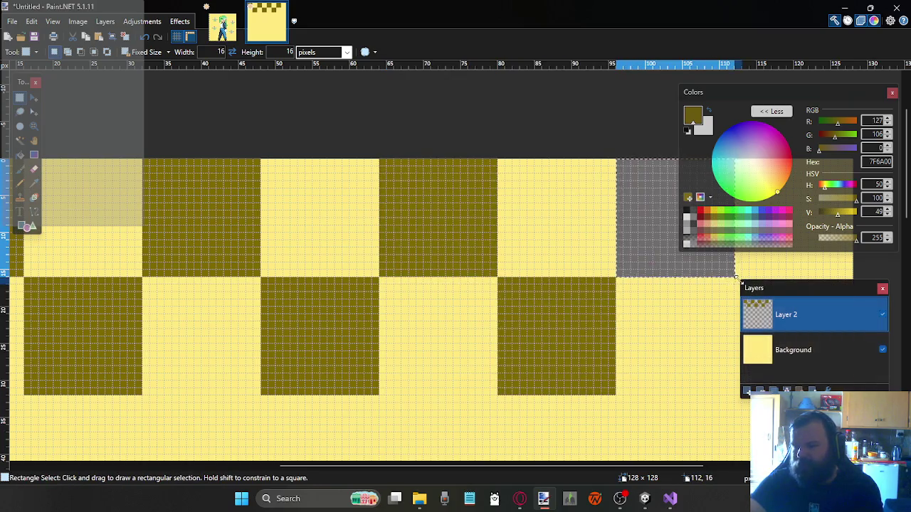
# Select squares 112,16 and third-row squares 0,32, 32,32, 64,32 and 96,32
pyautogui.click(738, 279)
pyautogui.scroll(-3, 502, 285)
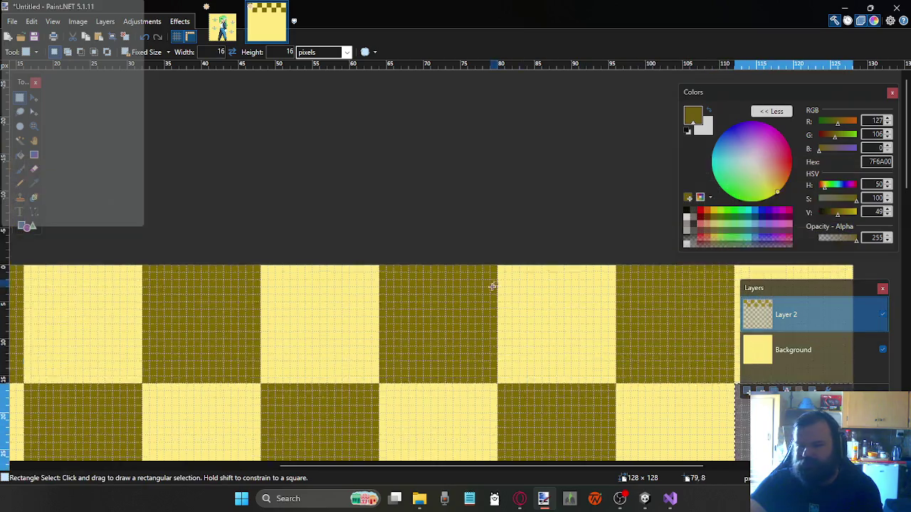
pyautogui.hscroll(-4, 350, 236)
pyautogui.hscroll(-1, 350, 234)
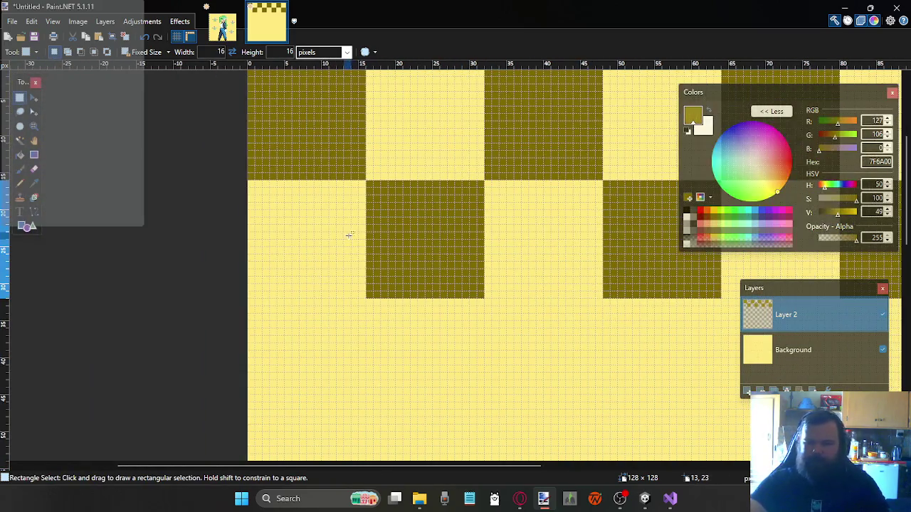
pyautogui.click(254, 299)
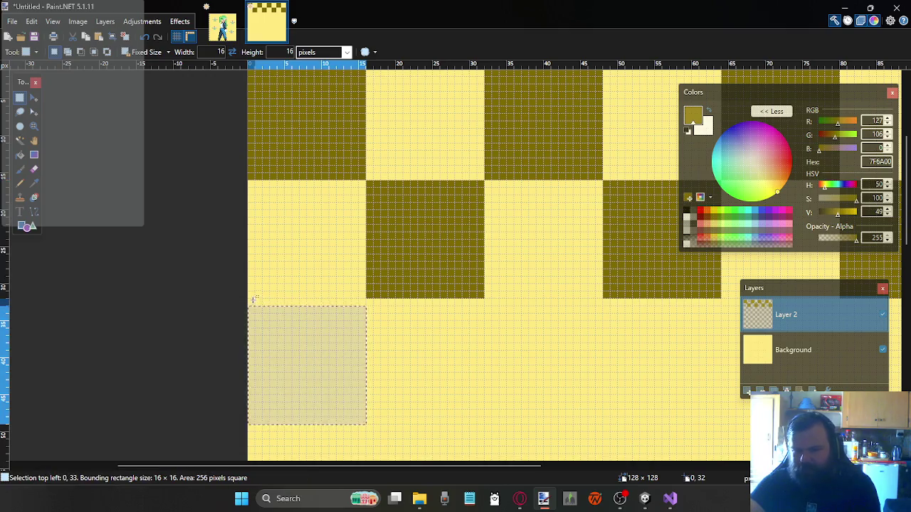
pyautogui.click(489, 303)
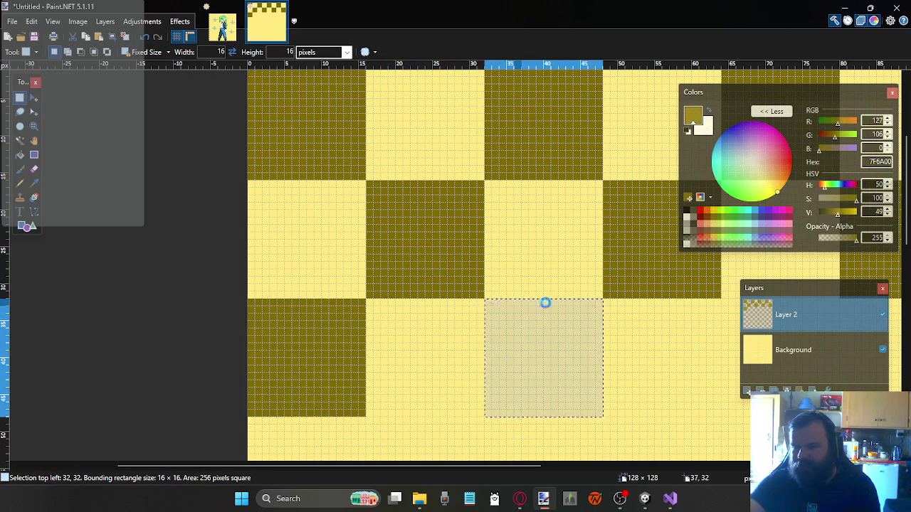
pyautogui.click(729, 303)
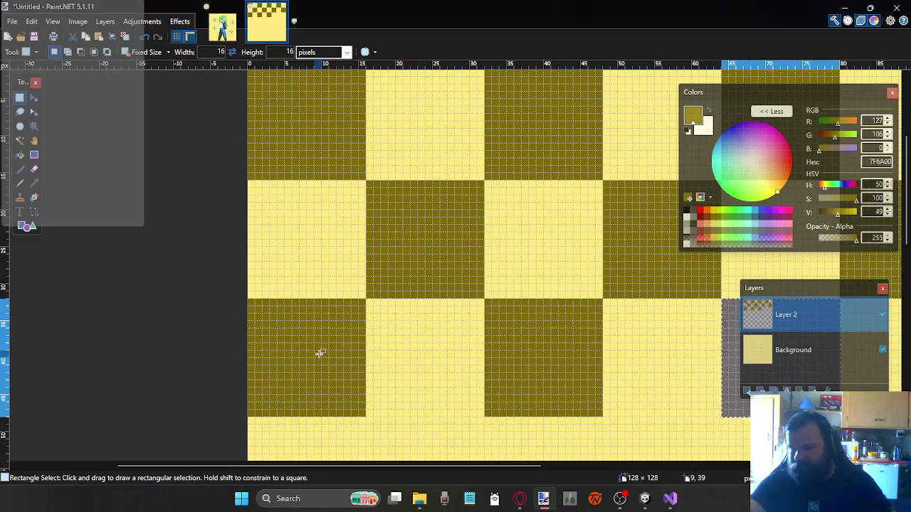
pyautogui.hscroll(3, 344, 332)
pyautogui.hscroll(3, 344, 332)
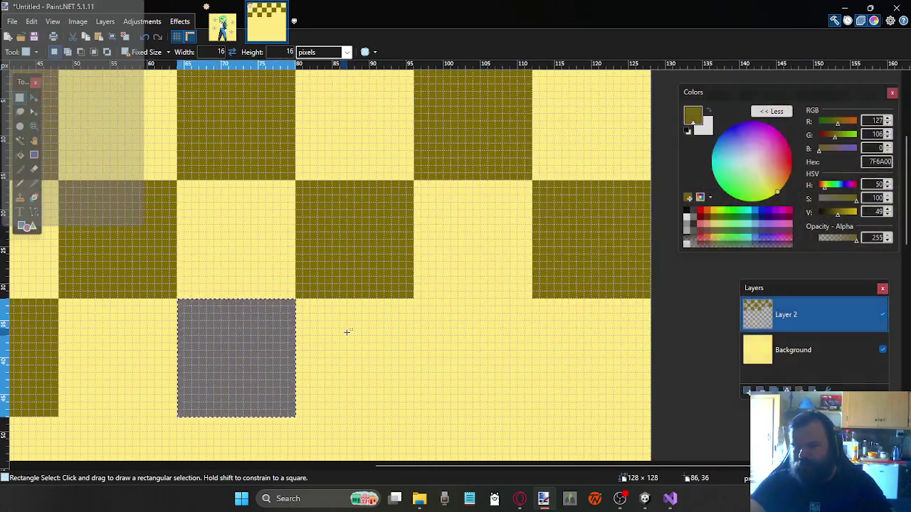
pyautogui.click(420, 302)
pyautogui.scroll(-3, 421, 302)
pyautogui.scroll(1, 417, 302)
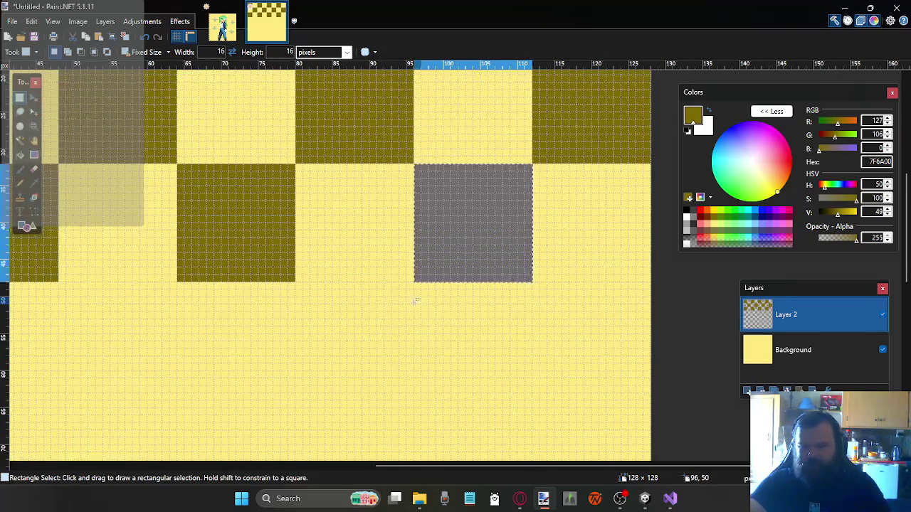
pyautogui.hscroll(-5, 405, 302)
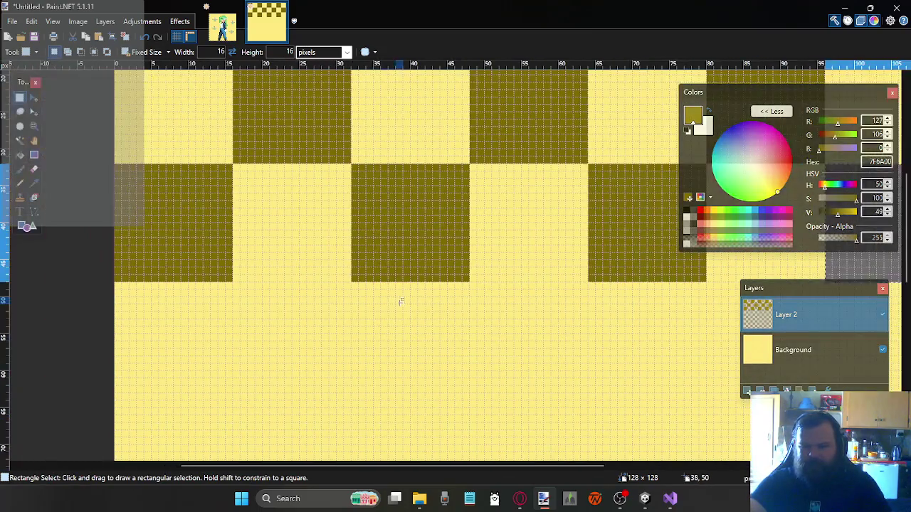
# Fill fourth-row squares 16,48, 48,48, 80,48 and 112,48 with olive
pyautogui.click(235, 283)
pyautogui.press('BackSpace')
pyautogui.click(472, 283)
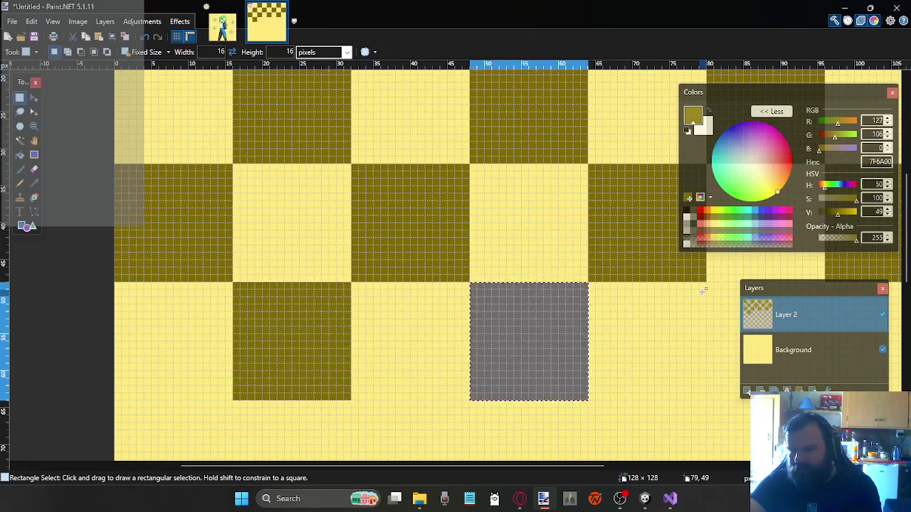
pyautogui.press('BackSpace')
pyautogui.click(708, 283)
pyautogui.hscroll(4, 563, 304)
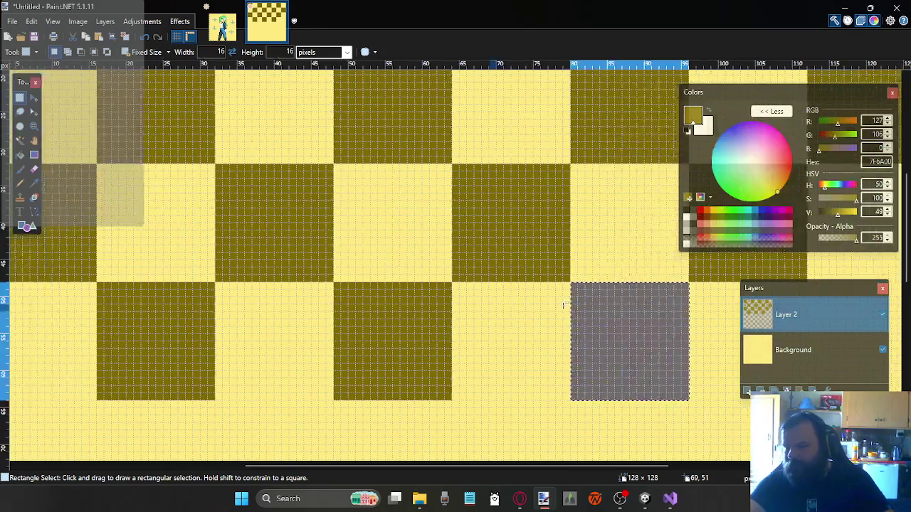
pyautogui.press('BackSpace')
pyautogui.click(605, 283)
pyautogui.press('BackSpace')
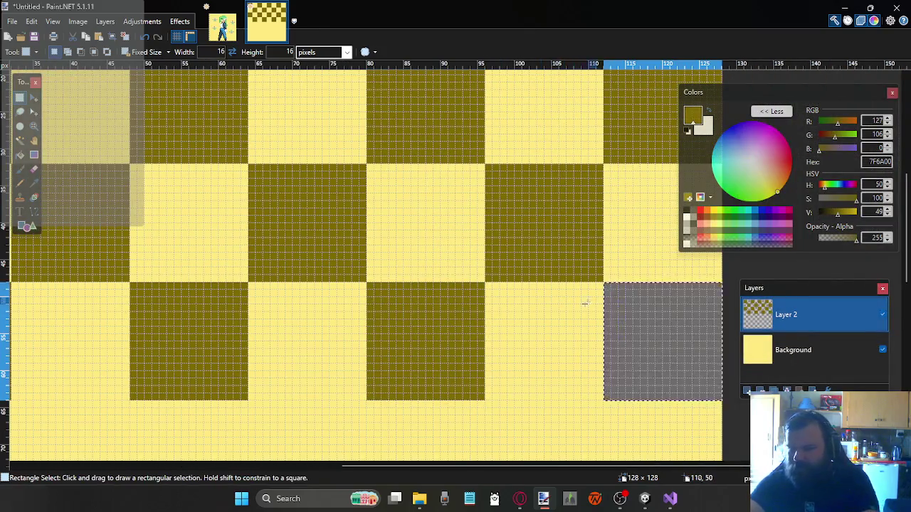
# Clear fifth-row squares 0,64, 32,64 and 96,64 to transparent, filling olive between them
pyautogui.scroll(-3, 576, 304)
pyautogui.hscroll(-3, 526, 305)
pyautogui.hscroll(-2, 427, 278)
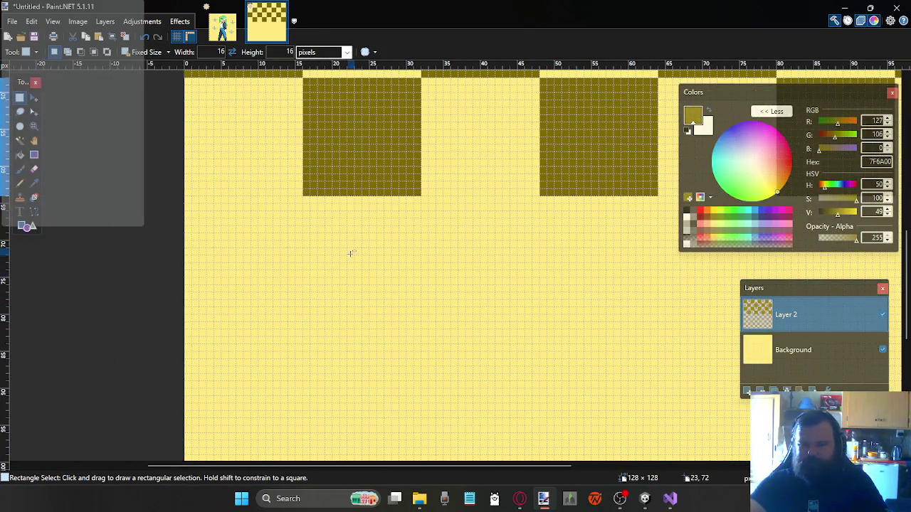
pyautogui.click(189, 203)
pyautogui.press('Delete')
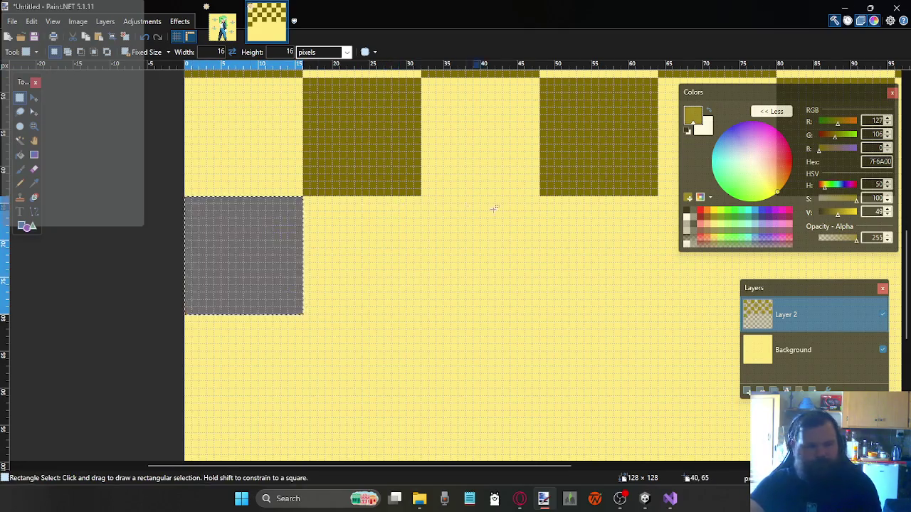
pyautogui.press('BackSpace')
pyautogui.click(424, 199)
pyautogui.press('Delete')
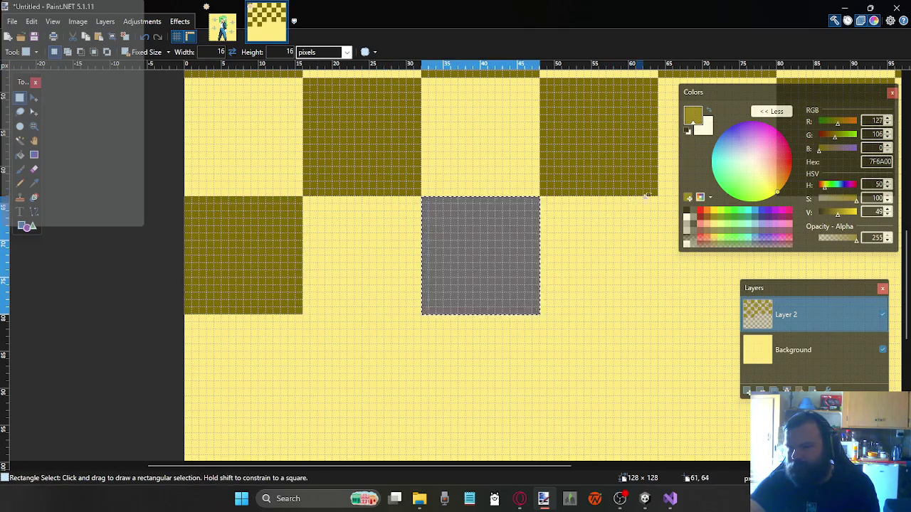
pyautogui.hscroll(5, 456, 222)
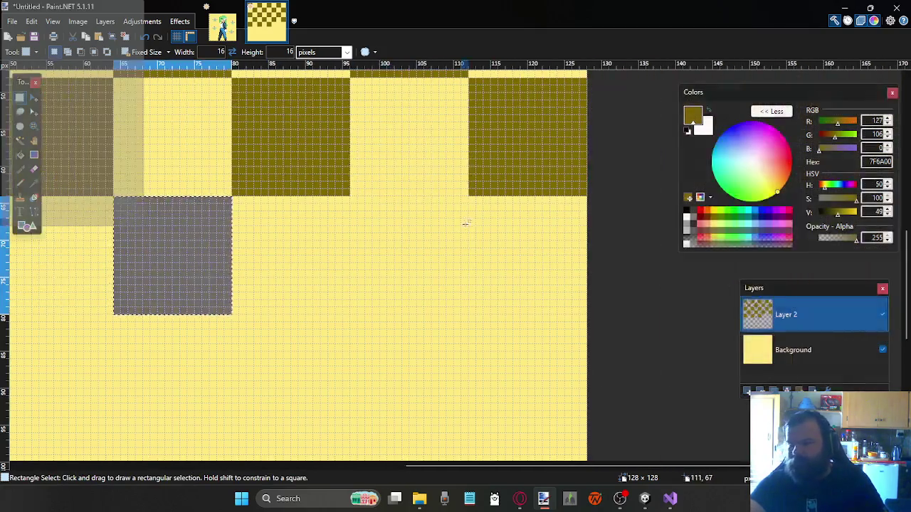
pyautogui.press('BackSpace')
pyautogui.click(351, 198)
pyautogui.press('Delete')
# Clear sixth-row squares at 16,80 and 80,80, filling olive in the gaps
pyautogui.scroll(-2, 391, 246)
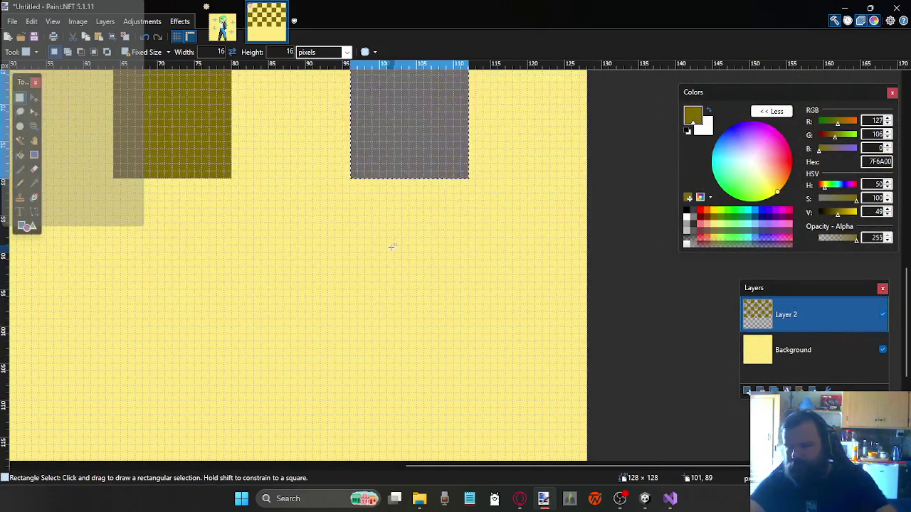
pyautogui.hscroll(-1, 388, 246)
pyautogui.hscroll(-1, 381, 242)
pyautogui.hscroll(-3, 356, 234)
pyautogui.hscroll(-1, 271, 199)
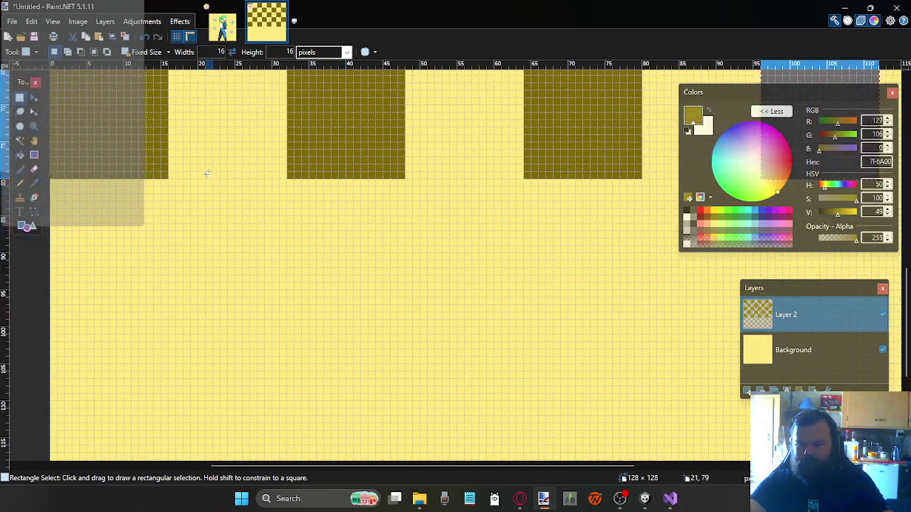
pyautogui.click(166, 185)
pyautogui.press('Delete')
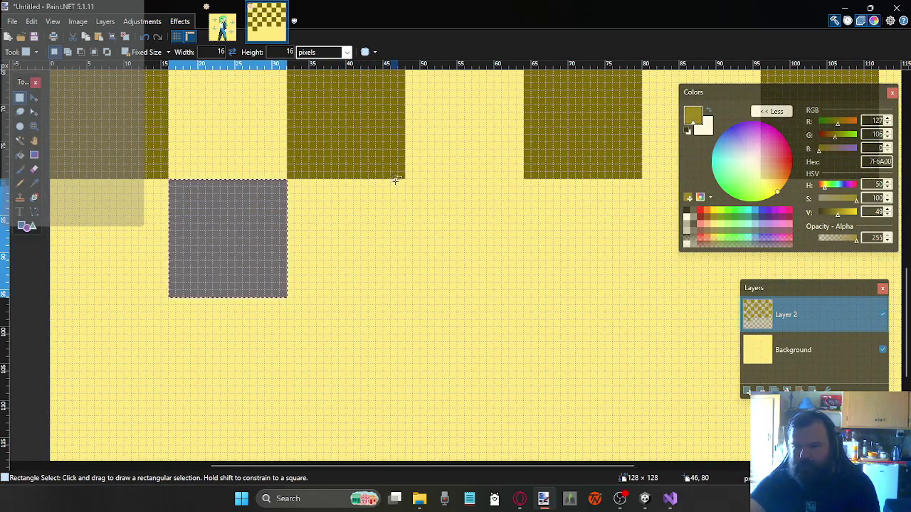
pyautogui.press('BackSpace')
pyautogui.click(407, 183)
pyautogui.press('Delete')
# Finish the sixth row by clearing squares near 80,80 and at 112,80
pyautogui.press('BackSpace')
pyautogui.click(645, 181)
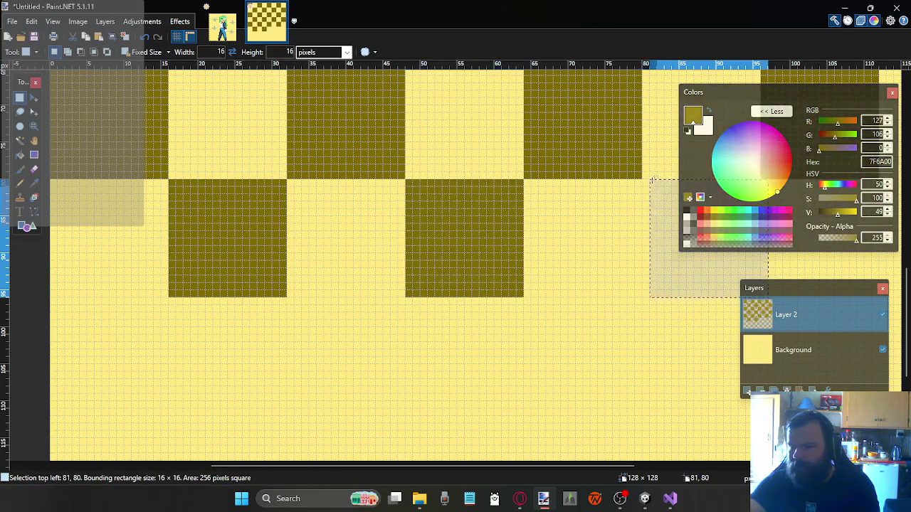
pyautogui.press('Delete')
pyautogui.hscroll(5, 569, 210)
pyautogui.hscroll(1, 499, 185)
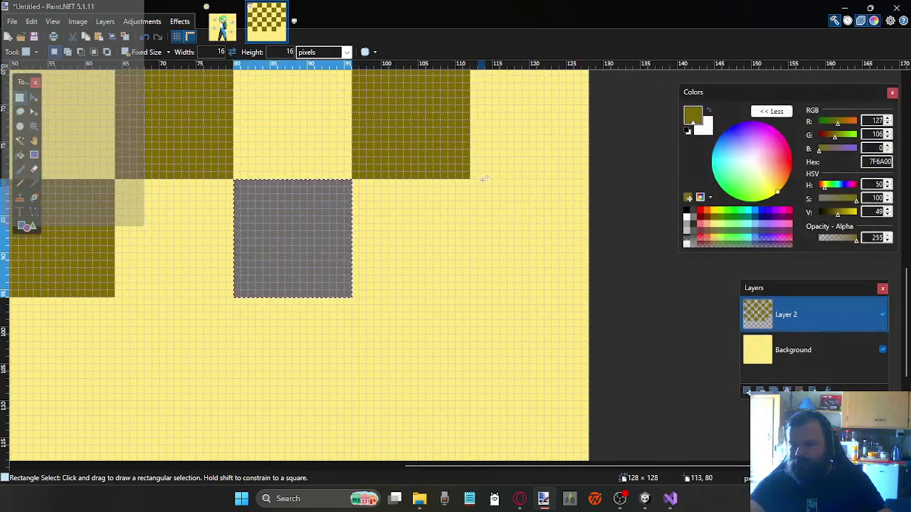
pyautogui.press('BackSpace')
pyautogui.click(471, 180)
pyautogui.press('Delete')
# Clear seventh-row squares from the left edge through 64,96
pyautogui.scroll(-2, 470, 226)
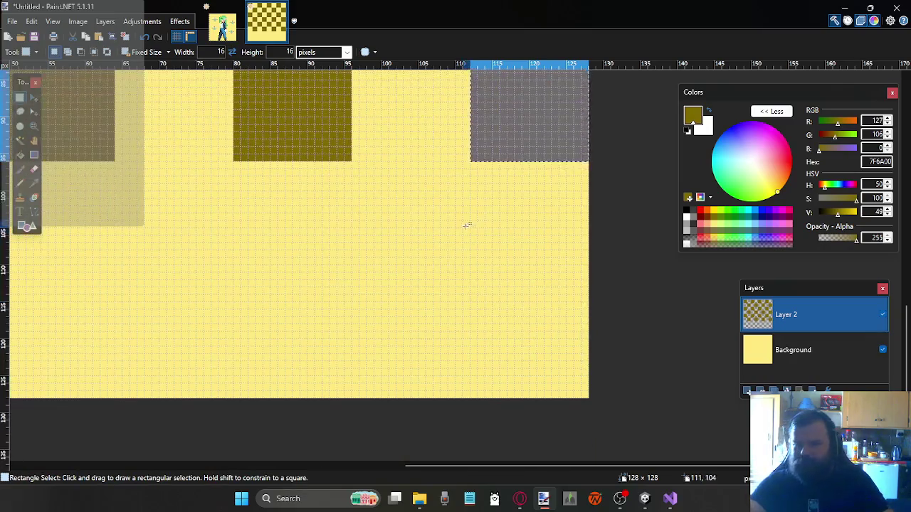
pyautogui.hscroll(-1, 326, 198)
pyautogui.hscroll(-5, 326, 198)
pyautogui.hscroll(-2, 323, 193)
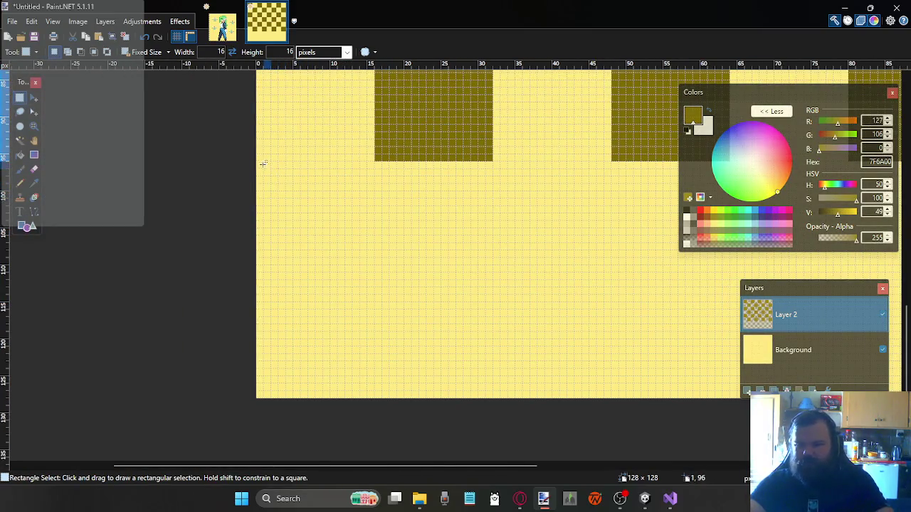
pyautogui.click(264, 165)
pyautogui.press('Delete')
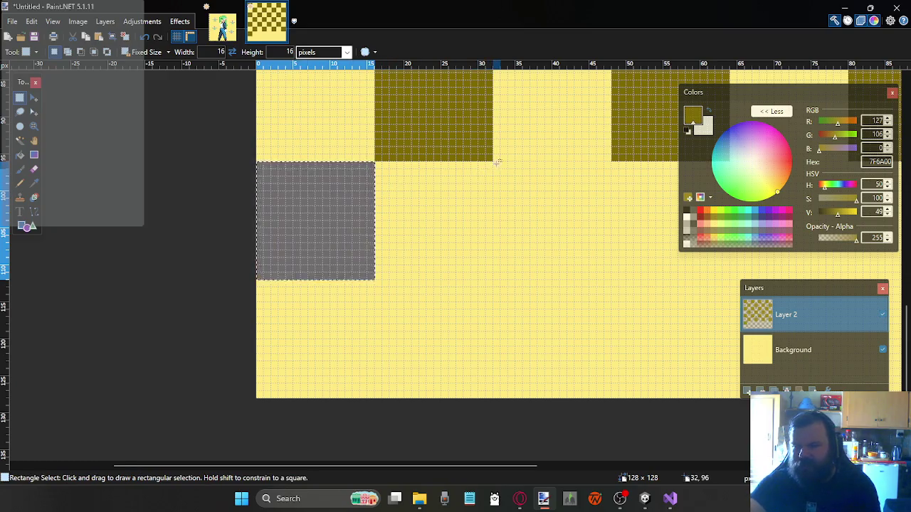
pyautogui.click(496, 163)
pyautogui.hscroll(2, 447, 211)
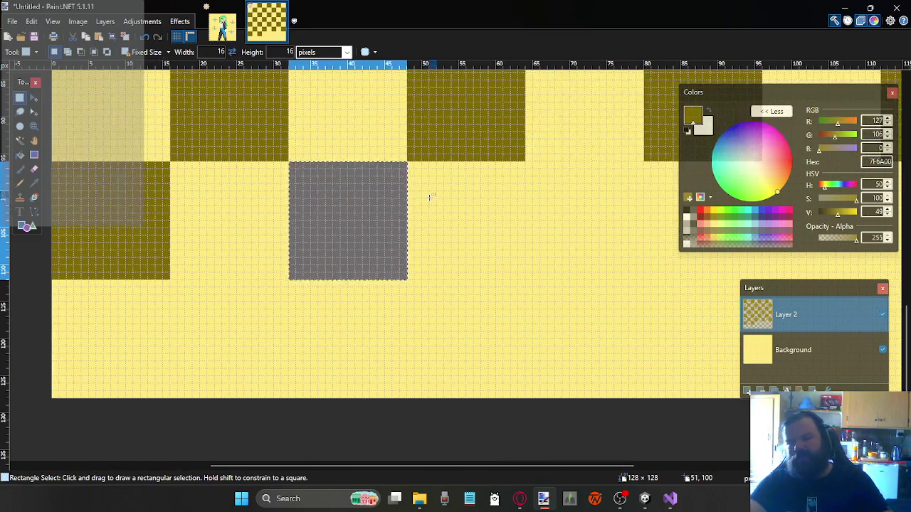
pyautogui.hscroll(2, 429, 197)
pyautogui.click(324, 164)
pyautogui.press('Delete')
# Clear the remaining wrong square further along the 96 row
pyautogui.scroll(-1, 434, 184)
pyautogui.scroll(1, 455, 189)
pyautogui.hscroll(1, 441, 188)
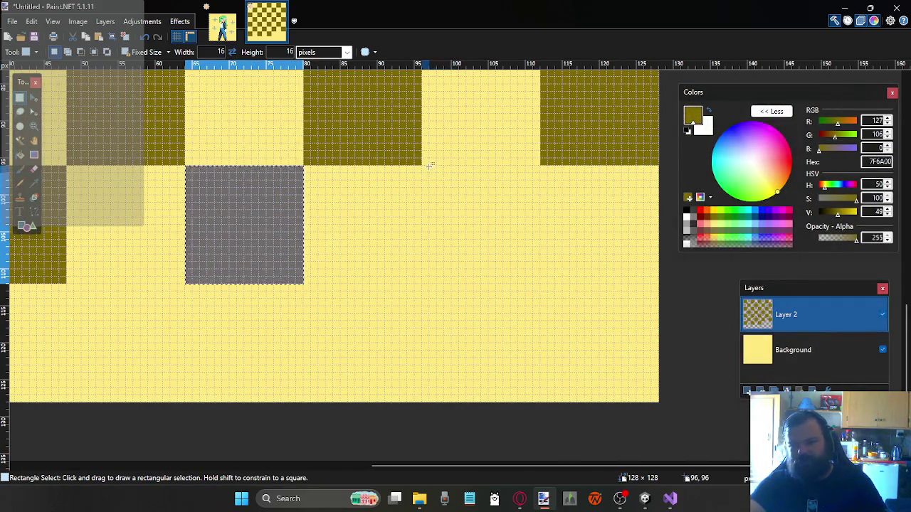
pyautogui.click(425, 166)
pyautogui.press('Delete')
pyautogui.scroll(1, 421, 193)
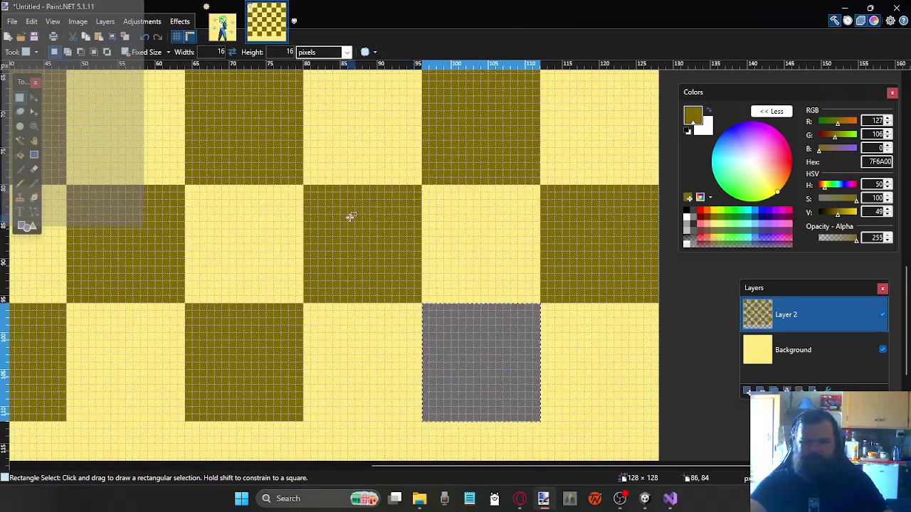
pyautogui.scroll(-1, 345, 217)
pyautogui.hscroll(-1, 335, 219)
pyautogui.hscroll(-2, 331, 221)
pyautogui.hscroll(-1, 356, 249)
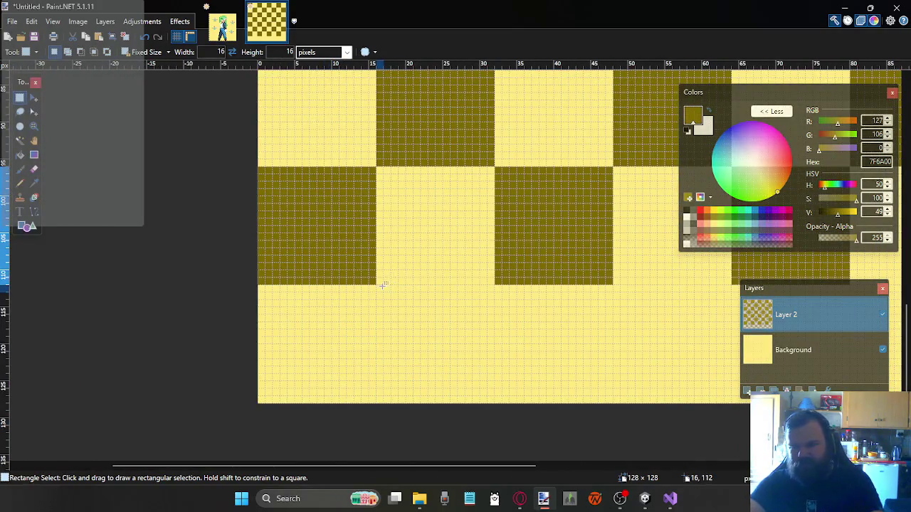
# Clear the first three wrong squares along the bottom row
pyautogui.click(383, 284)
pyautogui.press('Delete')
pyautogui.hscroll(1, 420, 283)
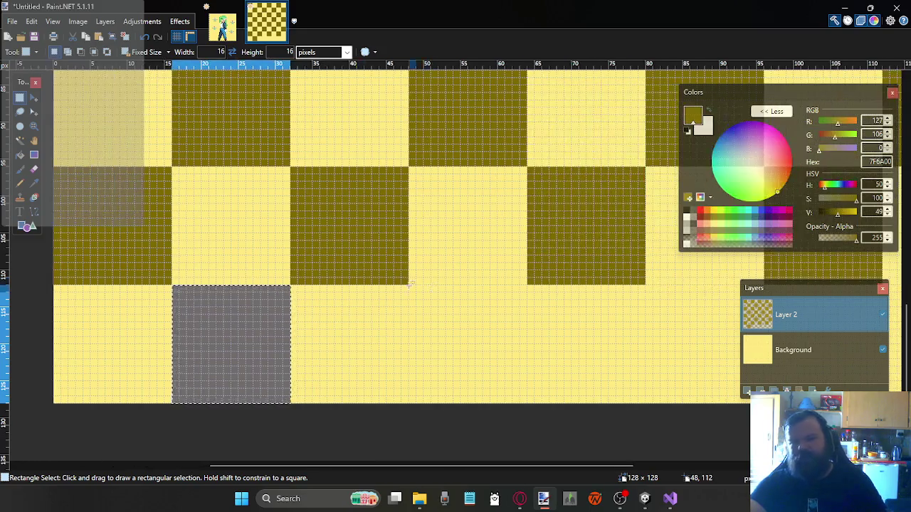
pyautogui.click(410, 285)
pyautogui.press('Delete')
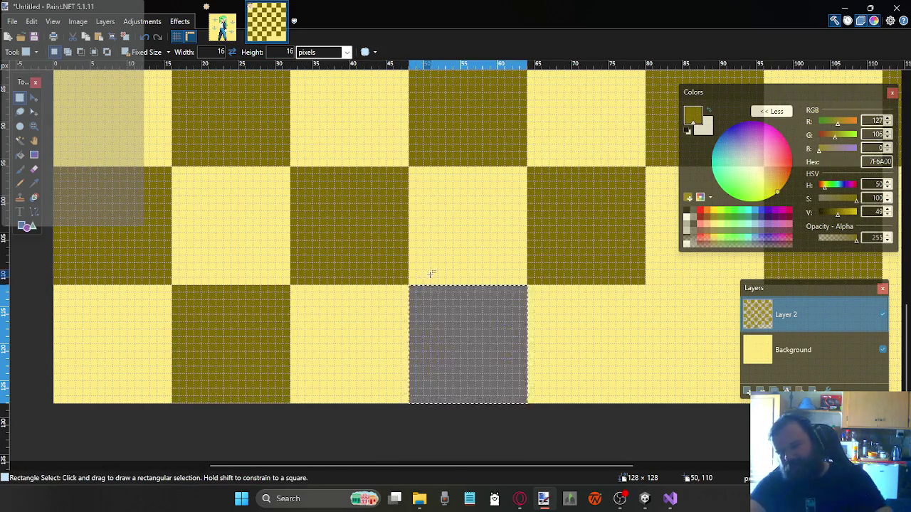
pyautogui.hscroll(1, 427, 272)
pyautogui.hscroll(1, 423, 271)
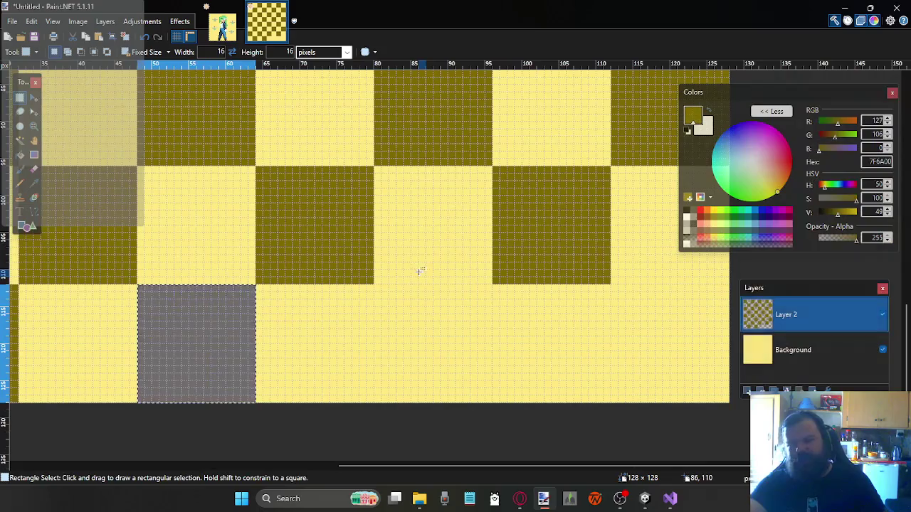
pyautogui.click(381, 285)
pyautogui.press('Delete')
# Clear the bottom-right corner square and merge Layer 2 down into the Background
pyautogui.click(607, 285)
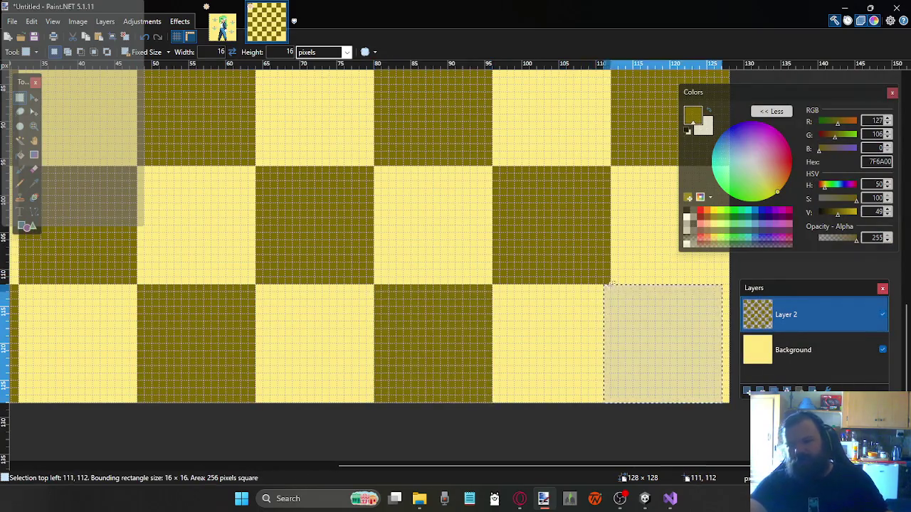
pyautogui.press('Delete')
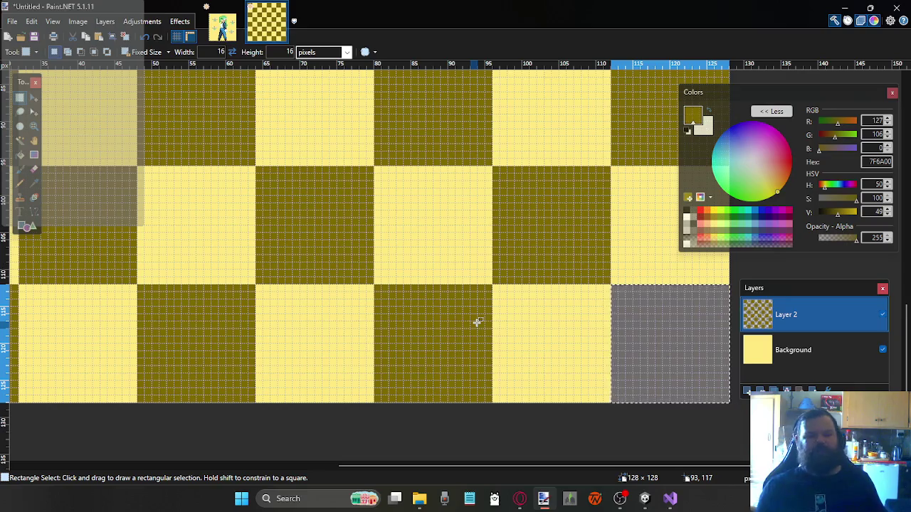
pyautogui.scroll(4, 459, 304)
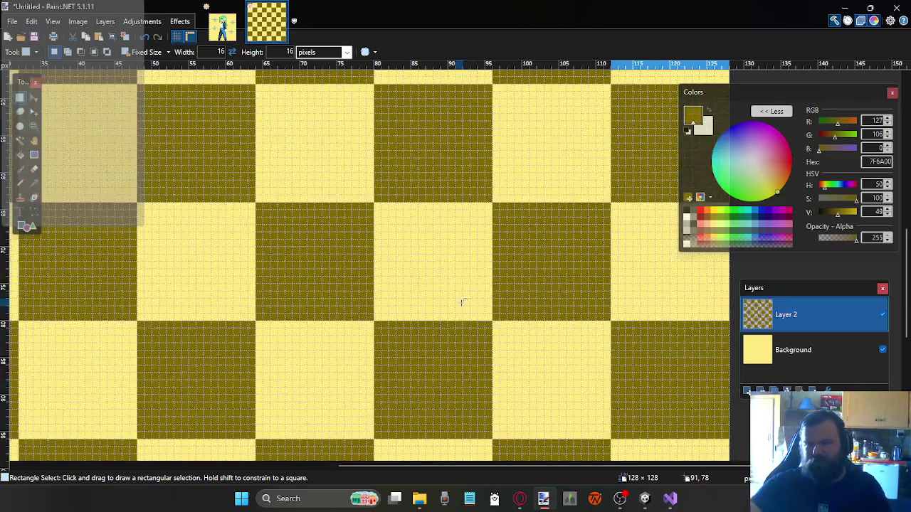
pyautogui.scroll(3, 459, 305)
pyautogui.scroll(2, 457, 254)
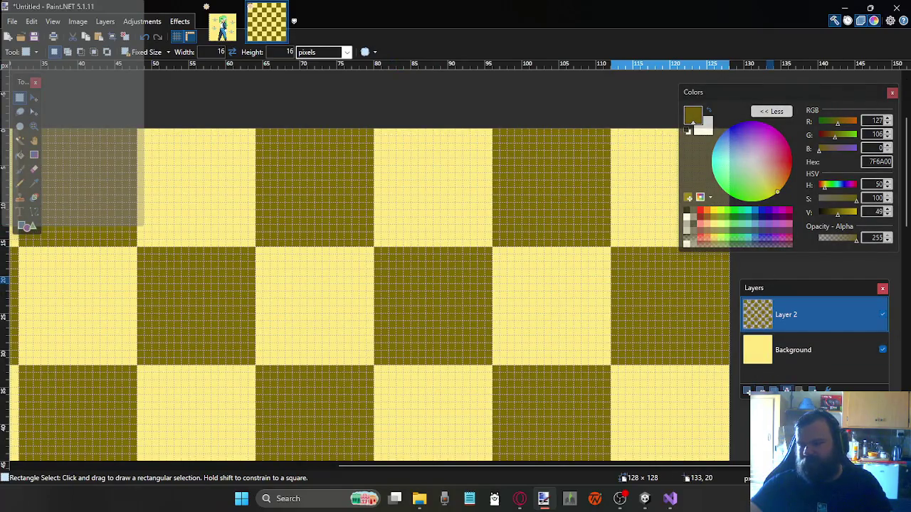
pyautogui.hotkey('ctrl', 'm')
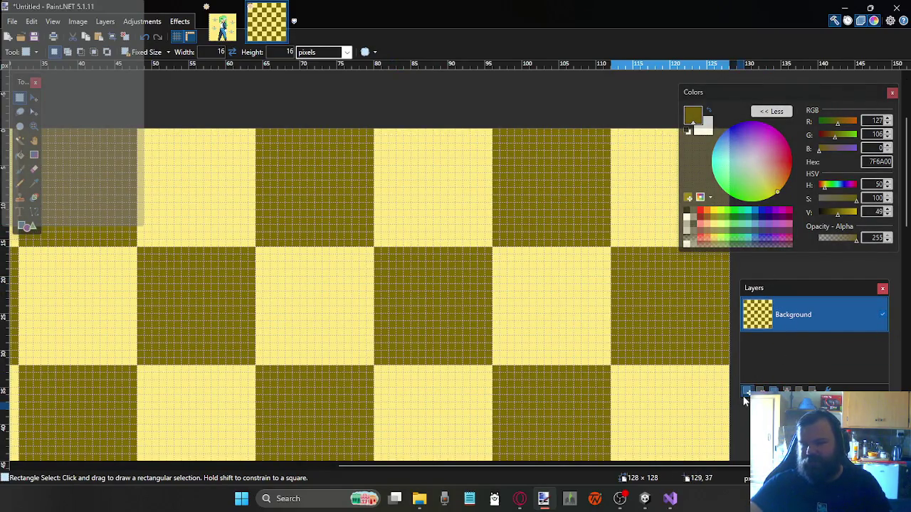
# Add a new empty Layer 2 and set the primary colour to grey A0A0A0
pyautogui.click(746, 392)
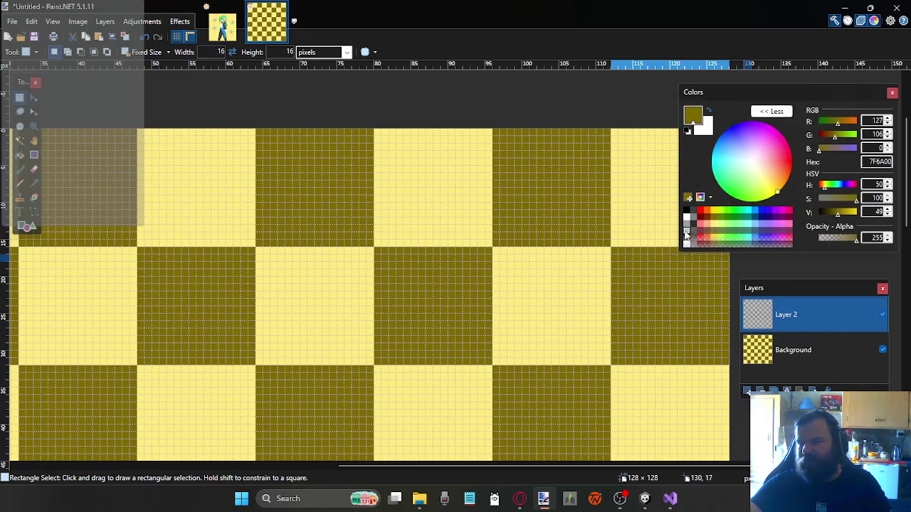
pyautogui.click(686, 224)
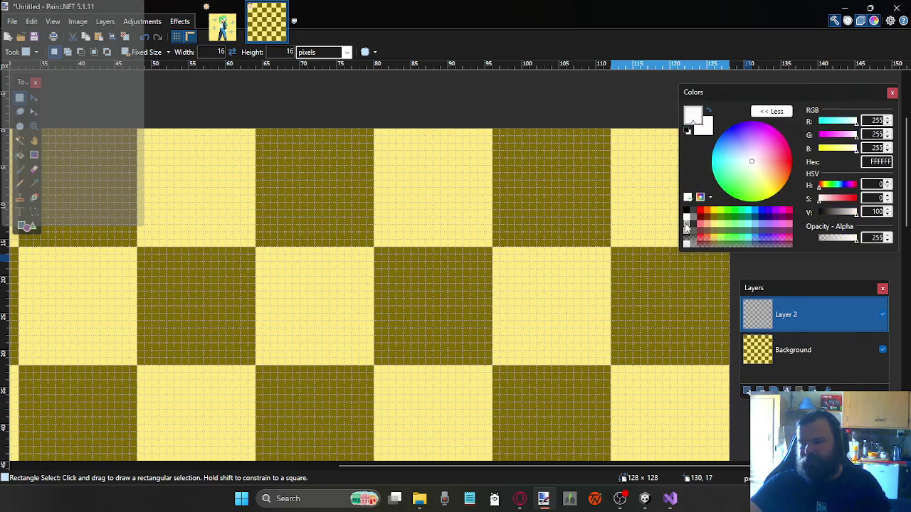
pyautogui.scroll(2, 439, 216)
pyautogui.hscroll(-3, 440, 217)
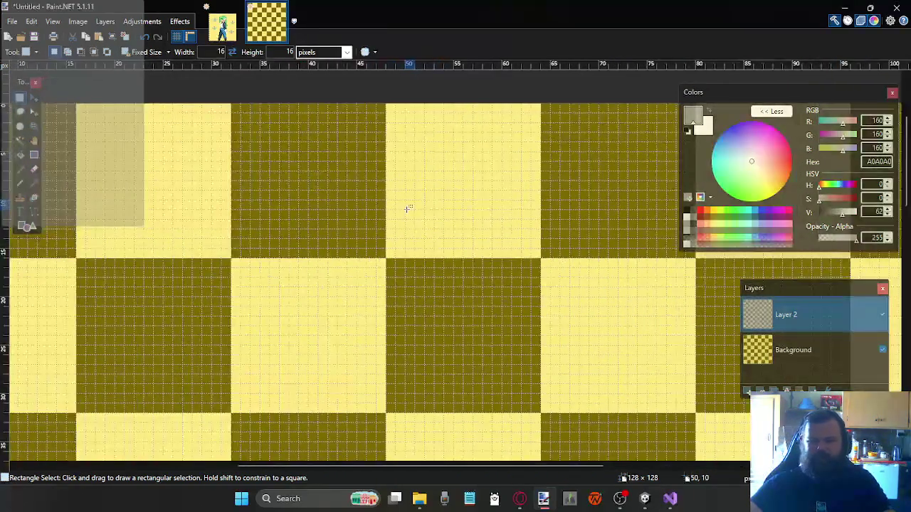
pyautogui.hscroll(-3, 409, 206)
pyautogui.hscroll(-1, 411, 201)
pyautogui.hscroll(-1, 414, 190)
pyautogui.scroll(2, 415, 191)
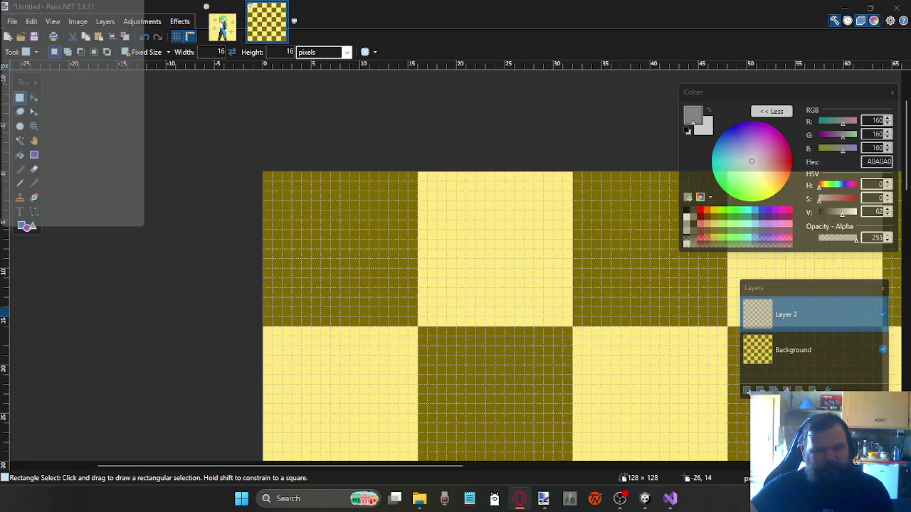
pyautogui.hotkey('alt', 'Tab')
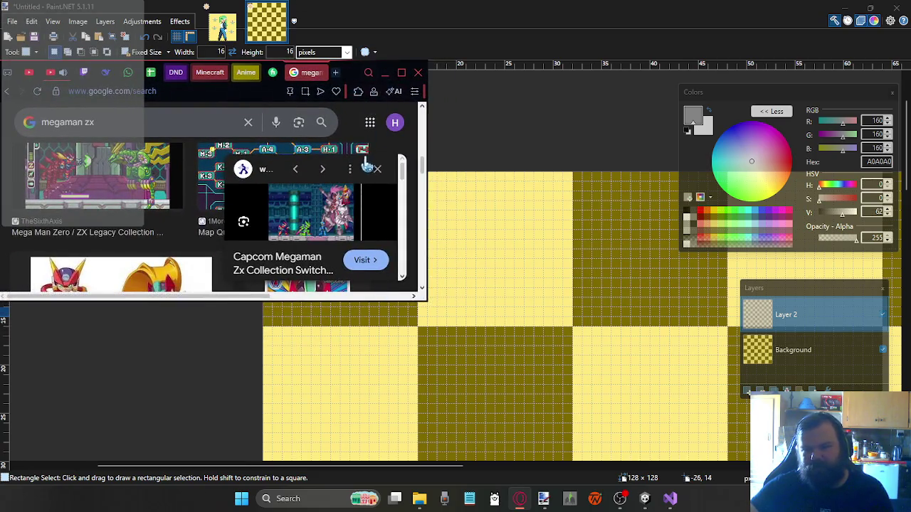
# Maximize Opera, scroll the megaman zx image results and preview the Mega Man Wiki screenshot
pyautogui.click(401, 72)
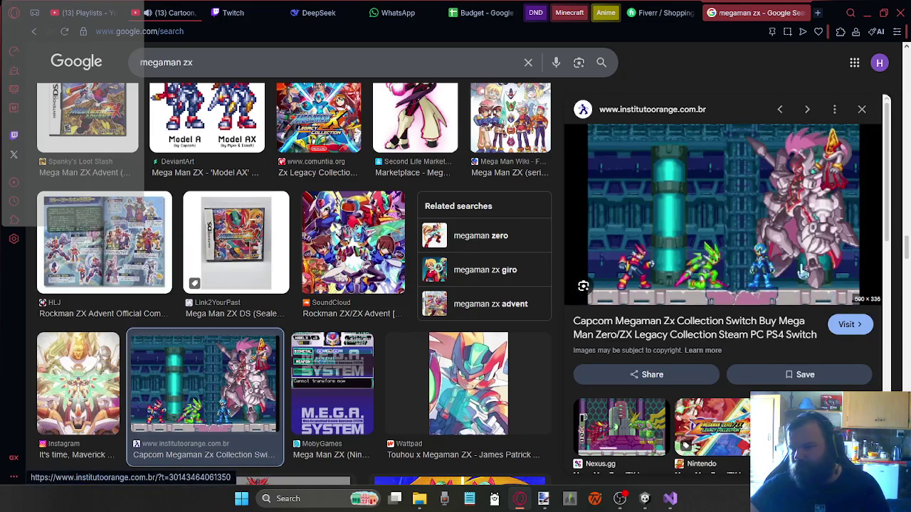
pyautogui.scroll(-1, 768, 243)
pyautogui.scroll(-1, 755, 242)
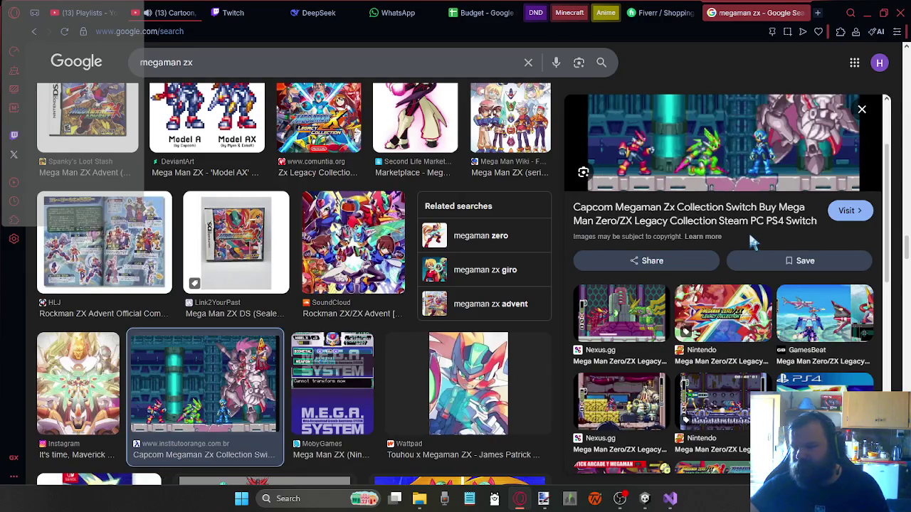
pyautogui.scroll(-2, 718, 320)
pyautogui.scroll(-2, 719, 320)
pyautogui.scroll(-1, 318, 299)
pyautogui.scroll(-3, 318, 298)
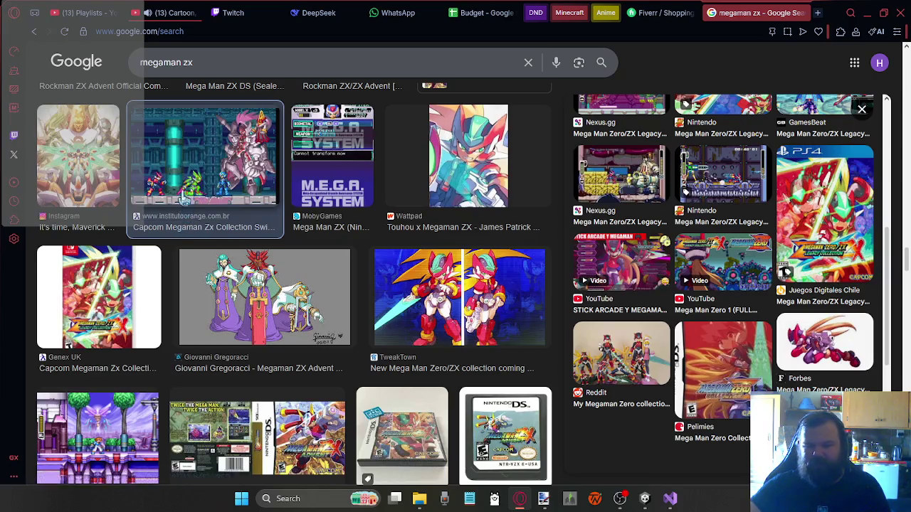
pyautogui.scroll(-3, 255, 171)
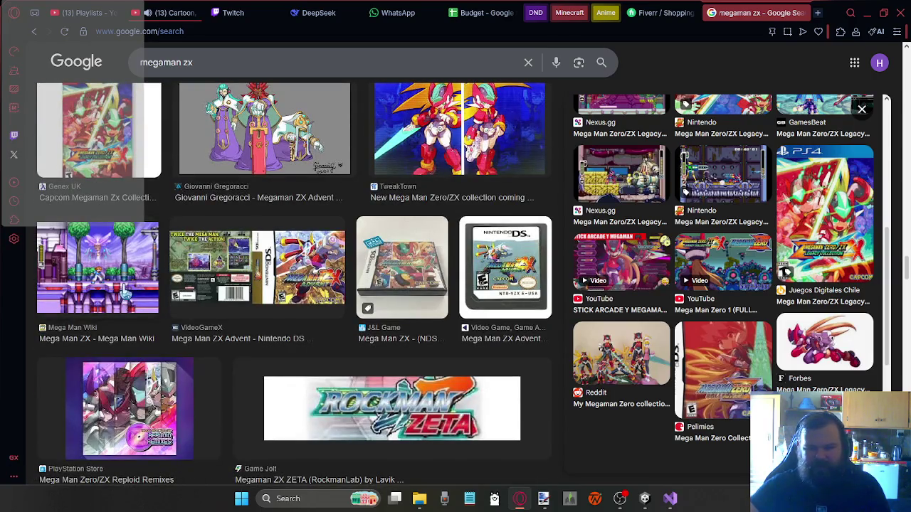
pyautogui.click(126, 292)
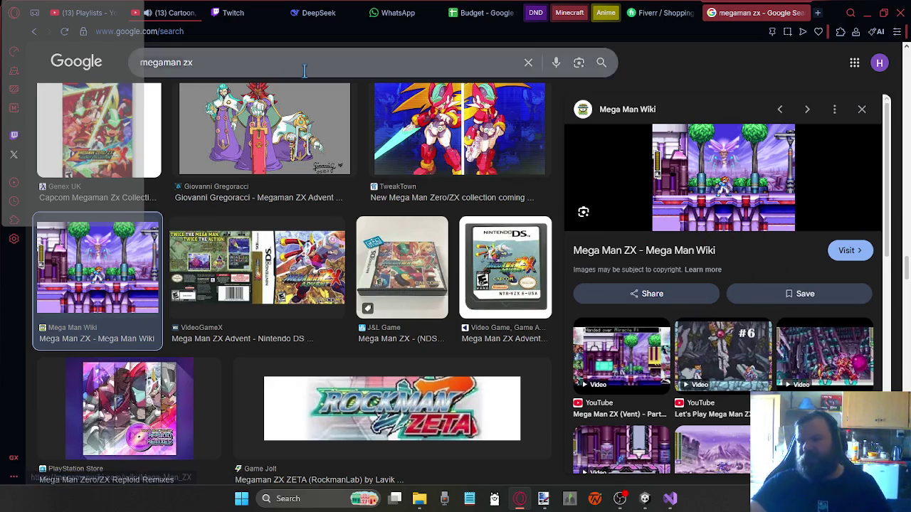
pyautogui.click(866, 12)
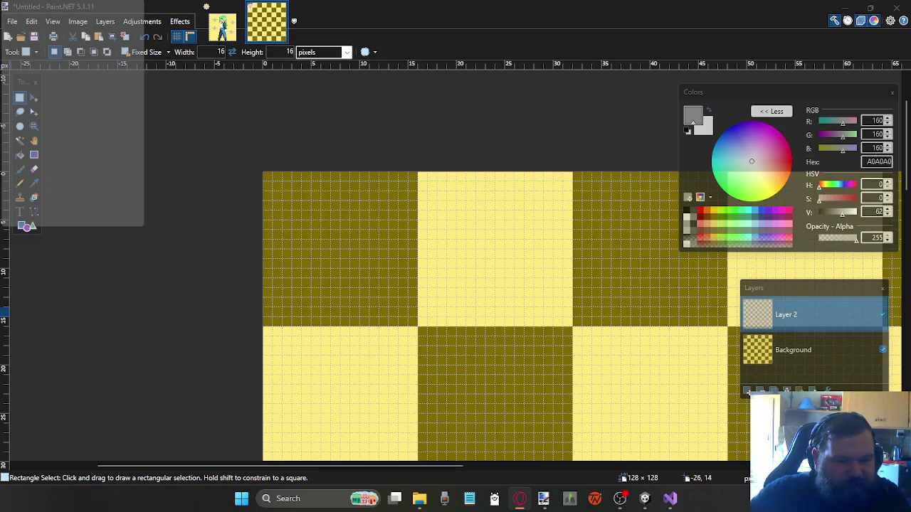
# Preview the Rain World: Deluge Steam Workshop image among the rain world results
pyautogui.hotkey('alt', 'Tab')
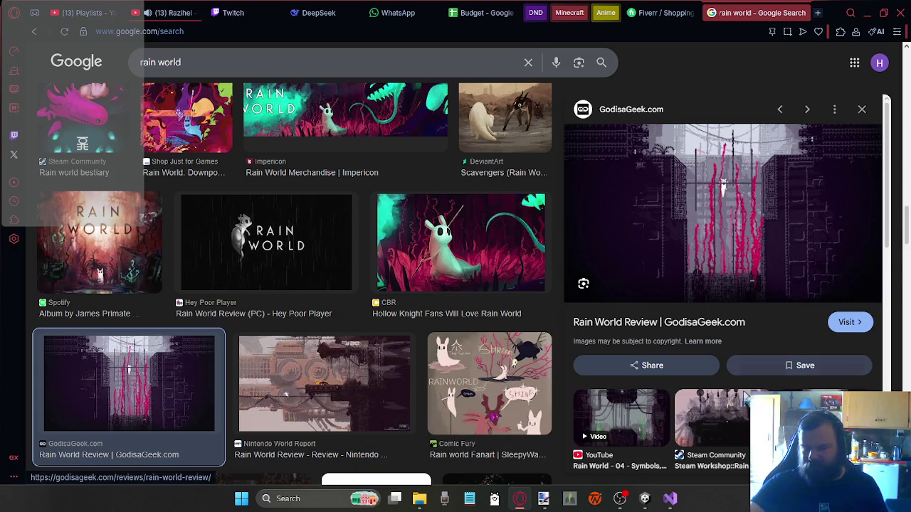
pyautogui.click(713, 417)
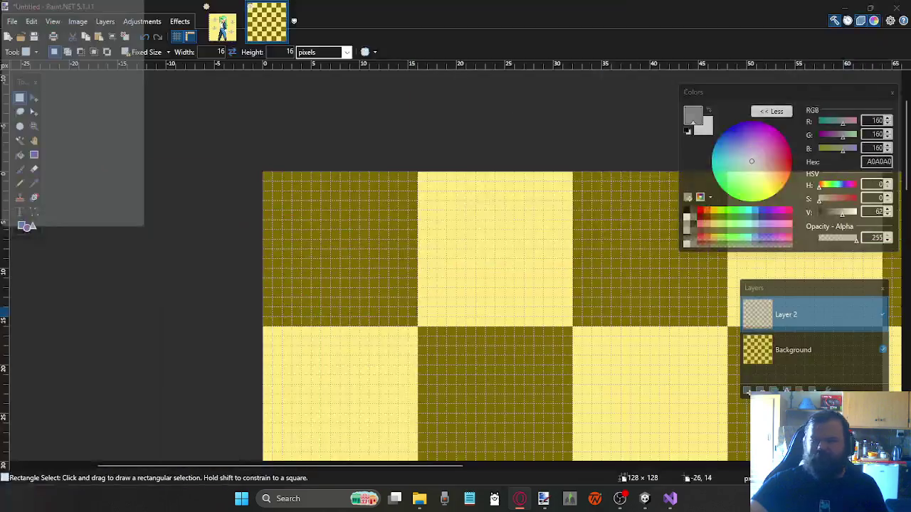
pyautogui.click(867, 12)
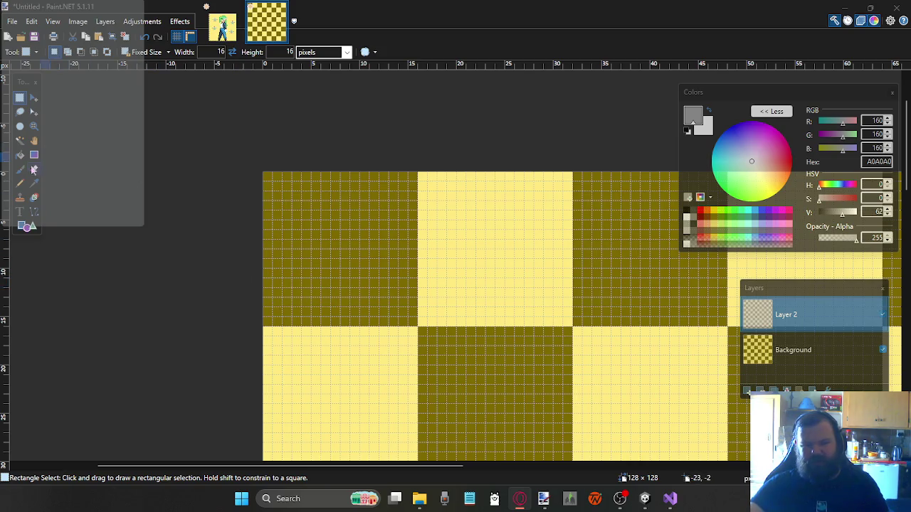
# Try a fixed 16x16 selection at the canvas left edge, then restore any-size selection and deselect
pyautogui.click(20, 183)
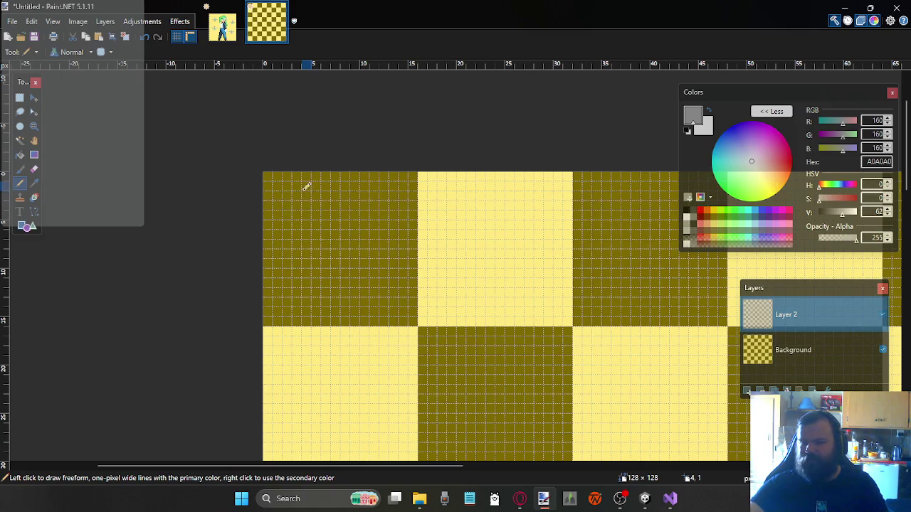
pyautogui.scroll(-3, 320, 228)
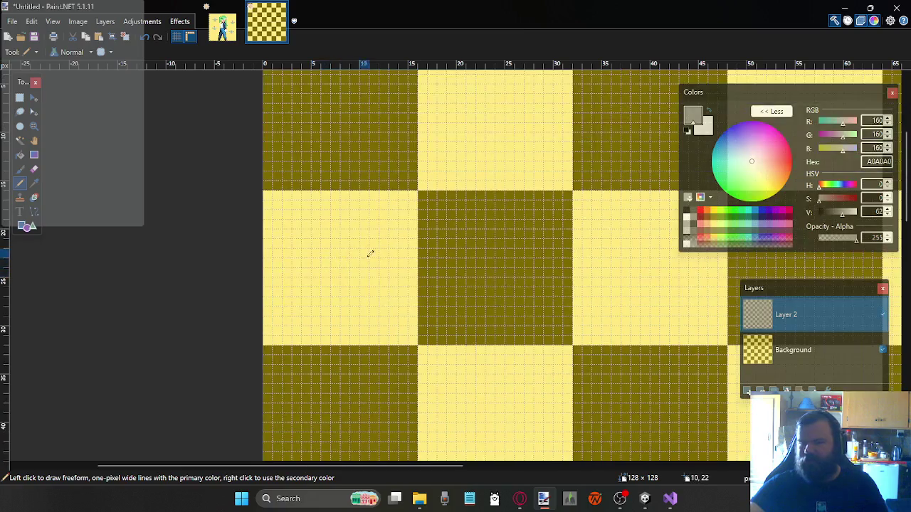
pyautogui.hscroll(2, 405, 240)
pyautogui.scroll(2, 402, 235)
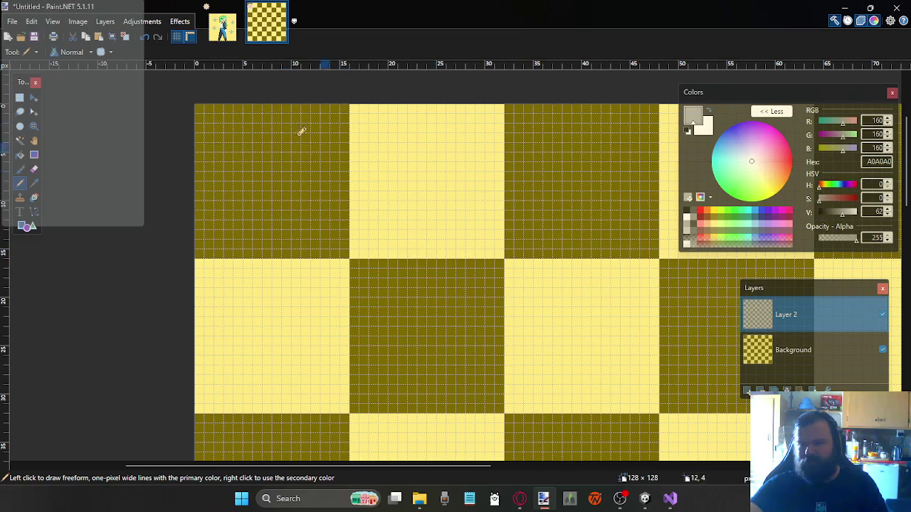
pyautogui.click(20, 97)
pyautogui.moveTo(240, 175); pyautogui.dragTo(98, 154)
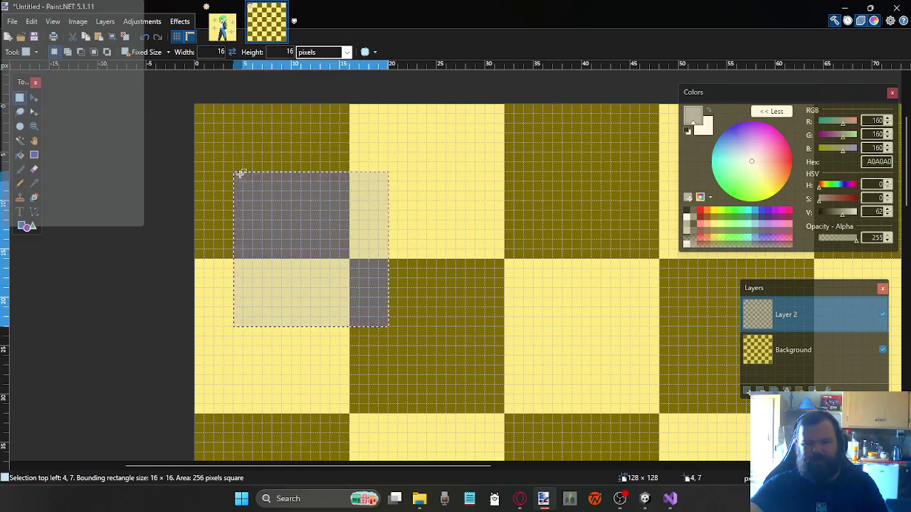
pyautogui.click(34, 98)
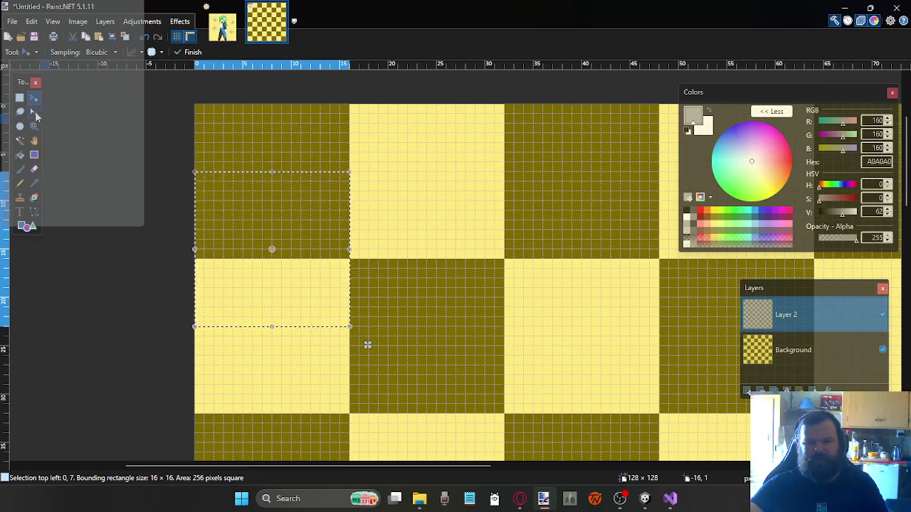
pyautogui.click(20, 98)
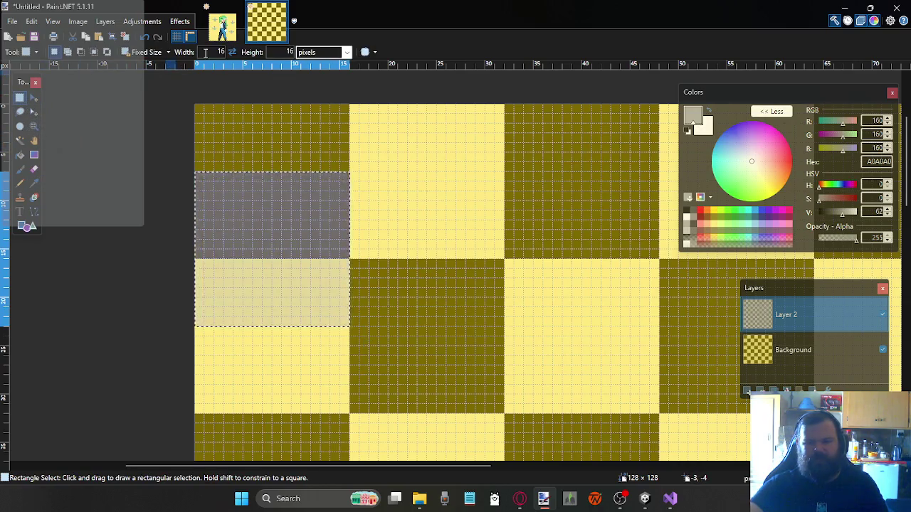
pyautogui.click(146, 52)
pyautogui.hotkey('ctrl', 'd')
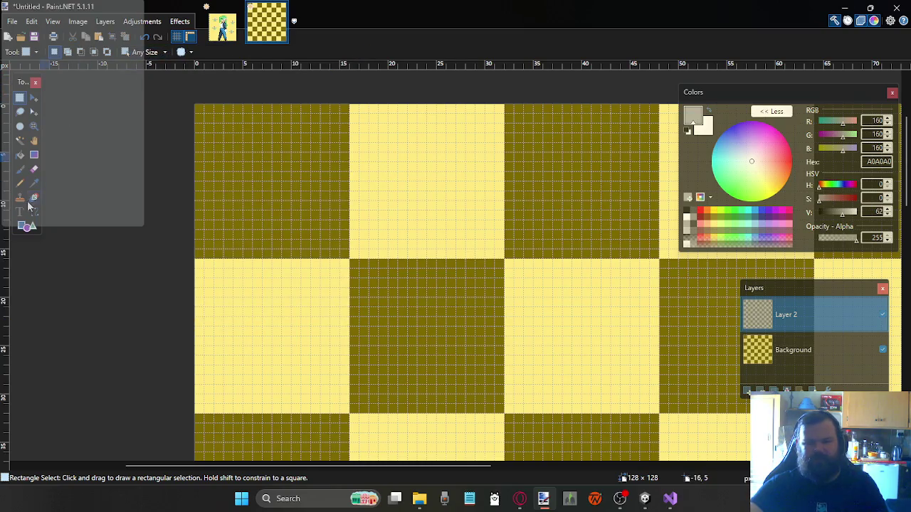
# Pencil A0A0A0 grey top and bottom rails joined by a stepped left end
pyautogui.click(20, 184)
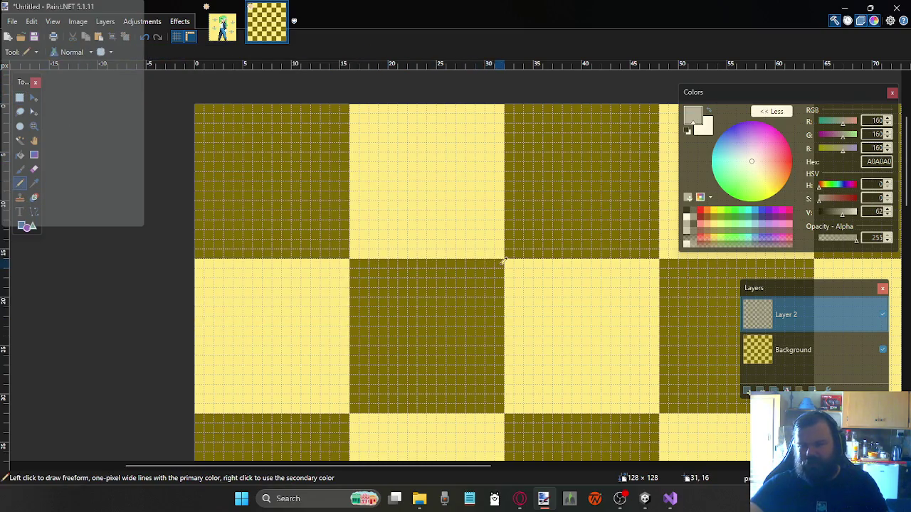
pyautogui.moveTo(501, 260); pyautogui.dragTo(361, 260)
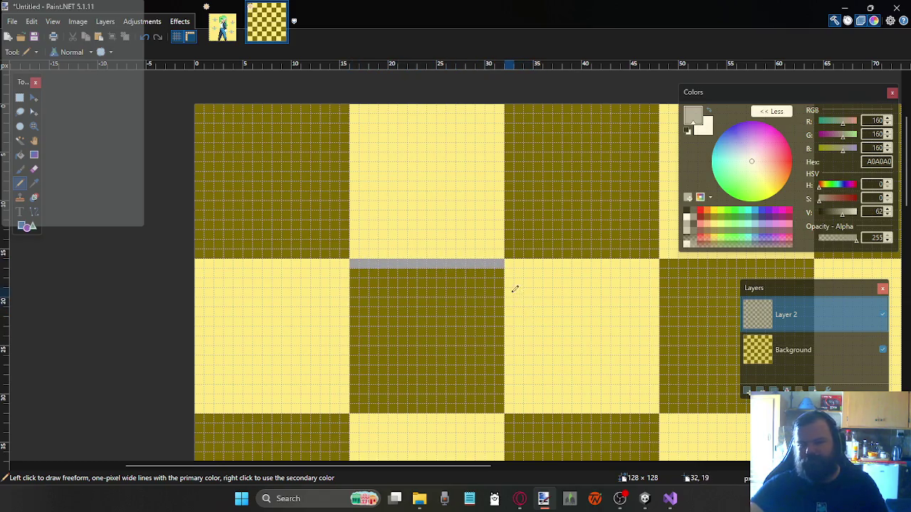
pyautogui.scroll(-1, 513, 285)
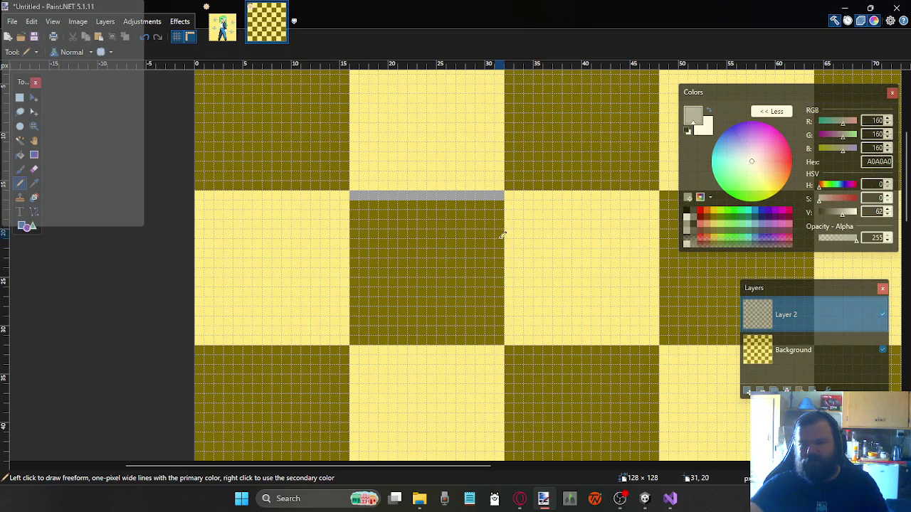
pyautogui.moveTo(499, 242); pyautogui.dragTo(354, 242)
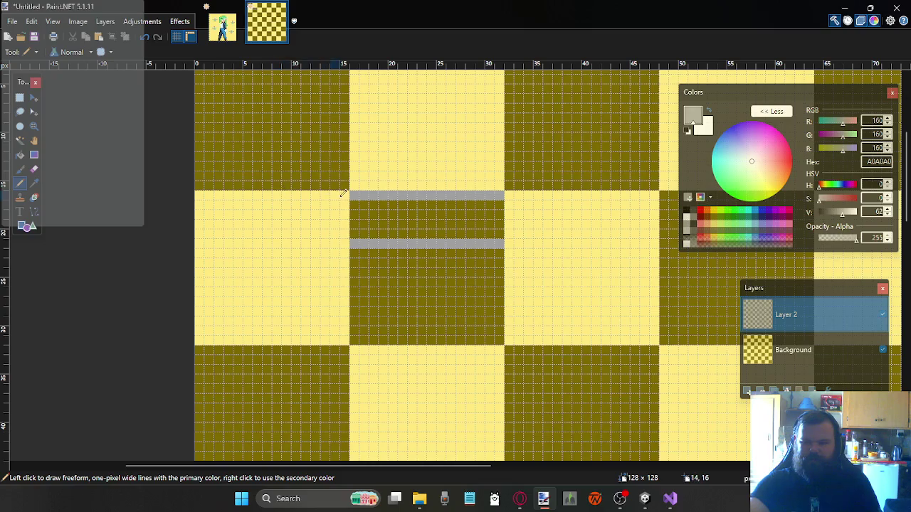
pyautogui.moveTo(343, 195); pyautogui.dragTo(275, 192)
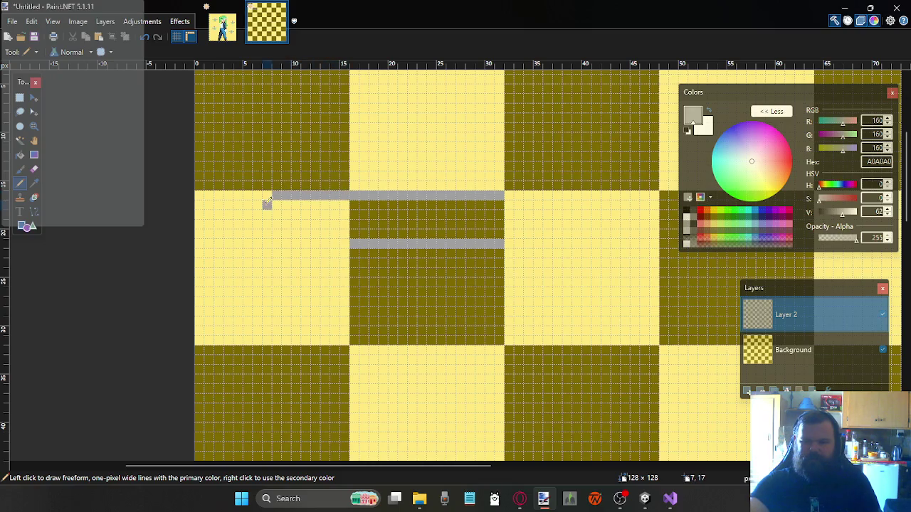
pyautogui.moveTo(269, 229); pyautogui.dragTo(347, 243)
# Square off the outline's left corners by moving and deleting the stepped pixels
pyautogui.press('s')
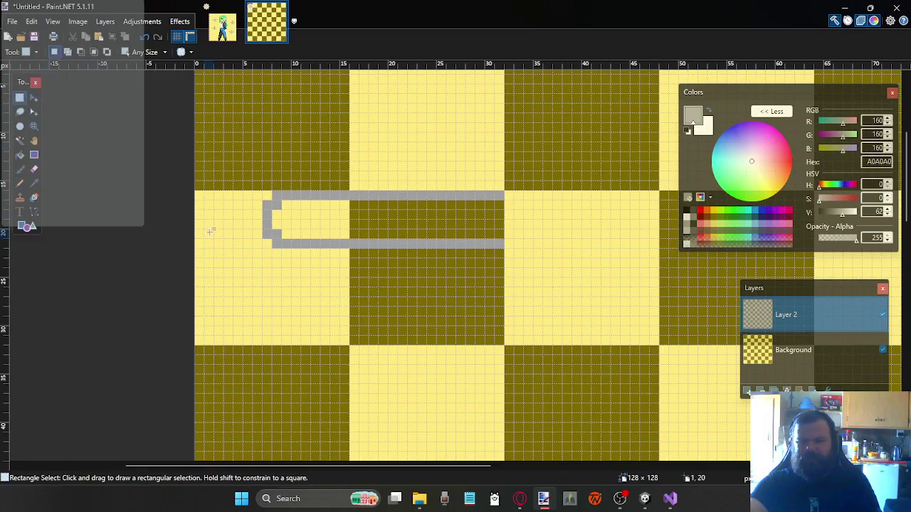
pyautogui.moveTo(274, 243)
pyautogui.mouseDown()
pyautogui.moveTo(255, 245)
pyautogui.moveTo(249, 233)
pyautogui.mouseUp()
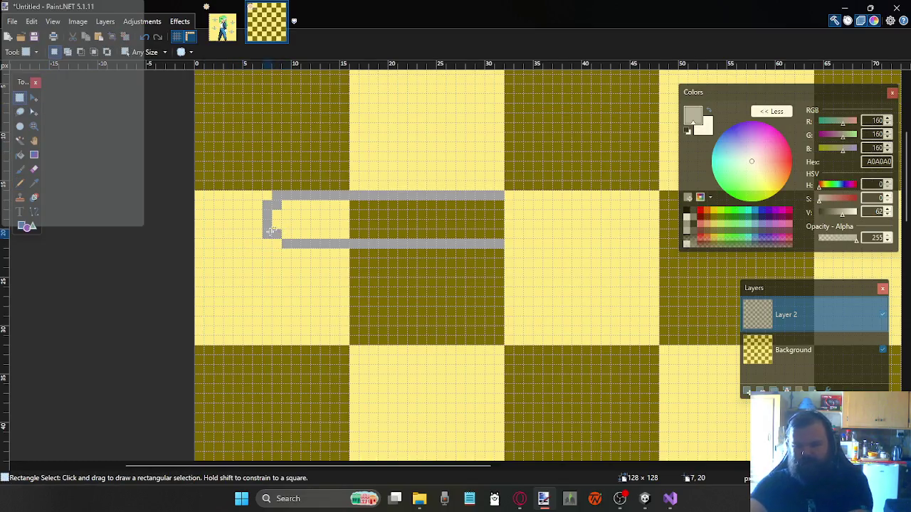
pyautogui.click(249, 232)
pyautogui.moveTo(244, 196); pyautogui.dragTo(277, 205)
pyautogui.click(242, 197)
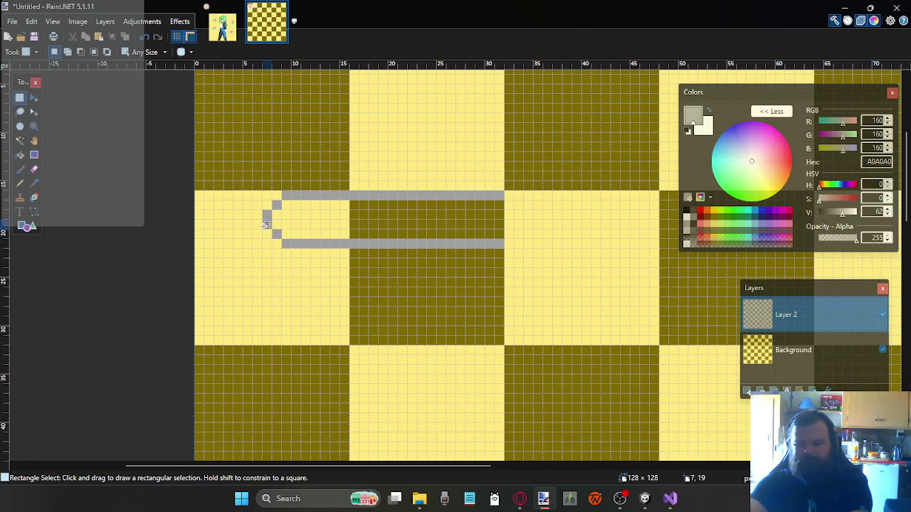
pyautogui.moveTo(237, 192); pyautogui.dragTo(270, 196)
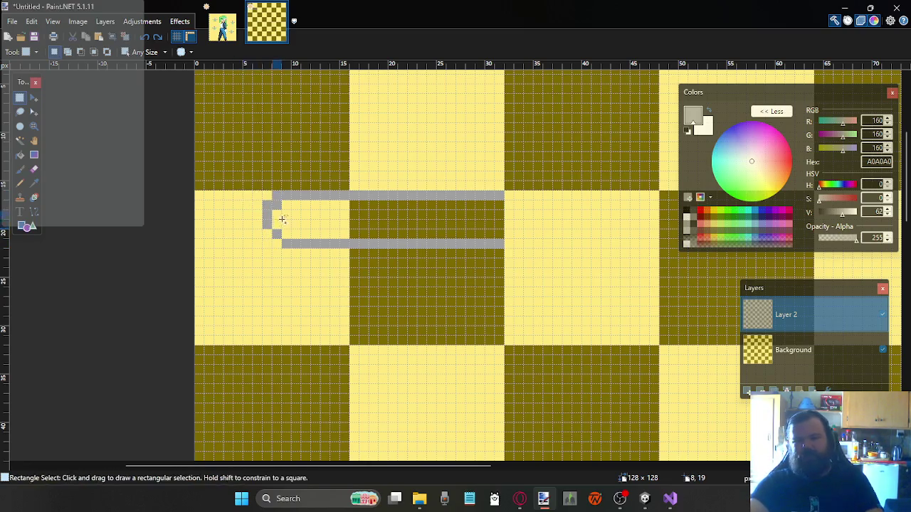
pyautogui.press('BackSpace')
pyautogui.press('Delete')
pyautogui.press('Delete')
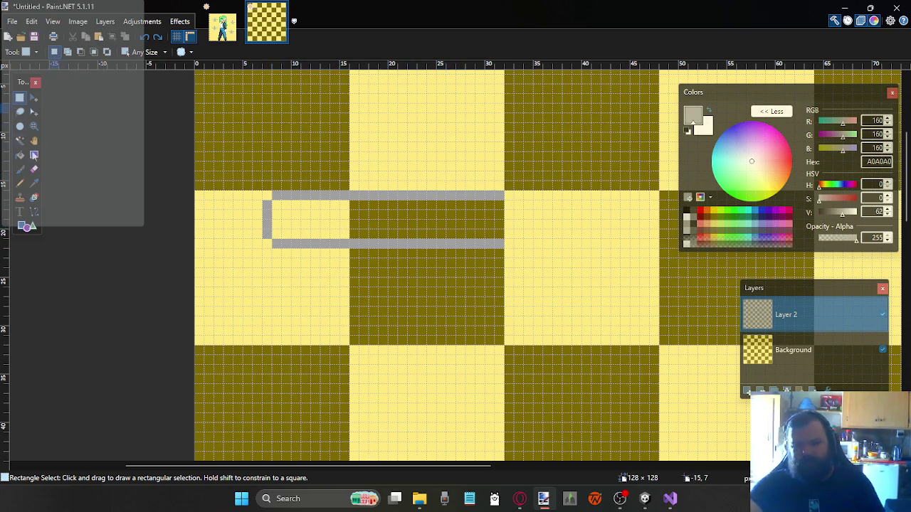
# Extend the top bar right, close the right end, and choose darker grey 808080
pyautogui.click(21, 184)
pyautogui.moveTo(506, 195)
pyautogui.mouseDown()
pyautogui.moveTo(577, 193)
pyautogui.moveTo(588, 215)
pyautogui.moveTo(584, 240)
pyautogui.moveTo(505, 243)
pyautogui.mouseUp()
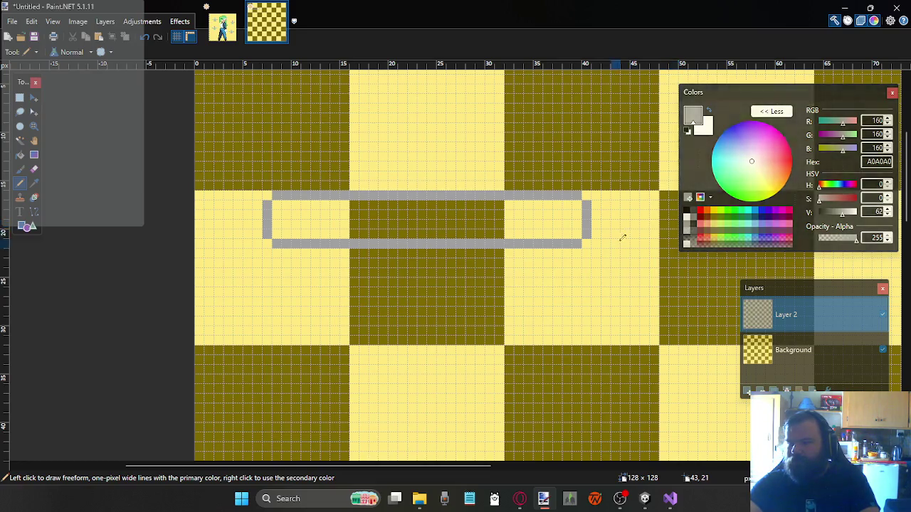
pyautogui.click(694, 221)
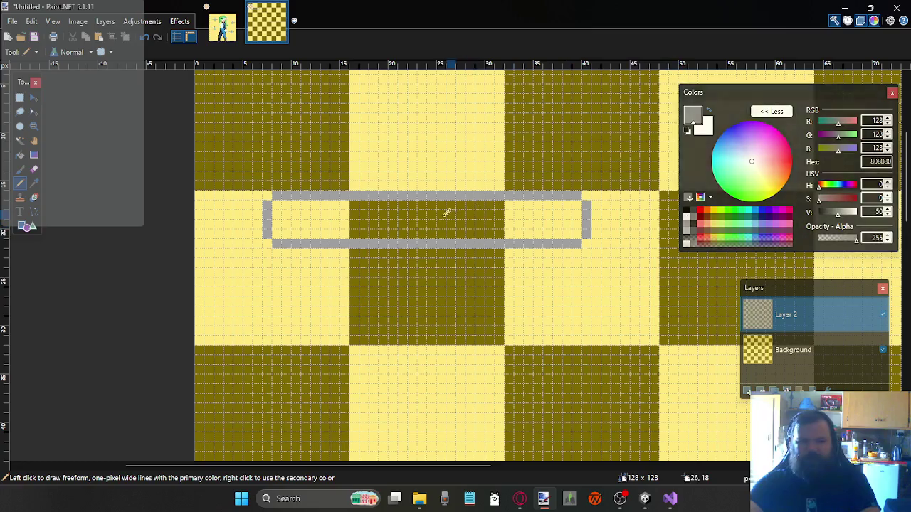
# Recolour the top edge, bottom bar and left bar darker grey, using Normal-blend bucket fills
pyautogui.moveTo(282, 192)
pyautogui.mouseDown()
pyautogui.moveTo(578, 192)
pyautogui.moveTo(592, 229)
pyautogui.mouseUp()
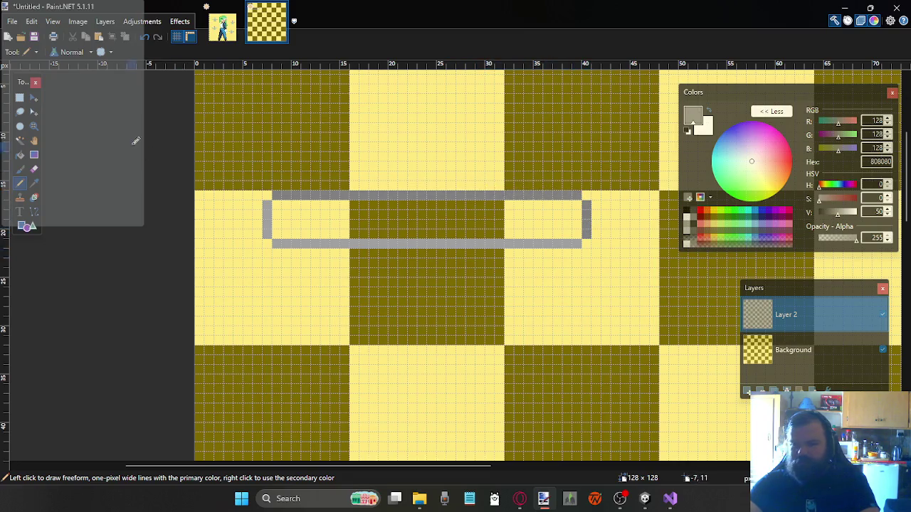
pyautogui.click(22, 155)
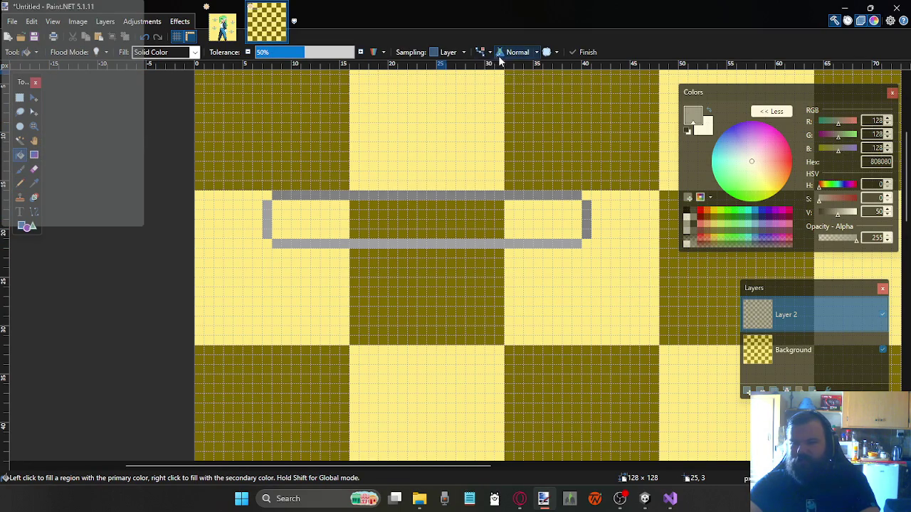
pyautogui.scroll(-1, 511, 57)
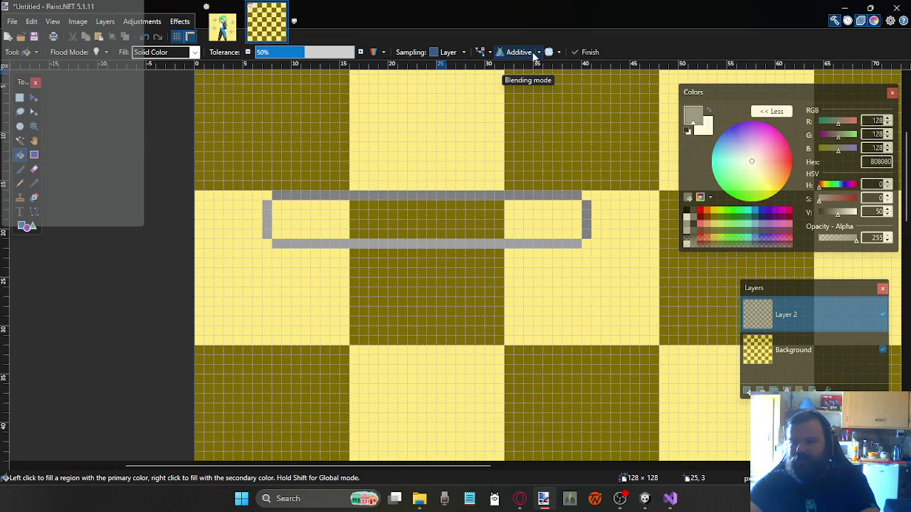
pyautogui.click(539, 52)
pyautogui.click(532, 67)
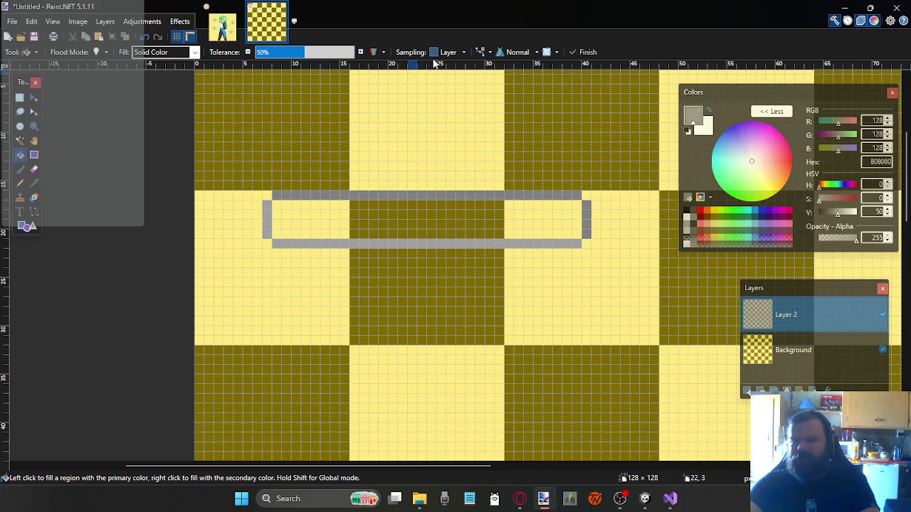
pyautogui.click(325, 244)
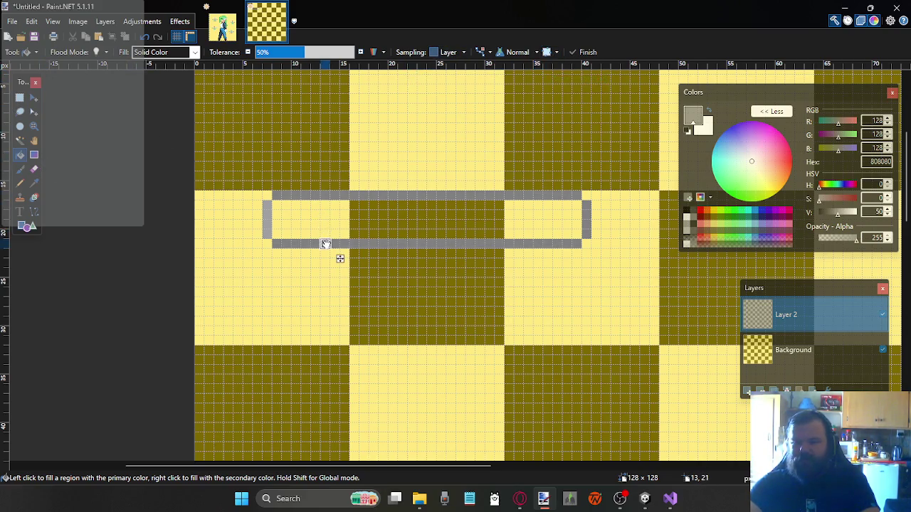
pyautogui.click(267, 217)
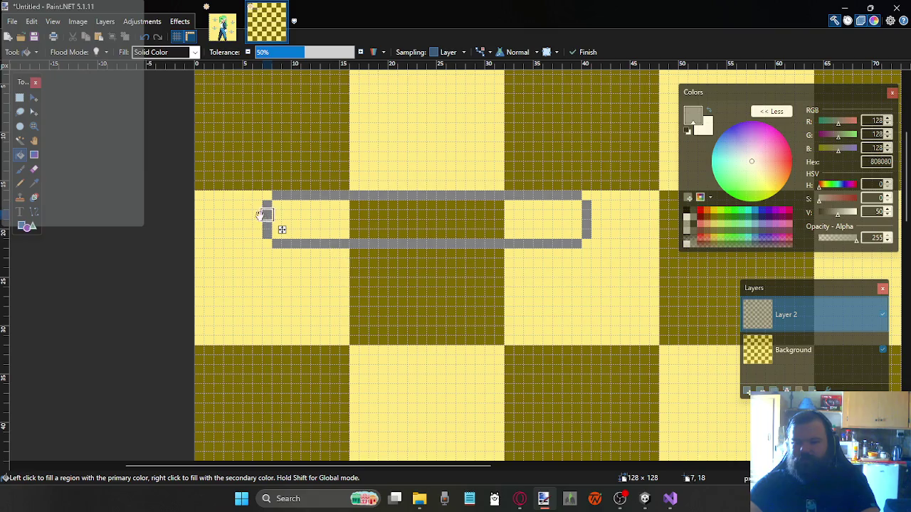
# Return to the Pencil with light grey C0C0C0 as the drawing colour
pyautogui.click(20, 170)
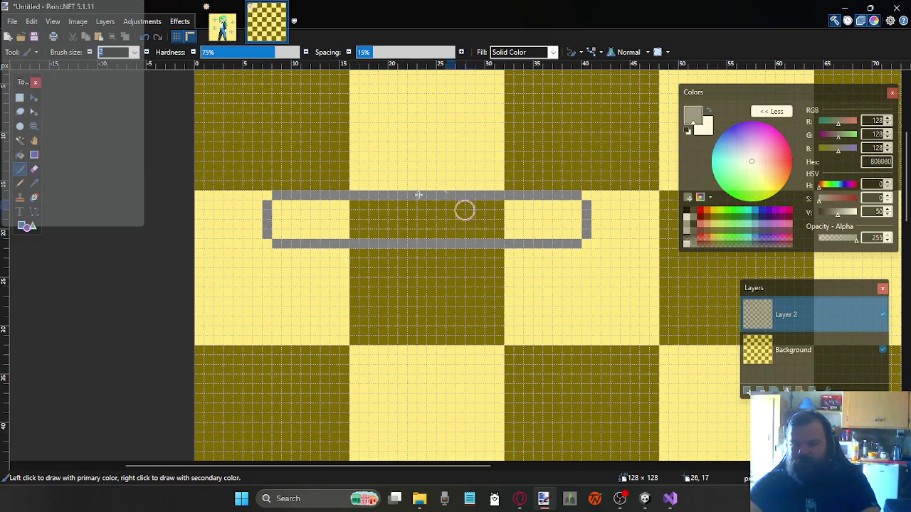
pyautogui.click(21, 185)
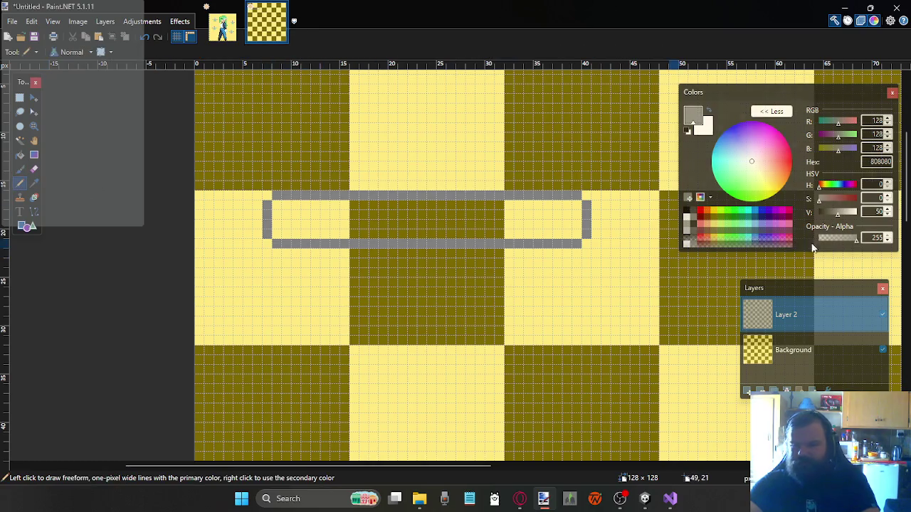
pyautogui.click(688, 231)
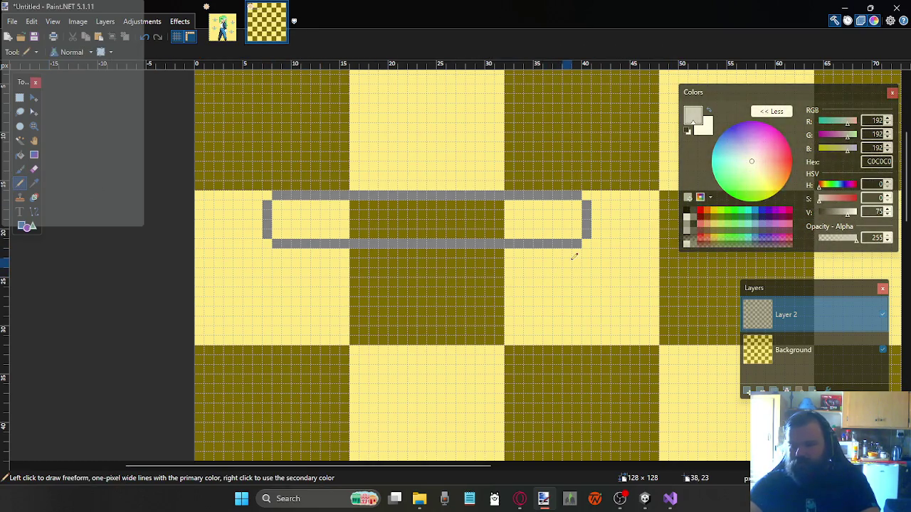
# Draw a light grey leg below the right end, undoing two misplaced left-leg strokes
pyautogui.moveTo(569, 250); pyautogui.dragTo(570, 336)
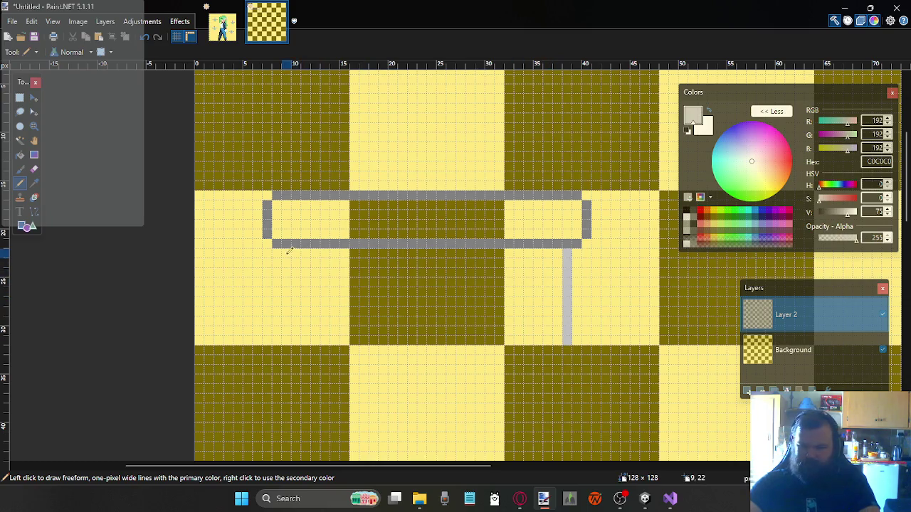
pyautogui.moveTo(288, 249); pyautogui.dragTo(288, 282)
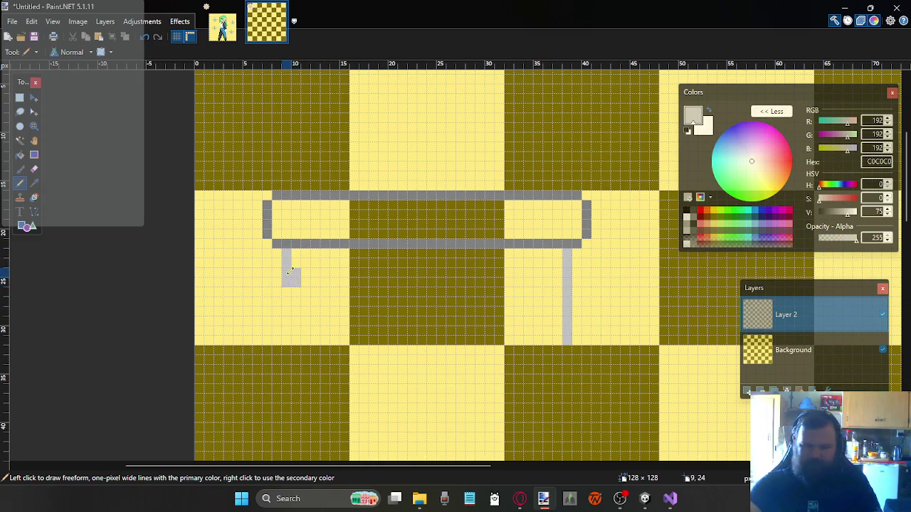
pyautogui.hotkey('ctrl', 'z')
pyautogui.moveTo(287, 344)
pyautogui.mouseDown()
pyautogui.moveTo(292, 251)
pyautogui.moveTo(287, 345)
pyautogui.mouseUp()
pyautogui.hotkey('ctrl', 'z')
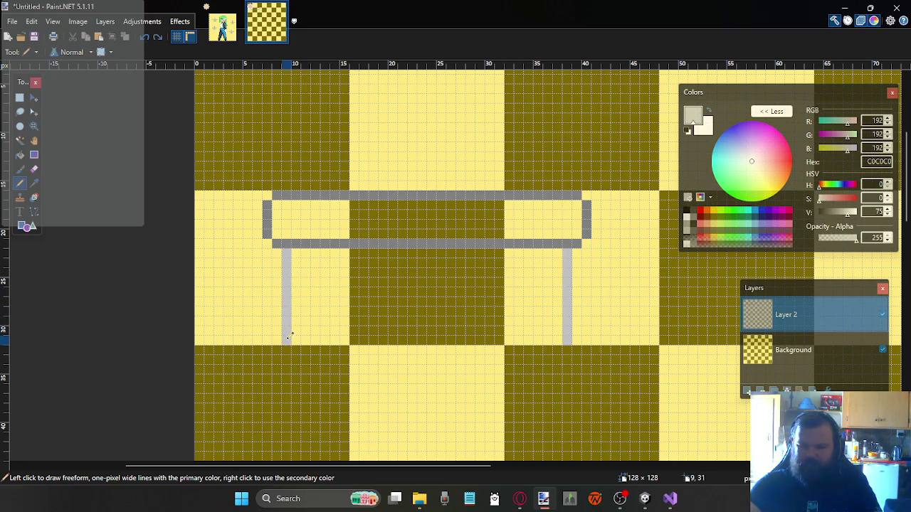
# Add a corner pixel and draw the trough's light grey bottom edge leftward, then zoom out
pyautogui.scroll(-1, 561, 349)
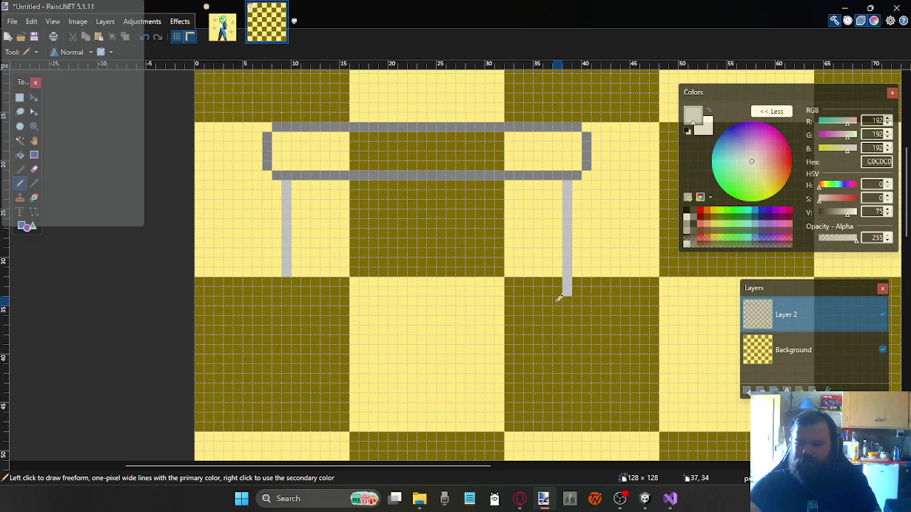
pyautogui.click(557, 302)
pyautogui.moveTo(547, 307); pyautogui.dragTo(314, 309)
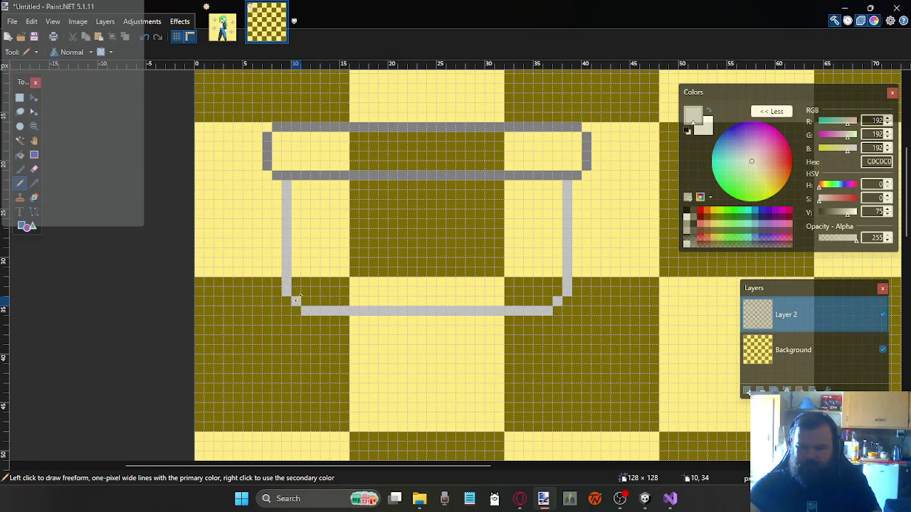
pyautogui.scroll(2, 524, 255)
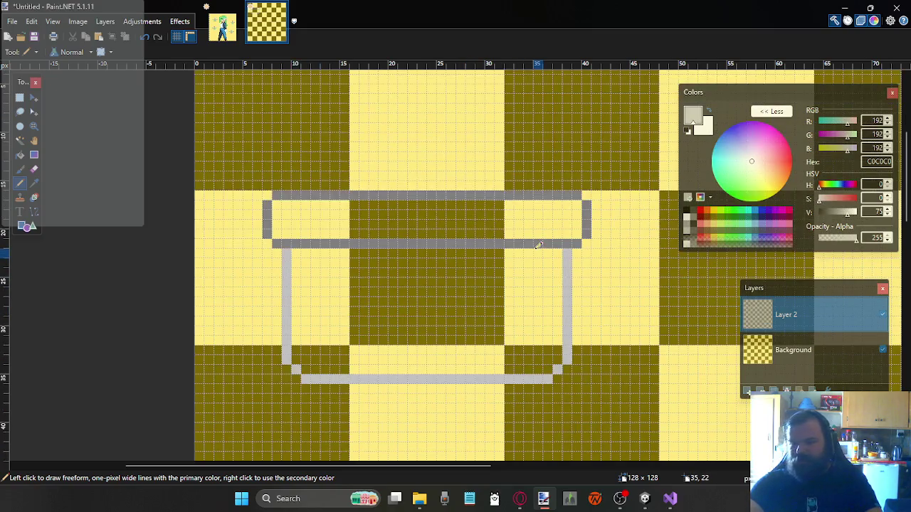
pyautogui.scroll(-2, 534, 244)
pyautogui.scroll(2, 516, 236)
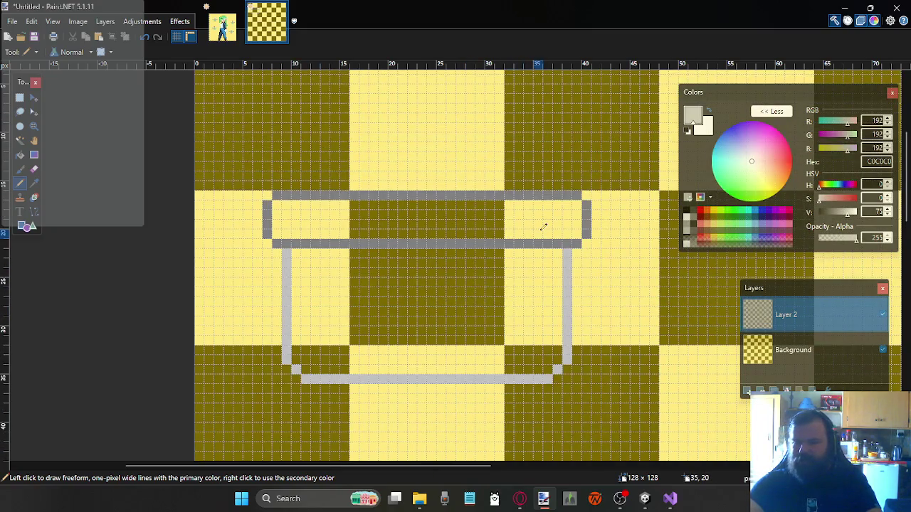
pyautogui.scroll(2, 437, 225)
pyautogui.scroll(-3, 443, 226)
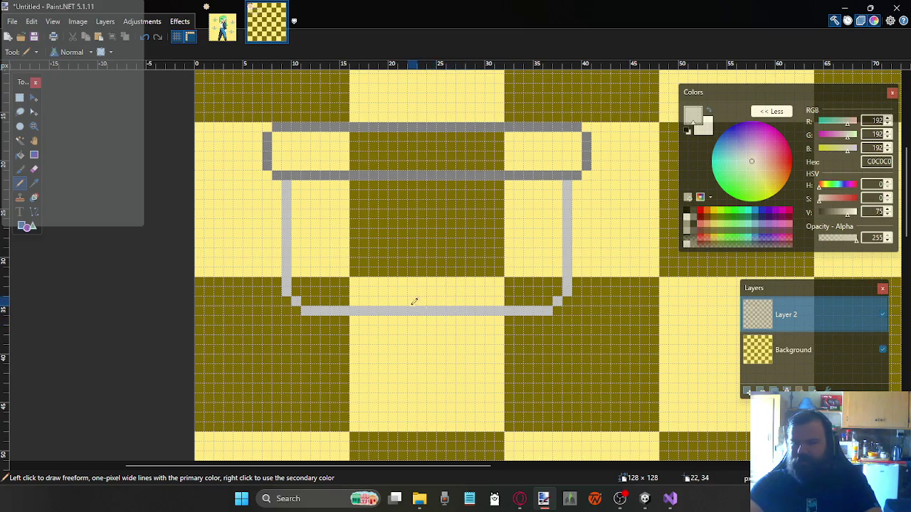
pyautogui.scroll(1, 498, 306)
pyautogui.scroll(-1, 504, 296)
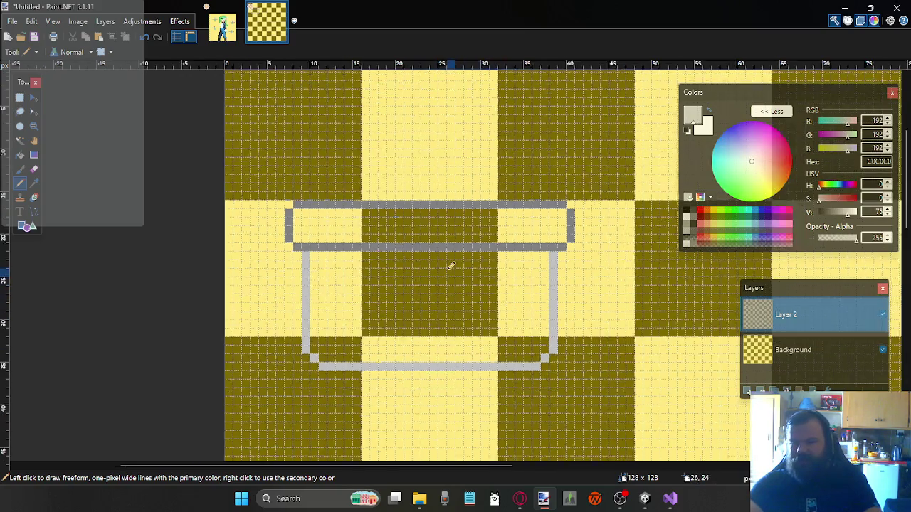
pyautogui.scroll(-1, 503, 296)
pyautogui.hscroll(2, 502, 295)
pyautogui.hscroll(1, 497, 295)
pyautogui.hscroll(1, 497, 296)
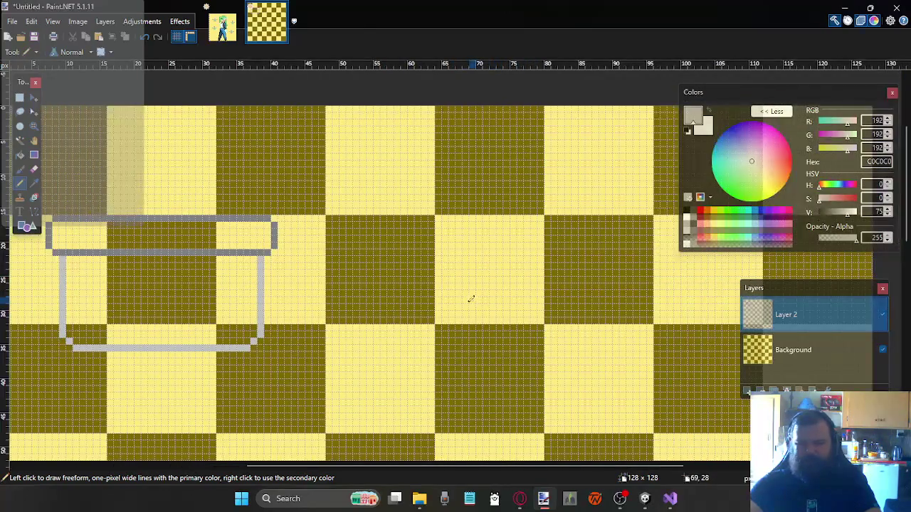
# Select the trough's right half and move it further right, then deselect
pyautogui.press('s')
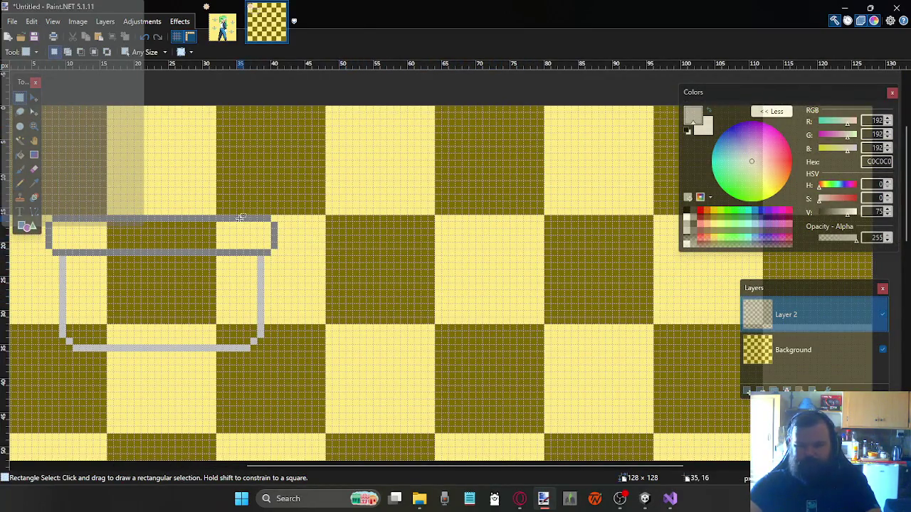
pyautogui.moveTo(222, 218); pyautogui.dragTo(320, 349)
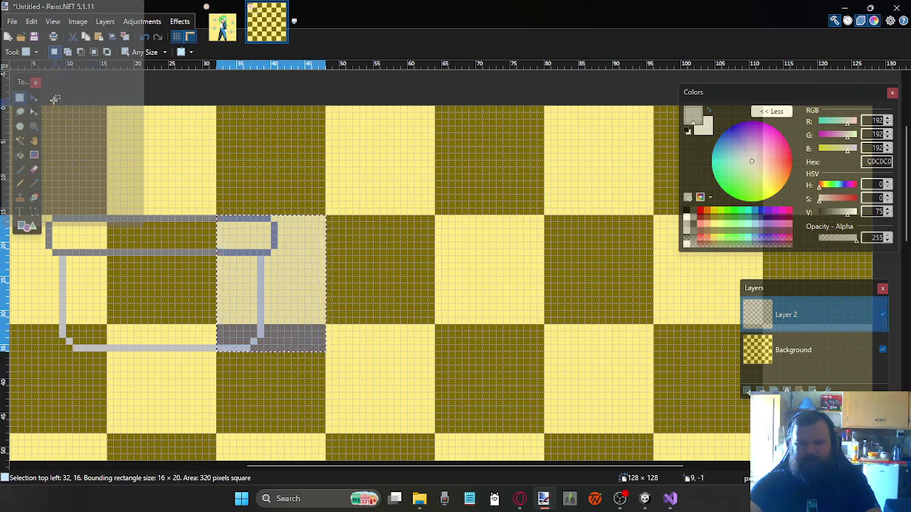
pyautogui.click(33, 97)
pyautogui.moveTo(342, 371); pyautogui.dragTo(670, 371)
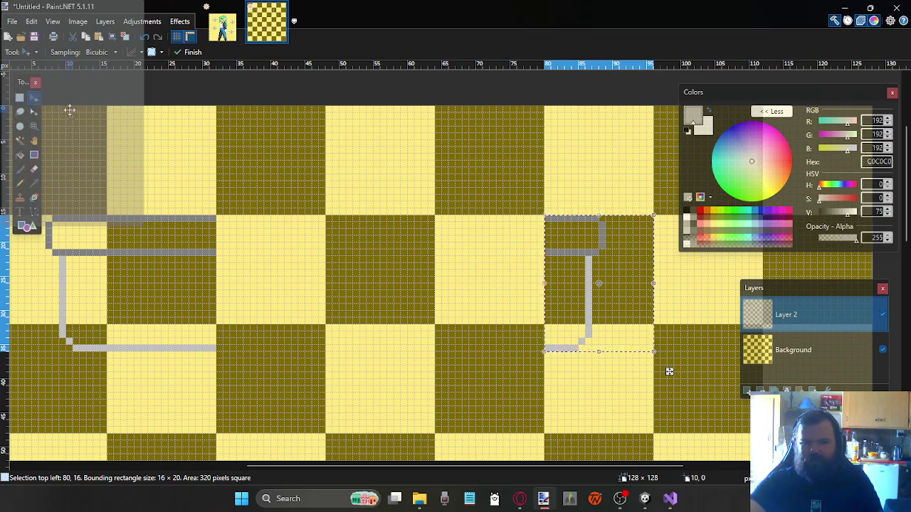
pyautogui.click(19, 97)
pyautogui.hotkey('ctrl', 'd')
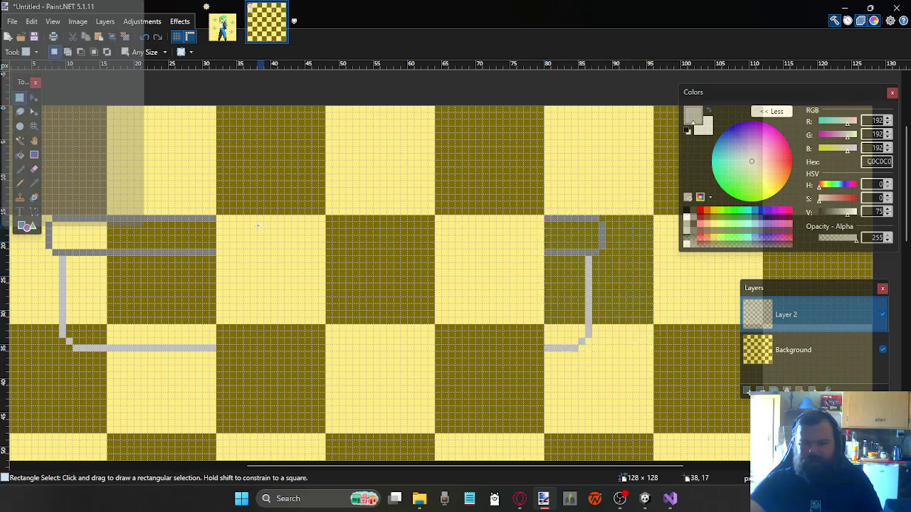
# Sample the rim's 808080 grey and extend both rim edges across the gap
pyautogui.click(31, 184)
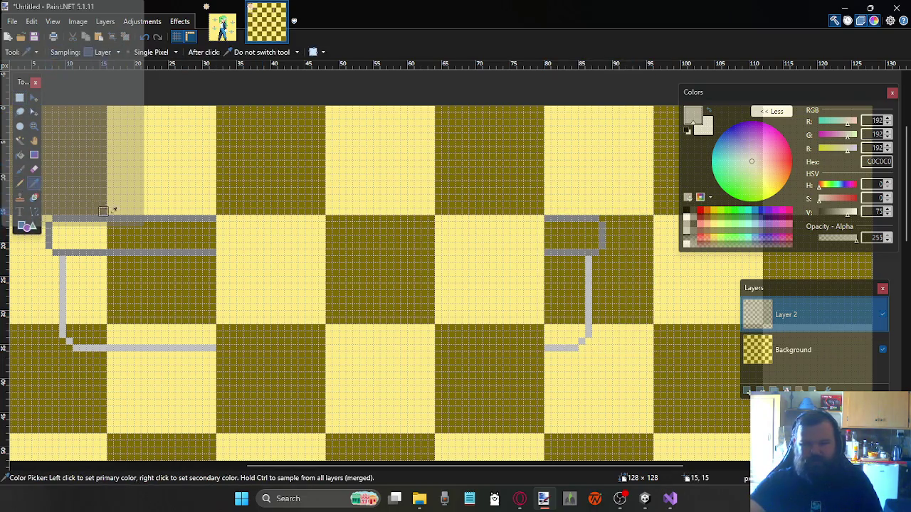
pyautogui.click(166, 219)
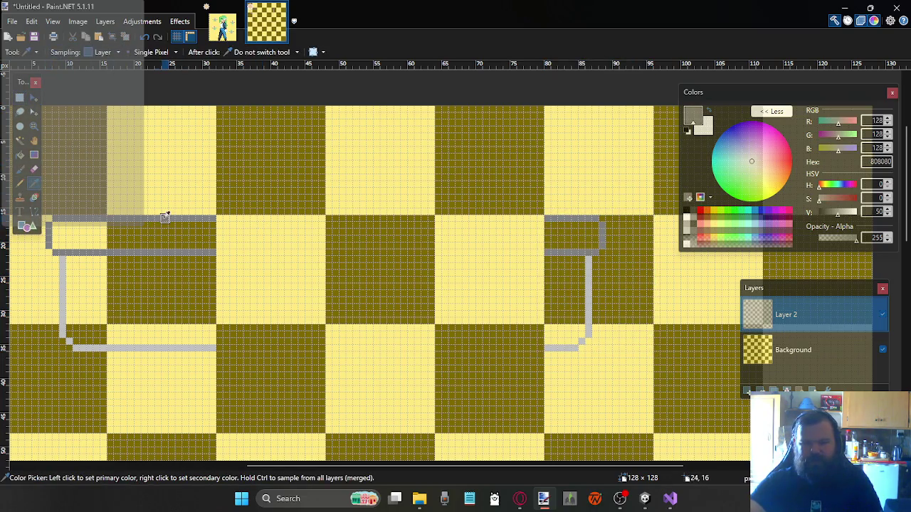
pyautogui.click(19, 183)
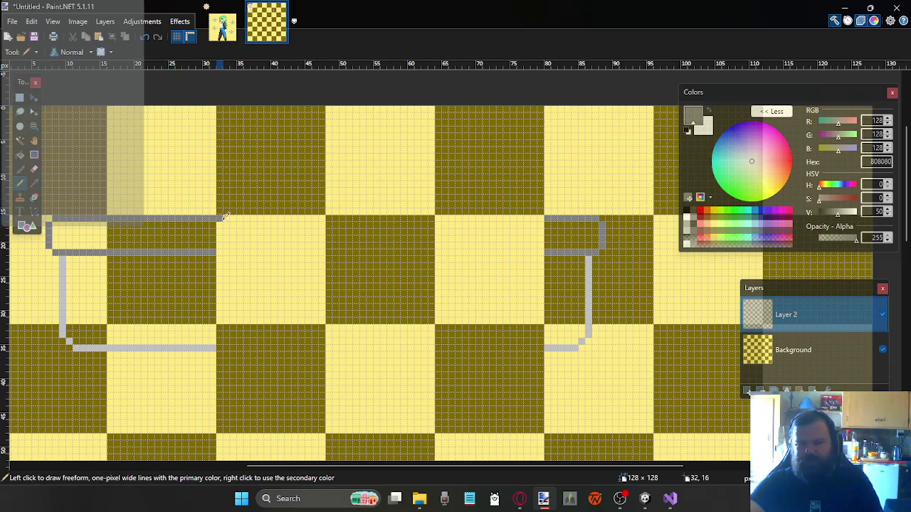
pyautogui.moveTo(265, 218); pyautogui.dragTo(327, 217)
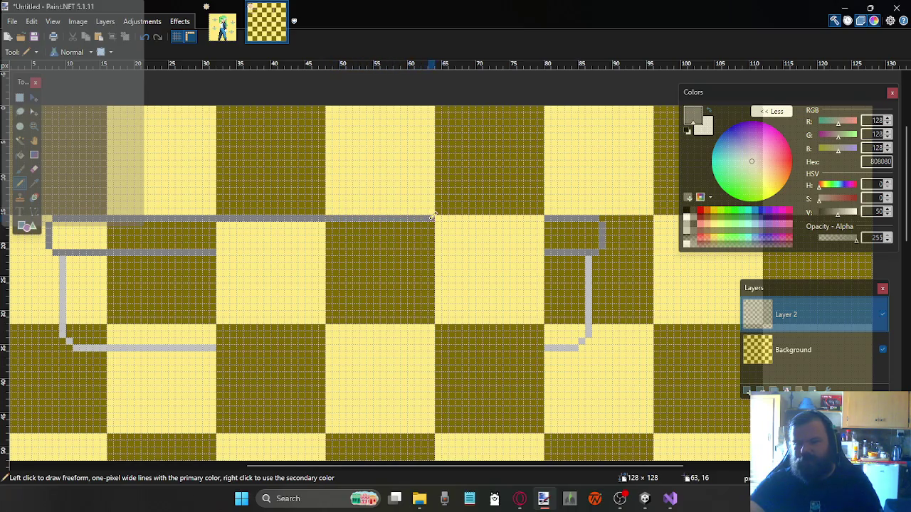
pyautogui.moveTo(478, 215); pyautogui.dragTo(509, 215)
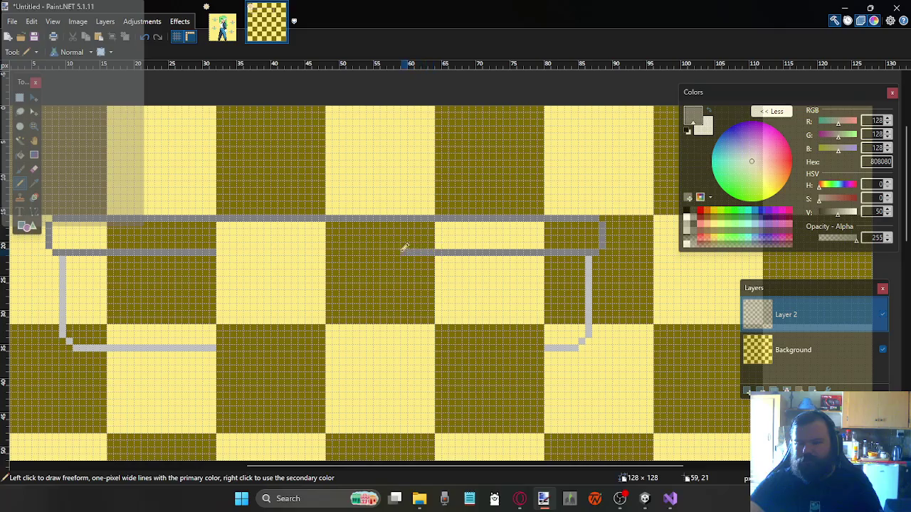
pyautogui.moveTo(360, 250); pyautogui.dragTo(215, 251)
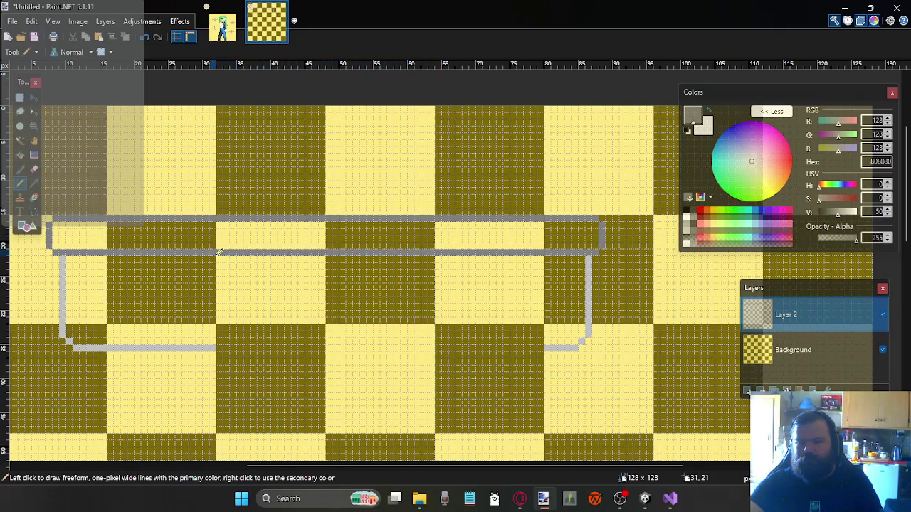
# Sample the walls' light grey and extend the trough's bottom edge rightward
pyautogui.click(34, 183)
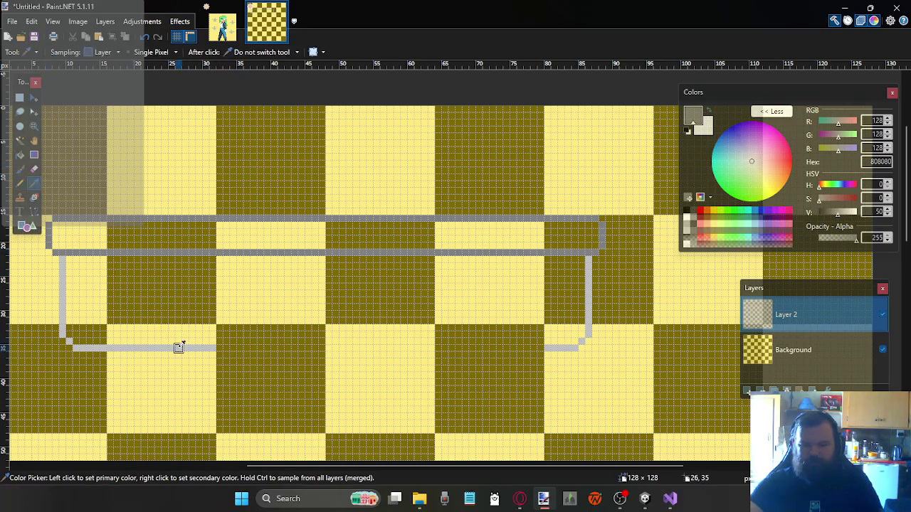
pyautogui.click(178, 348)
pyautogui.click(20, 184)
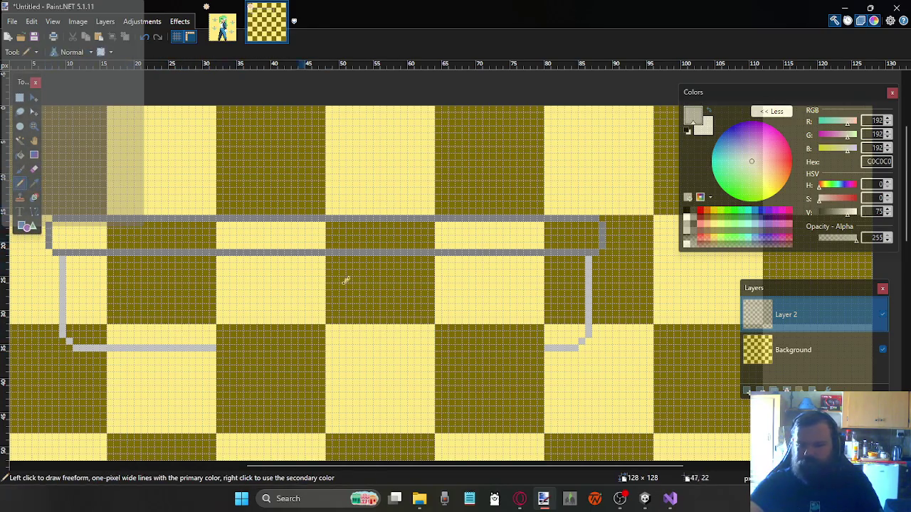
pyautogui.moveTo(217, 347)
pyautogui.mouseDown()
pyautogui.moveTo(298, 339)
pyautogui.moveTo(223, 348)
pyautogui.mouseUp()
# Undo the stepped stroke and draw the light grey bottom edge straight across the gap
pyautogui.hotkey('ctrl', 'z')
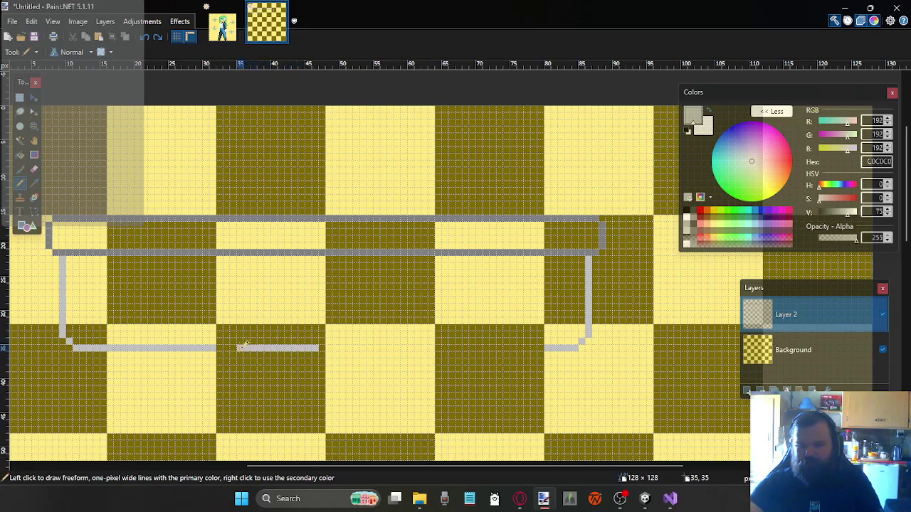
pyautogui.moveTo(401, 348); pyautogui.dragTo(322, 347)
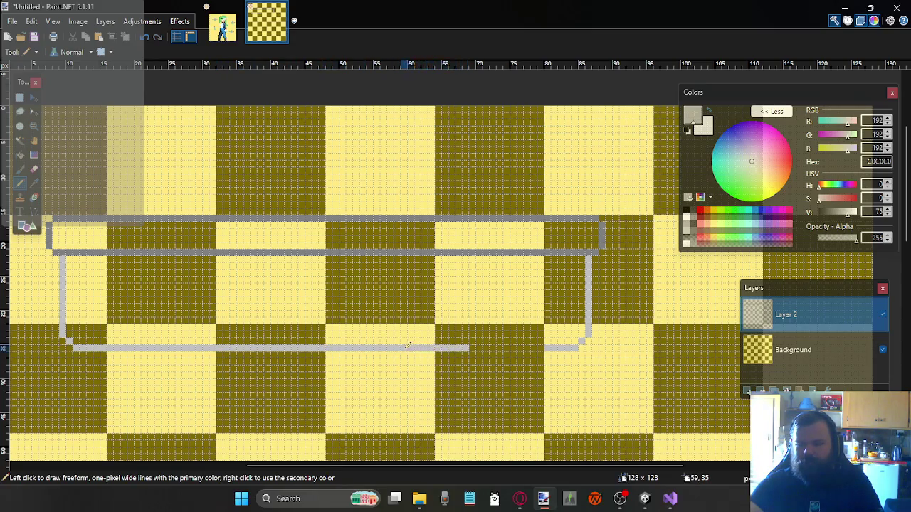
pyautogui.moveTo(542, 348); pyautogui.dragTo(483, 348)
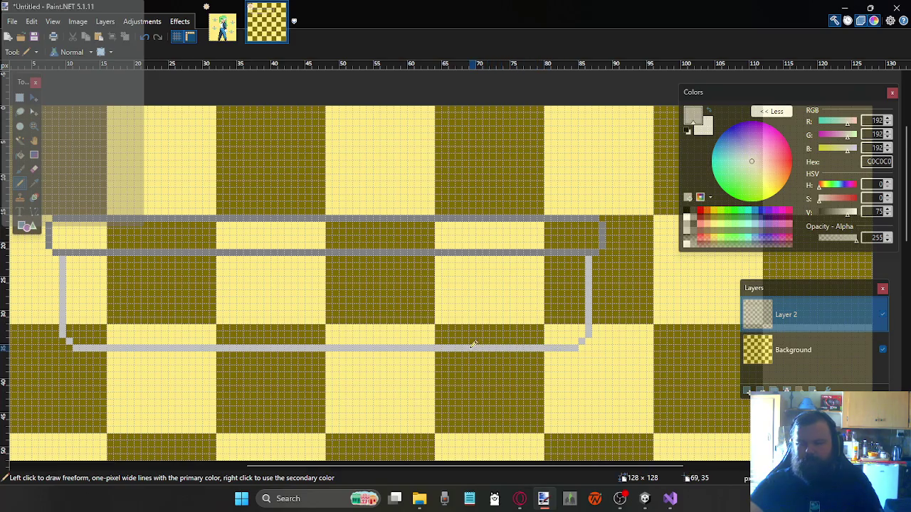
# Sample the rim's darker grey 808080 and return to the Pencil
pyautogui.click(33, 192)
pyautogui.click(220, 252)
pyautogui.click(20, 183)
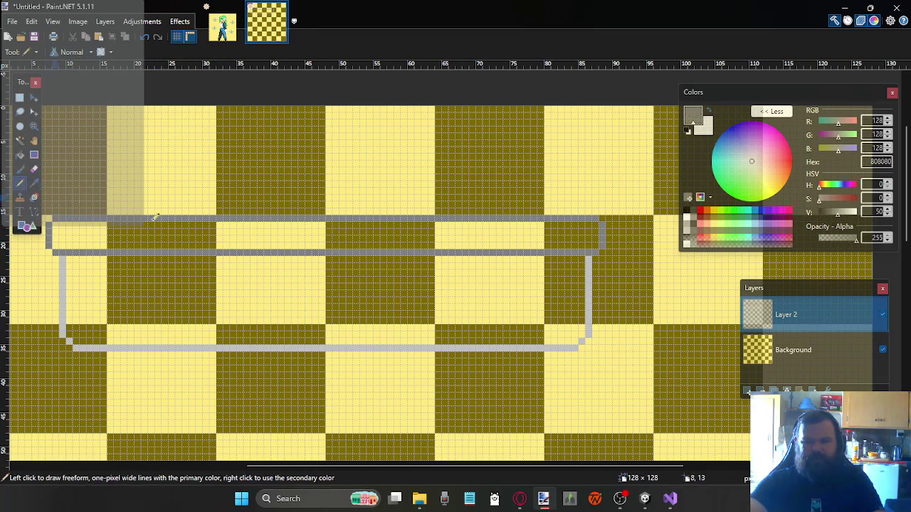
pyautogui.scroll(2, 199, 231)
# Draw the vent's dark grey end posts, top and bottom edges, and vertical slats on the rim
pyautogui.scroll(1, 330, 220)
pyautogui.scroll(1, 260, 228)
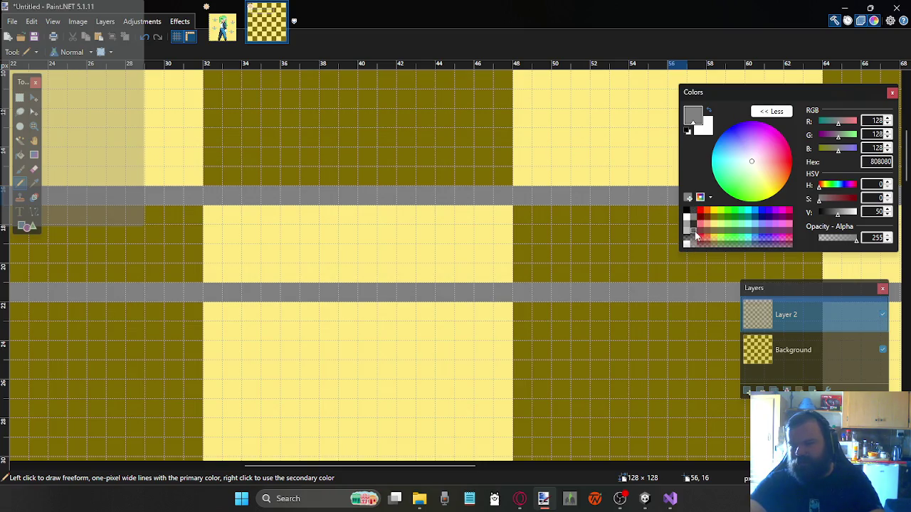
pyautogui.click(694, 231)
pyautogui.moveTo(227, 231); pyautogui.dragTo(230, 248)
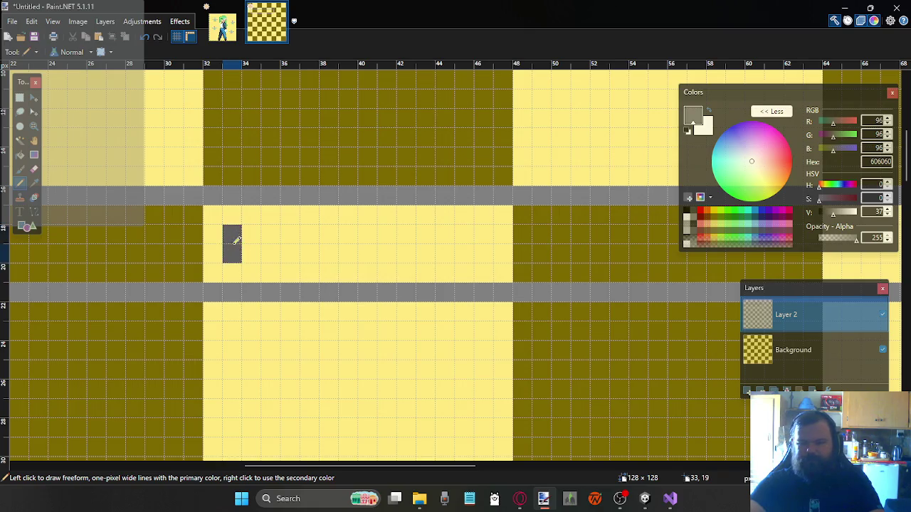
pyautogui.moveTo(480, 234); pyautogui.dragTo(482, 246)
pyautogui.moveTo(475, 216); pyautogui.dragTo(245, 215)
pyautogui.moveTo(249, 273); pyautogui.dragTo(460, 266)
pyautogui.moveTo(445, 229)
pyautogui.mouseDown()
pyautogui.moveTo(437, 249)
pyautogui.moveTo(371, 243)
pyautogui.moveTo(368, 259)
pyautogui.mouseUp()
pyautogui.moveTo(328, 229); pyautogui.dragTo(329, 259)
pyautogui.moveTo(294, 229); pyautogui.dragTo(296, 254)
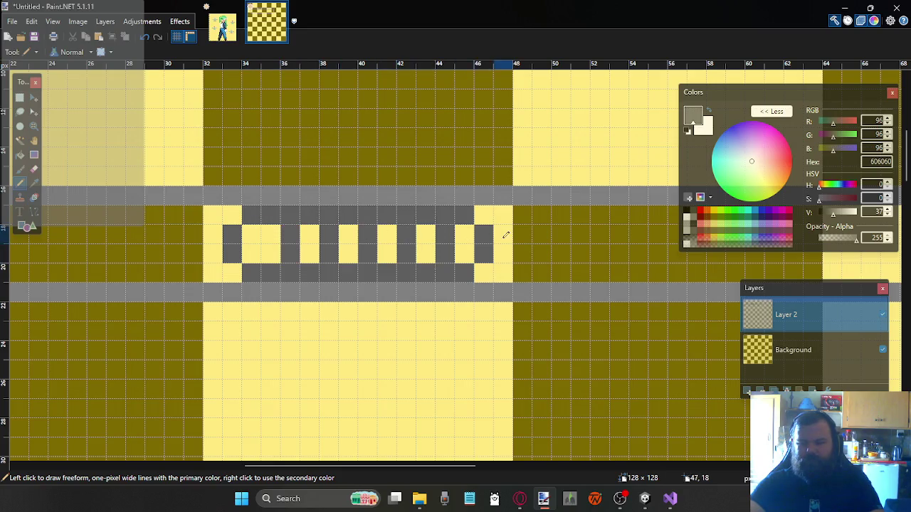
pyautogui.click(250, 232)
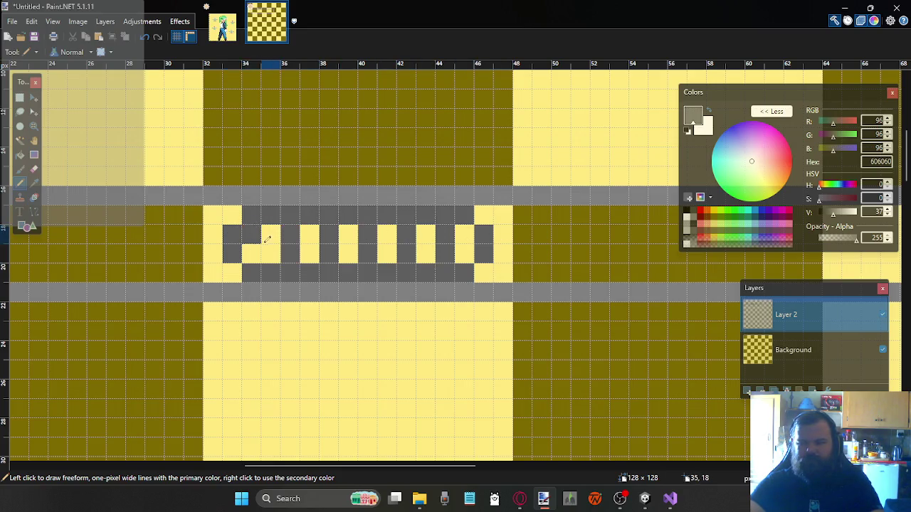
pyautogui.click(255, 252)
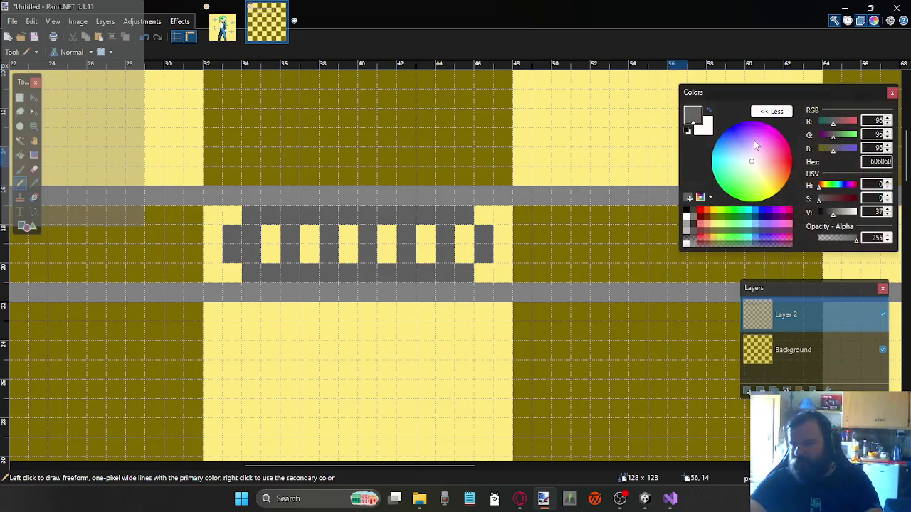
# Shade the vent slots with a much darker grey
pyautogui.click(695, 212)
pyautogui.click(464, 236)
pyautogui.moveTo(467, 240)
pyautogui.mouseDown()
pyautogui.moveTo(465, 255)
pyautogui.moveTo(386, 255)
pyautogui.mouseUp()
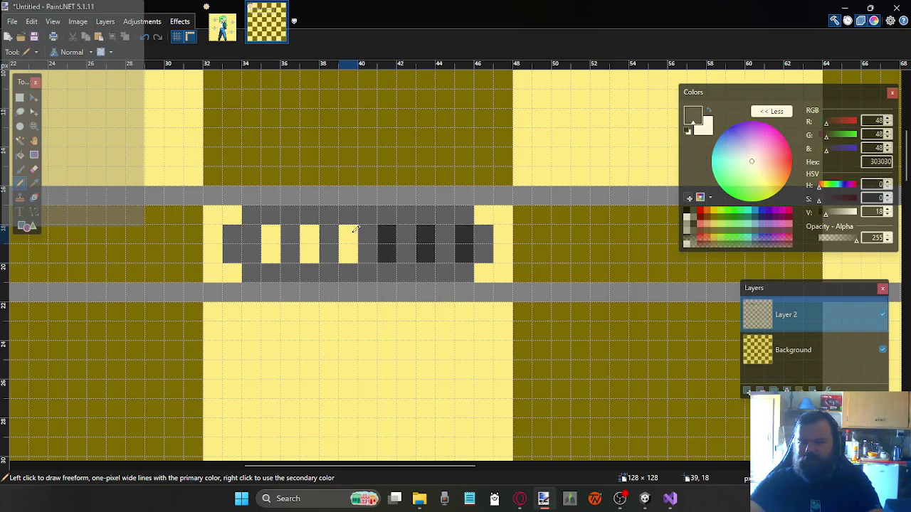
pyautogui.moveTo(356, 230); pyautogui.dragTo(349, 255)
pyautogui.moveTo(310, 231)
pyautogui.mouseDown()
pyautogui.moveTo(310, 255)
pyautogui.moveTo(271, 255)
pyautogui.mouseUp()
pyautogui.click(271, 235)
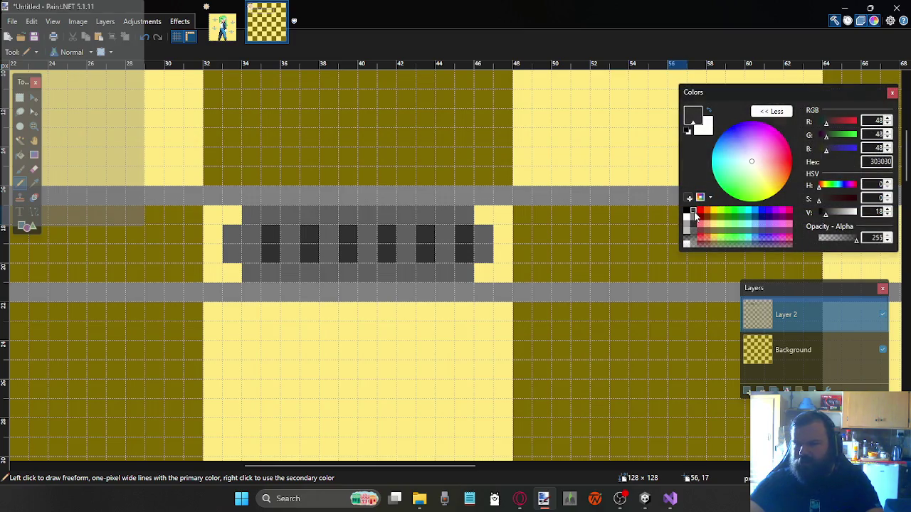
# Touch up the vent's left-end pixels with medium-dark grey and 808080
pyautogui.click(694, 216)
pyautogui.click(252, 253)
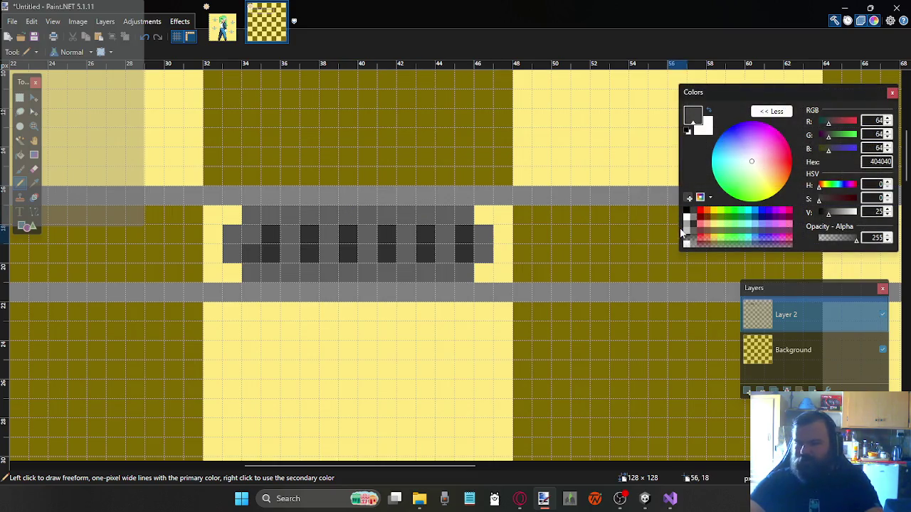
pyautogui.click(255, 232)
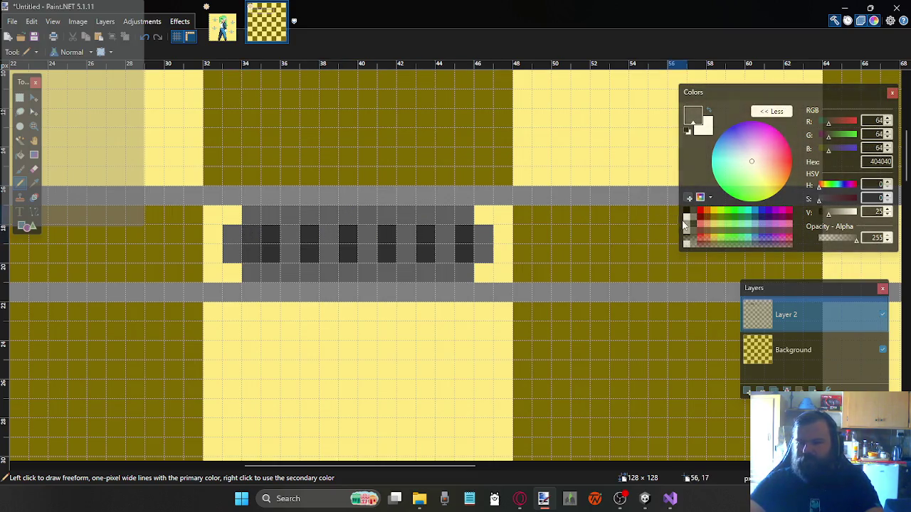
pyautogui.click(695, 223)
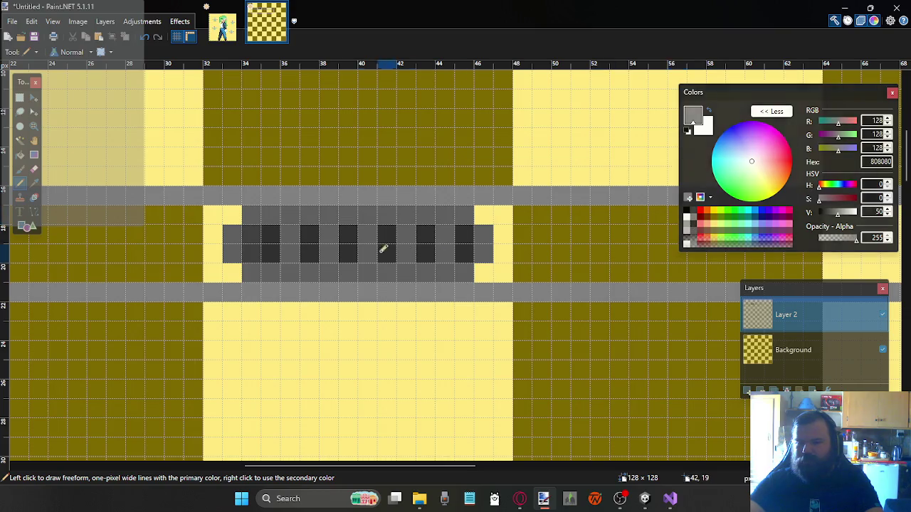
pyautogui.click(252, 254)
pyautogui.scroll(-1, 349, 230)
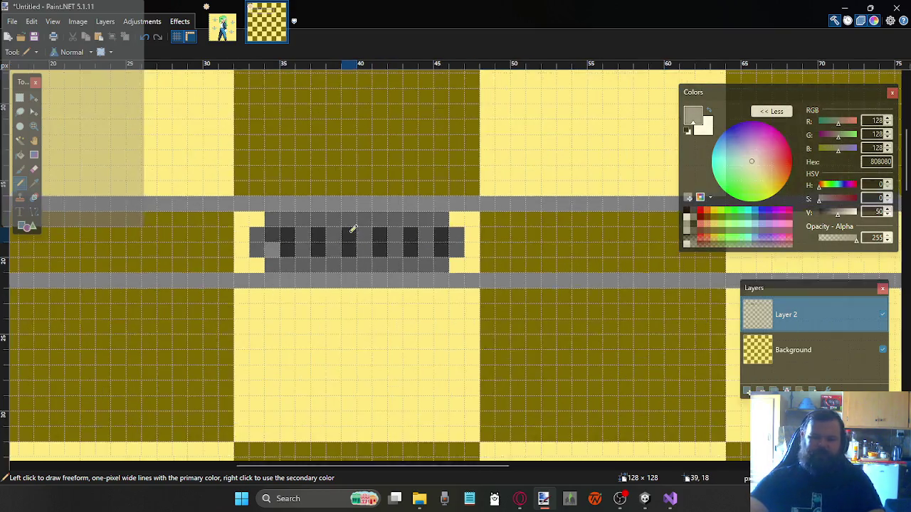
# Zoom in on the rim right of the vent and pick grey A0A0A0
pyautogui.scroll(-2, 377, 232)
pyautogui.scroll(-1, 456, 226)
pyautogui.scroll(1, 456, 226)
pyautogui.scroll(1, 459, 227)
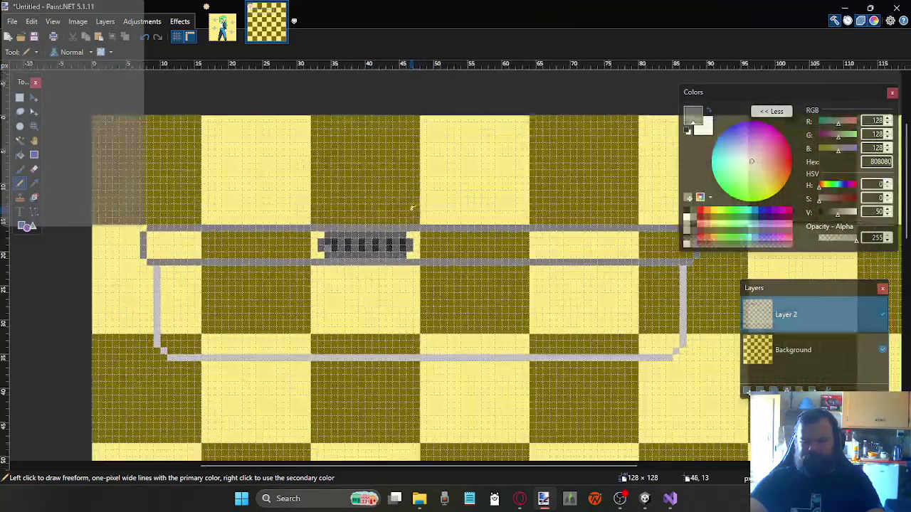
pyautogui.scroll(1, 466, 230)
pyautogui.scroll(1, 473, 234)
pyautogui.scroll(-2, 474, 234)
pyautogui.scroll(1, 498, 231)
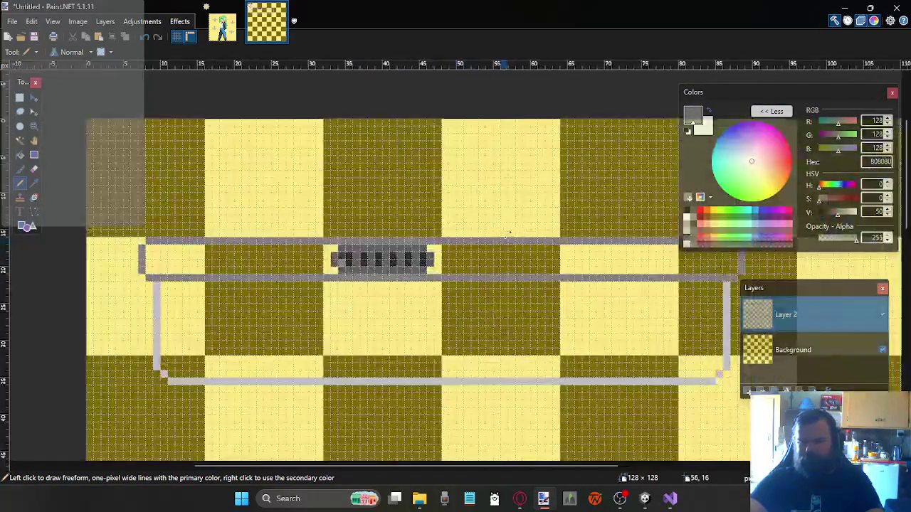
pyautogui.scroll(1, 509, 238)
pyautogui.hscroll(2, 498, 246)
pyautogui.hscroll(-1, 497, 246)
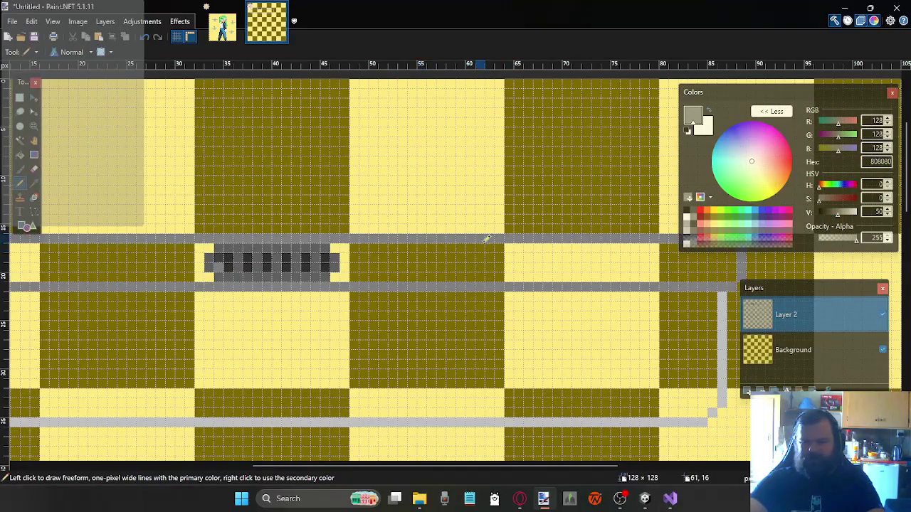
pyautogui.scroll(1, 452, 247)
pyautogui.scroll(1, 463, 250)
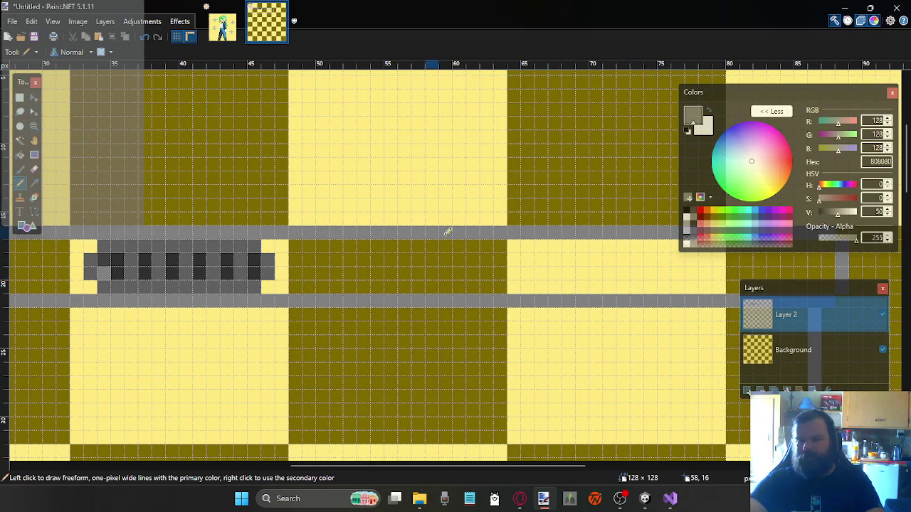
pyautogui.click(688, 225)
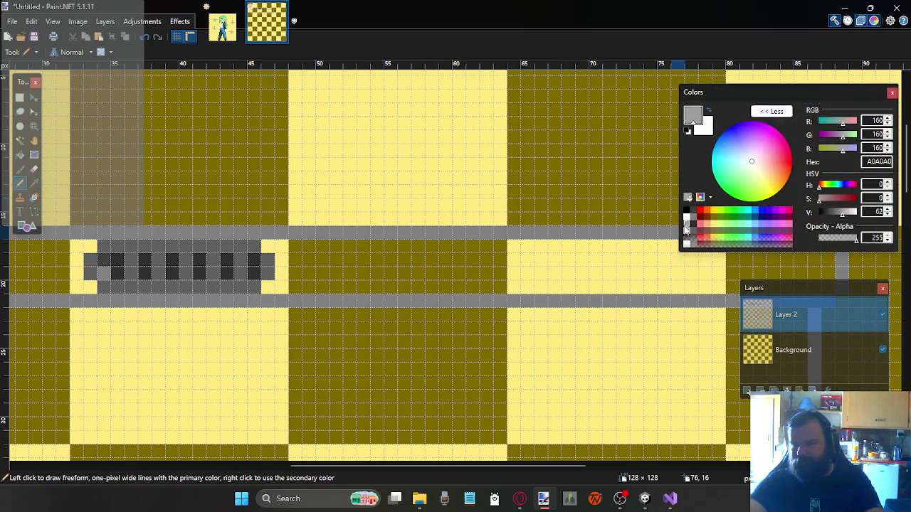
pyautogui.click(405, 287)
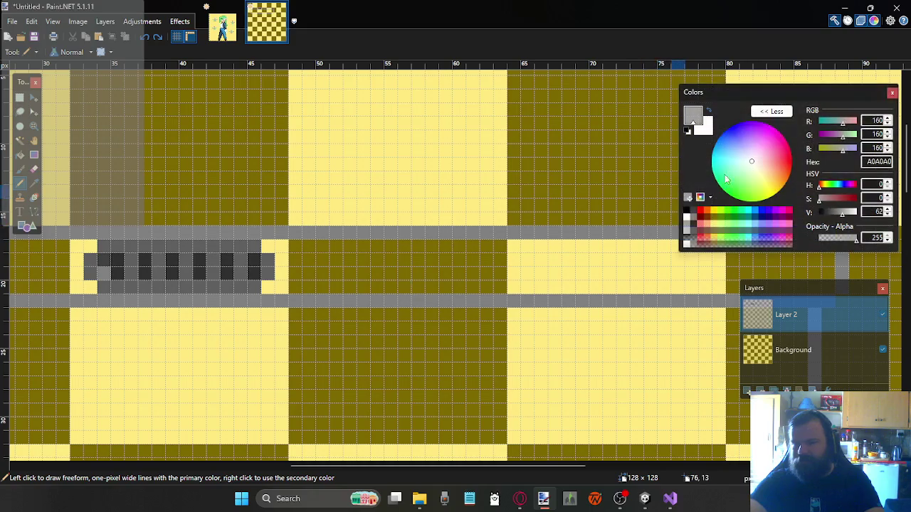
# Draw two 808080 rows along the panel's lower and upper edges
pyautogui.click(688, 220)
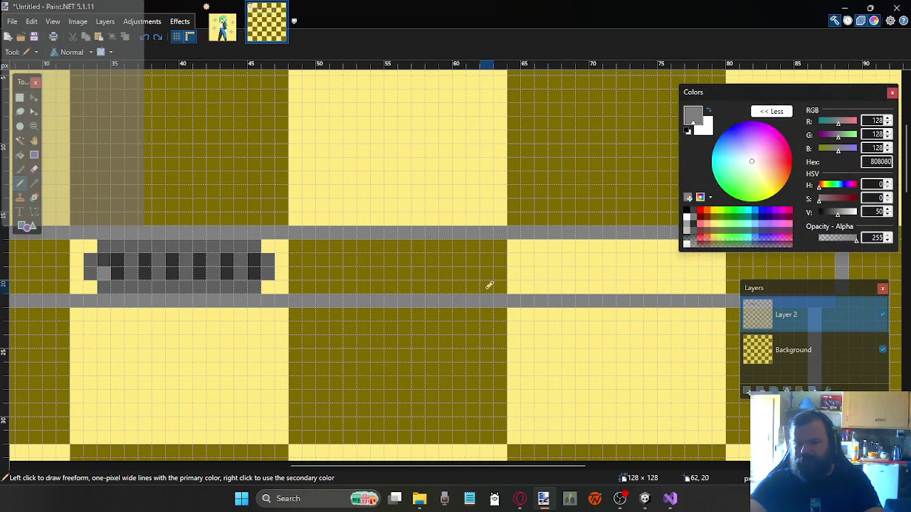
pyautogui.moveTo(476, 287); pyautogui.dragTo(330, 282)
pyautogui.moveTo(327, 245); pyautogui.dragTo(474, 242)
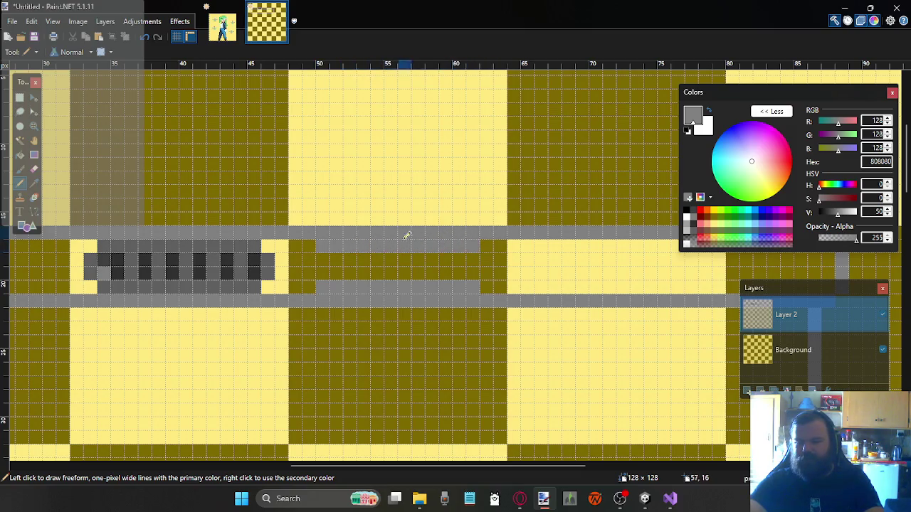
# Add light grey C0C0C0 highlight rows above and below the panel
pyautogui.click(687, 232)
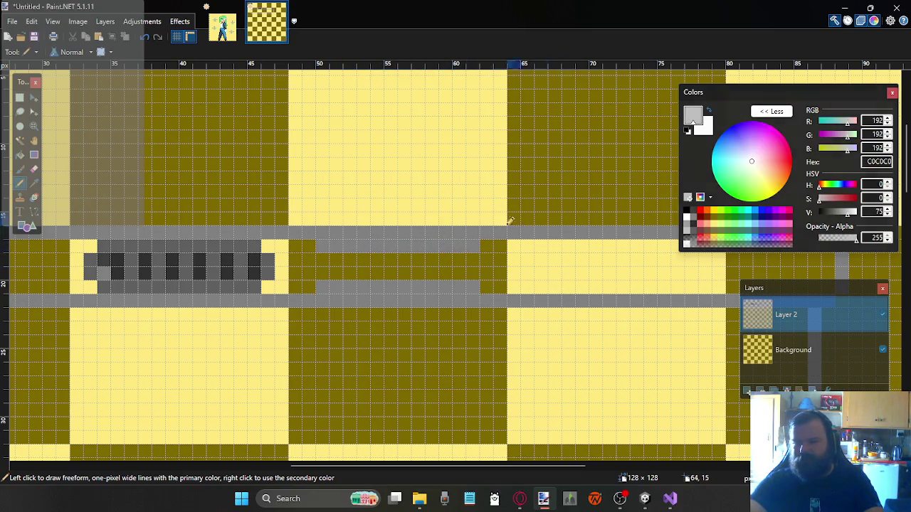
pyautogui.moveTo(477, 233); pyautogui.dragTo(318, 233)
pyautogui.moveTo(319, 302); pyautogui.dragTo(479, 294)
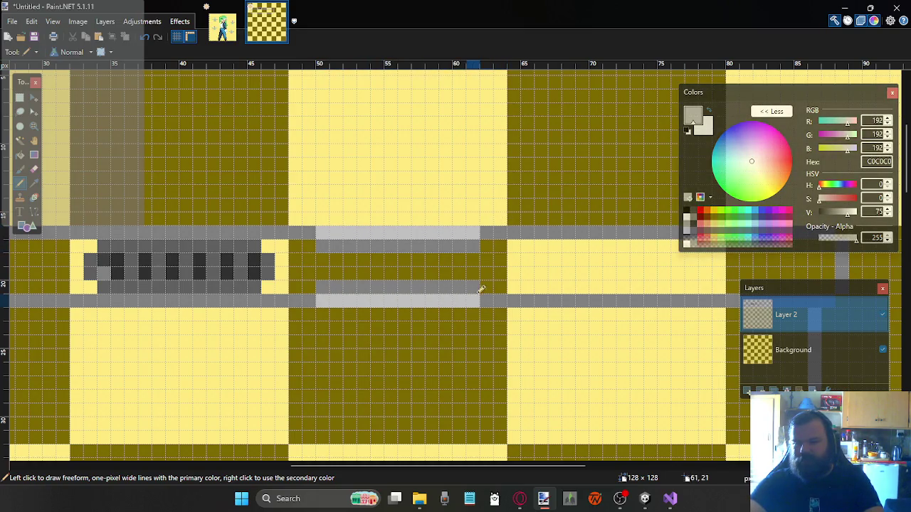
pyautogui.hscroll(2, 366, 255)
# Mark the handle's corner pixels in light grey, repainting the bottom-right corner in A0A0A0
pyautogui.hscroll(2, 366, 254)
pyautogui.hscroll(2, 378, 247)
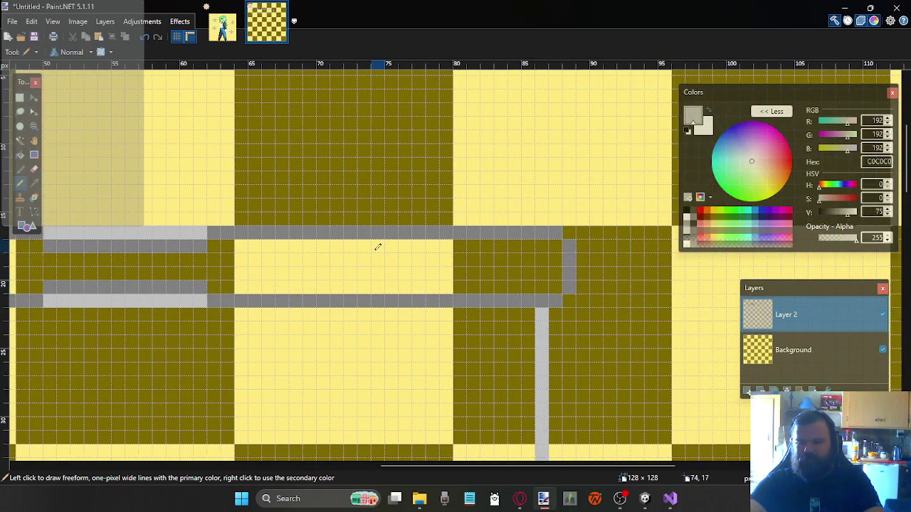
pyautogui.hscroll(-1, 376, 246)
pyautogui.hscroll(1, 389, 247)
pyautogui.click(434, 244)
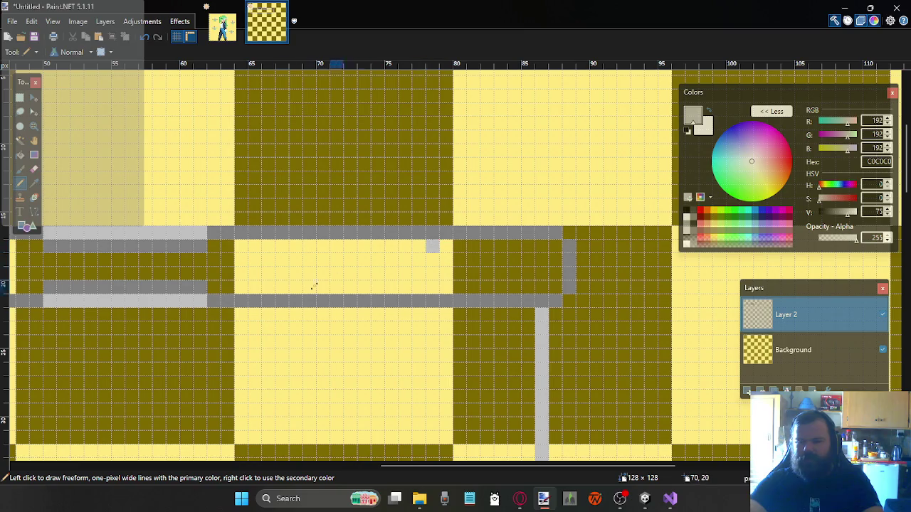
pyautogui.click(257, 286)
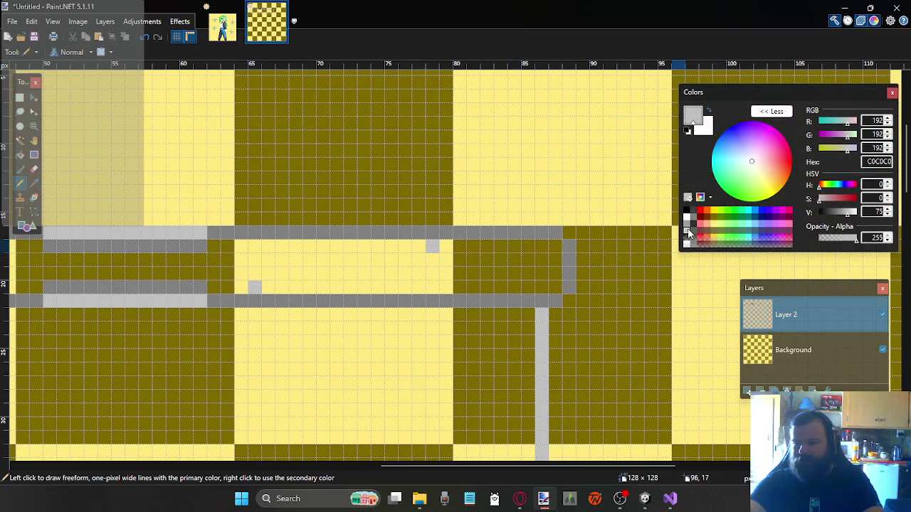
pyautogui.click(432, 287)
pyautogui.click(688, 229)
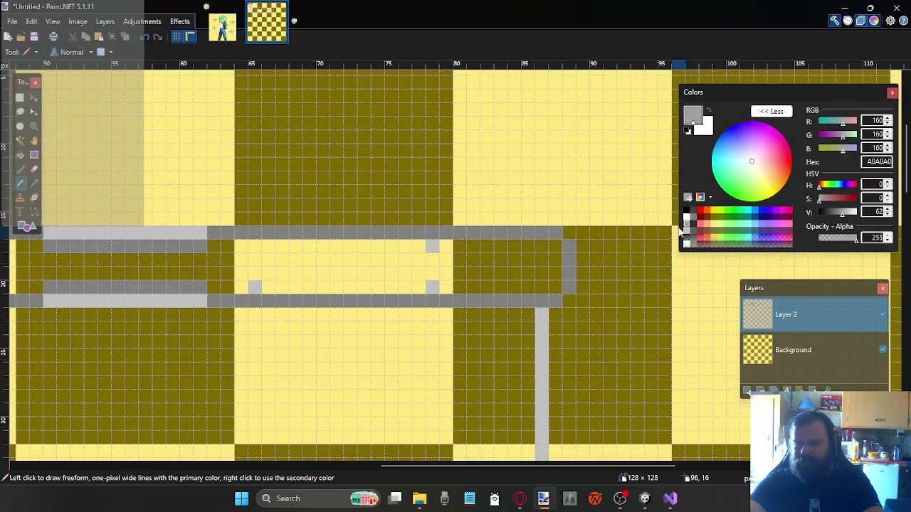
pyautogui.click(432, 286)
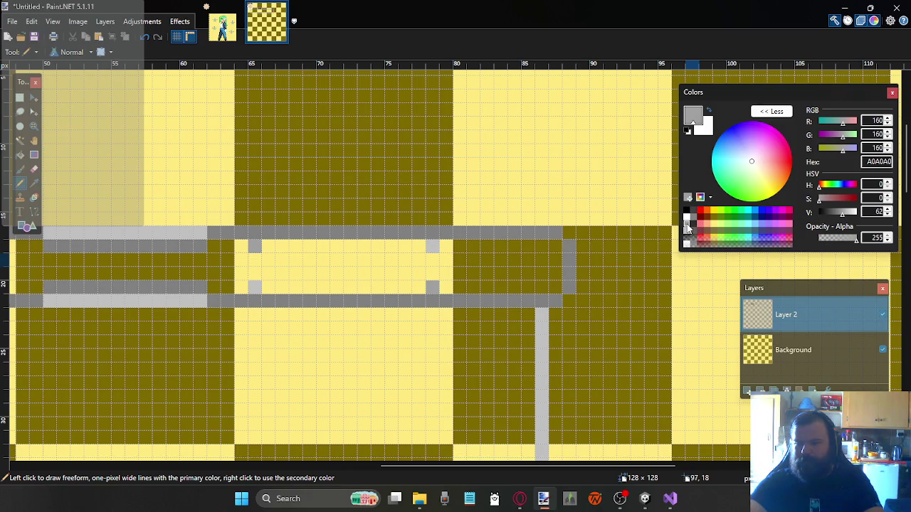
# Draw the handle's edges in dark grey 606060, undo, then redraw the rim lines above and below
pyautogui.click(694, 221)
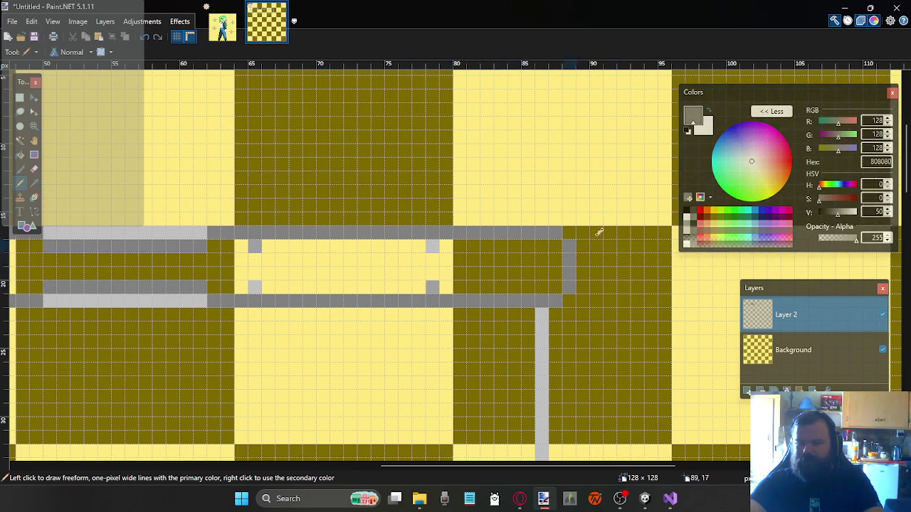
pyautogui.click(694, 237)
pyautogui.moveTo(425, 287); pyautogui.dragTo(263, 287)
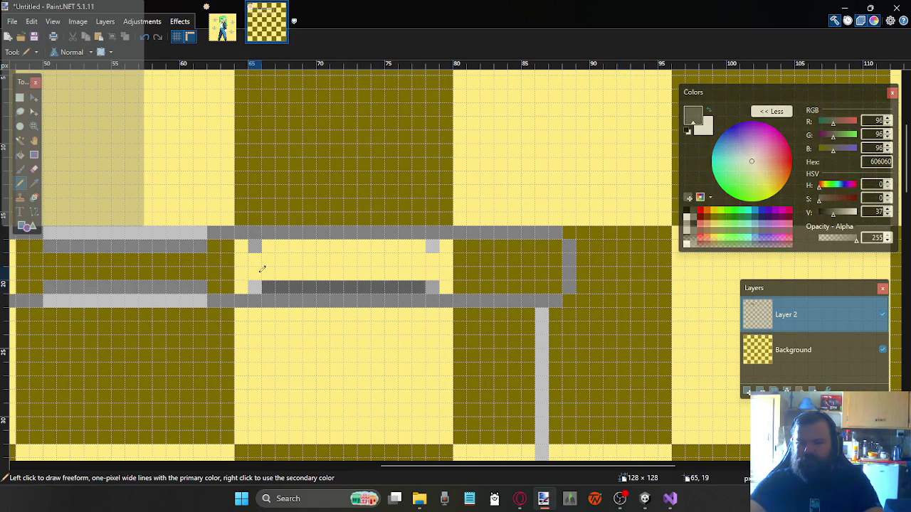
pyautogui.moveTo(262, 249); pyautogui.dragTo(425, 245)
pyautogui.click(432, 260)
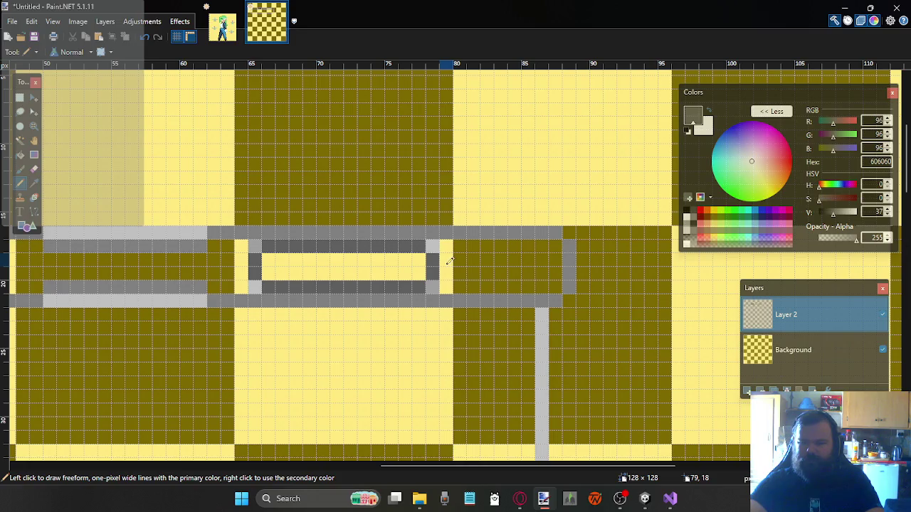
pyautogui.hotkey('ctrl', 'z')
pyautogui.hotkey('ctrl', 'z')
pyautogui.hotkey('ctrl', 'z')
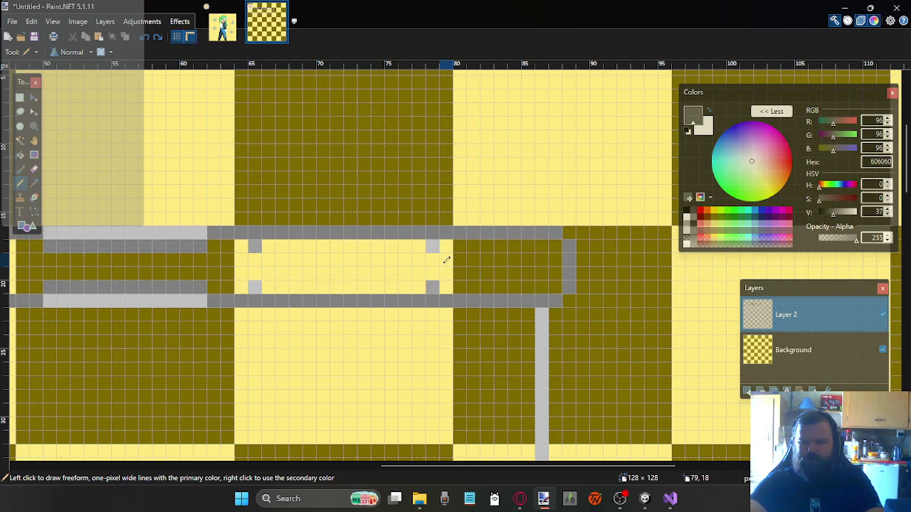
pyautogui.moveTo(414, 232); pyautogui.dragTo(285, 231)
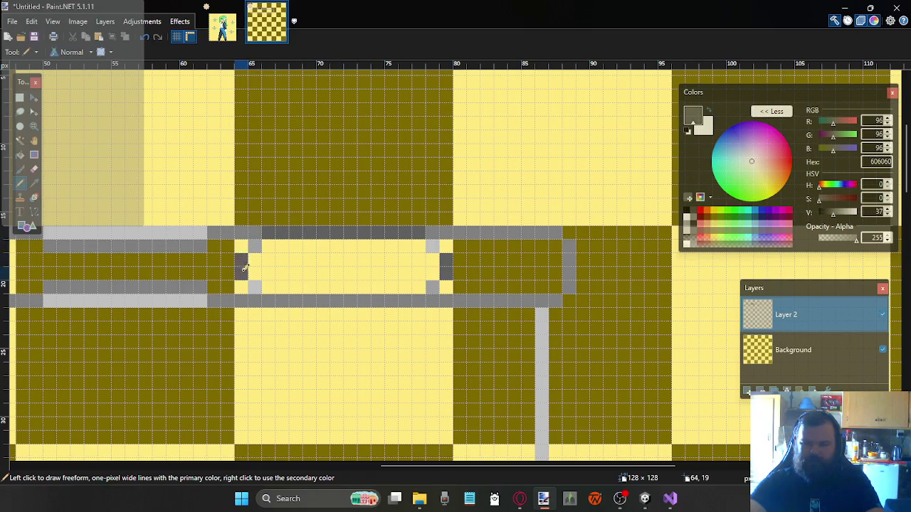
pyautogui.moveTo(250, 300); pyautogui.dragTo(420, 297)
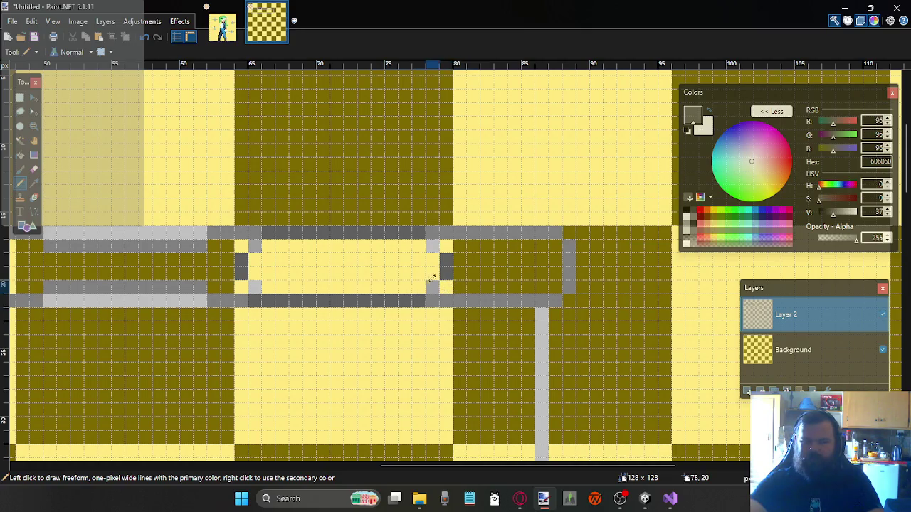
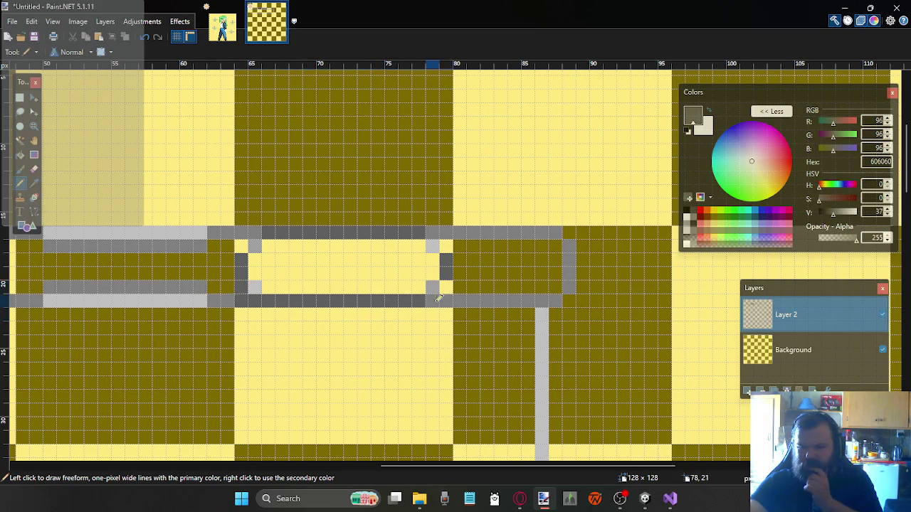
# Darken the two light inner top corners of the panel frame with 606060, then choose 808080 grey
pyautogui.moveTo(448, 245); pyautogui.dragTo(437, 237)
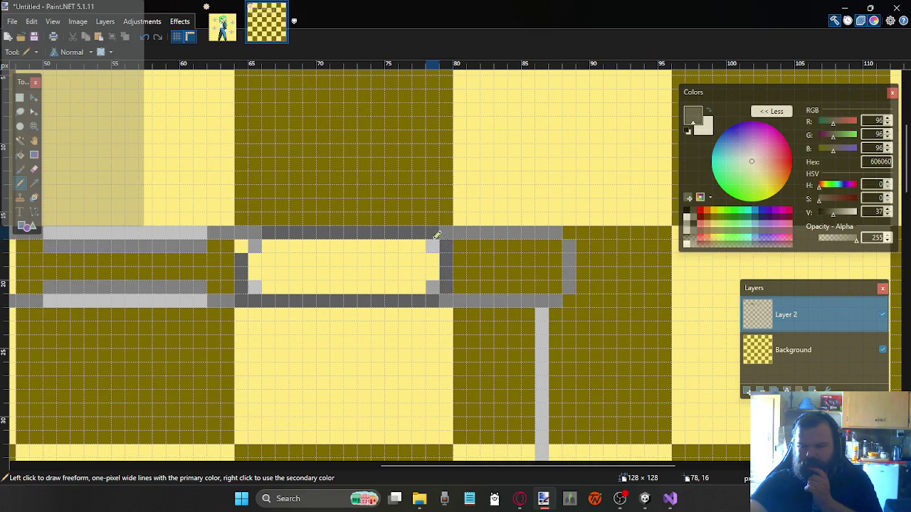
pyautogui.moveTo(257, 231); pyautogui.dragTo(240, 246)
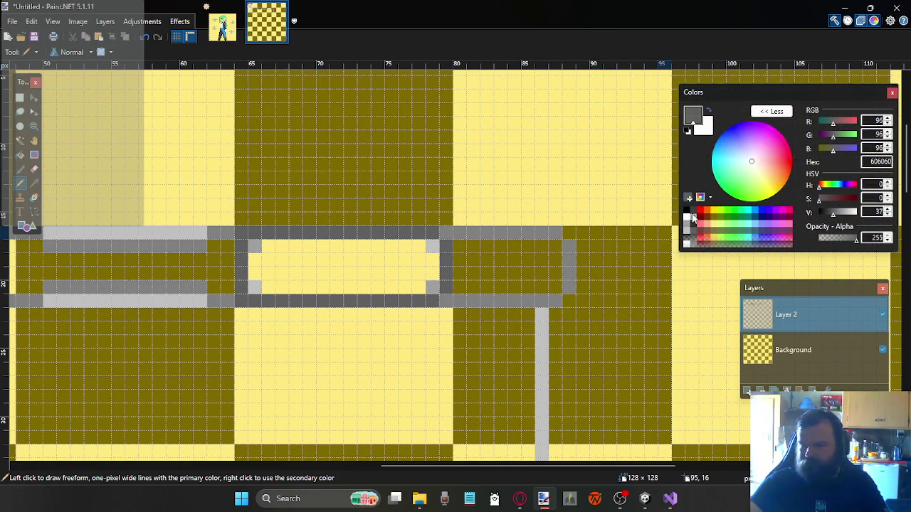
pyautogui.click(688, 221)
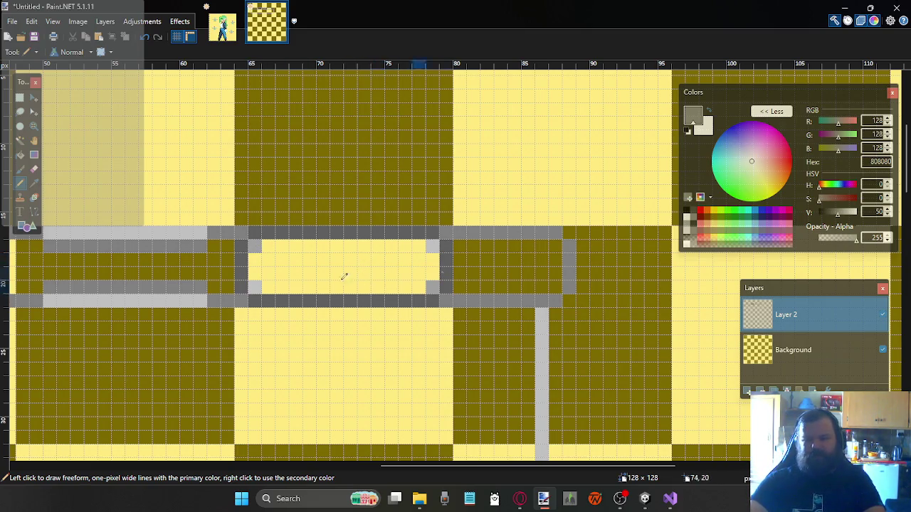
pyautogui.scroll(2, 271, 263)
pyautogui.scroll(-3, 213, 265)
pyautogui.hscroll(-3, 222, 266)
pyautogui.hscroll(-3, 254, 238)
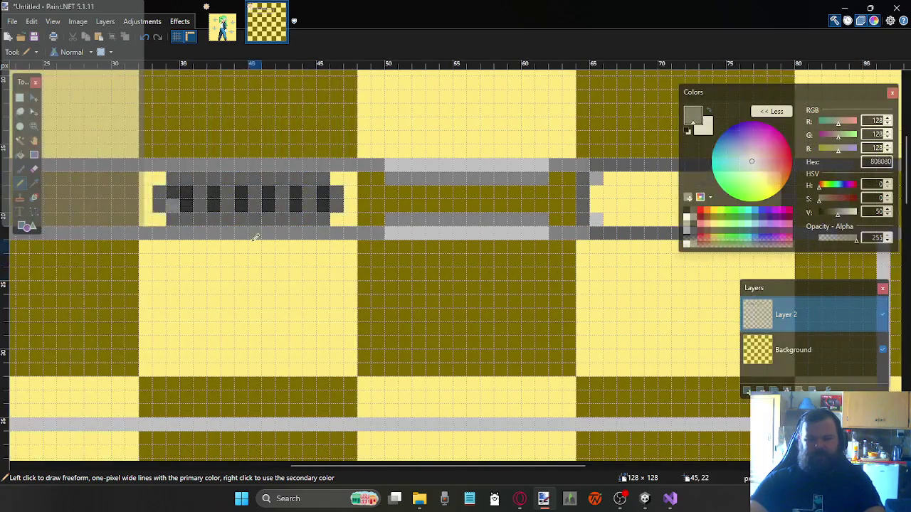
pyautogui.hscroll(-3, 258, 224)
pyautogui.hscroll(4, 285, 200)
pyautogui.hscroll(3, 315, 189)
pyautogui.hscroll(2, 346, 185)
pyautogui.hscroll(-2, 367, 183)
pyautogui.hscroll(-6, 356, 186)
pyautogui.hscroll(1, 349, 192)
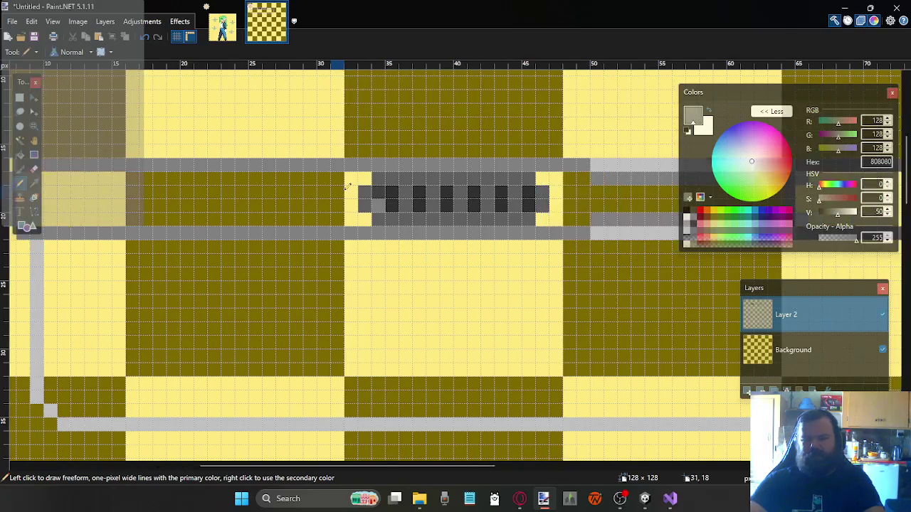
pyautogui.hscroll(1, 354, 202)
pyautogui.hscroll(2, 352, 205)
pyautogui.hscroll(-3, 309, 236)
pyautogui.hscroll(5, 316, 241)
pyautogui.hscroll(-5, 285, 260)
pyautogui.hscroll(-2, 258, 277)
pyautogui.hscroll(4, 284, 299)
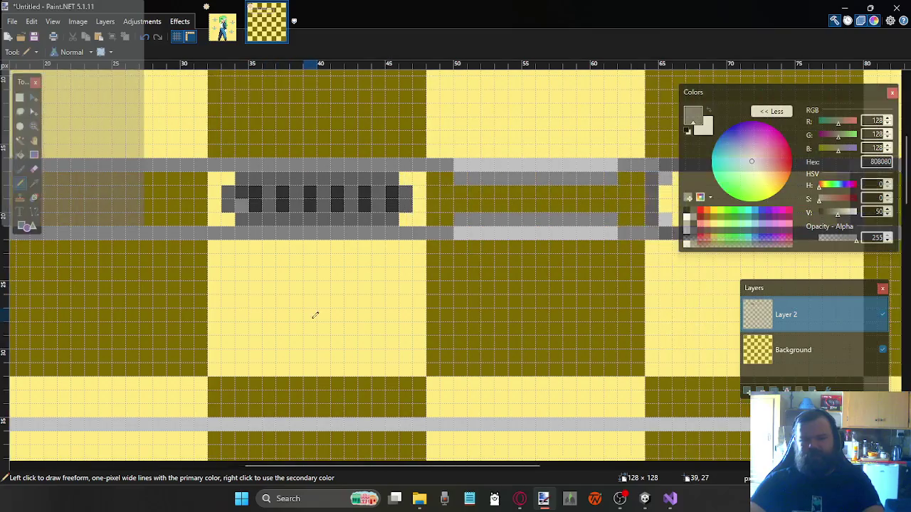
pyautogui.scroll(-2, 311, 314)
pyautogui.hscroll(-3, 310, 277)
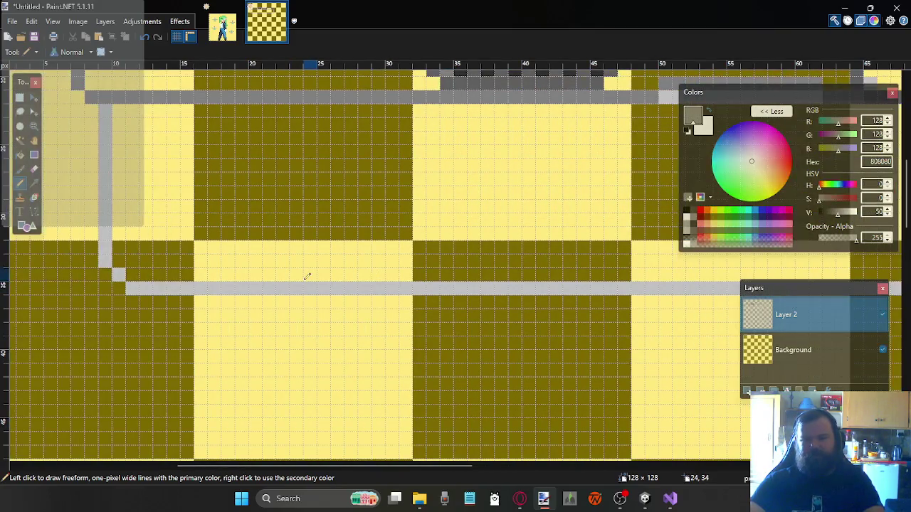
pyautogui.hscroll(-2, 296, 264)
pyautogui.hscroll(5, 339, 268)
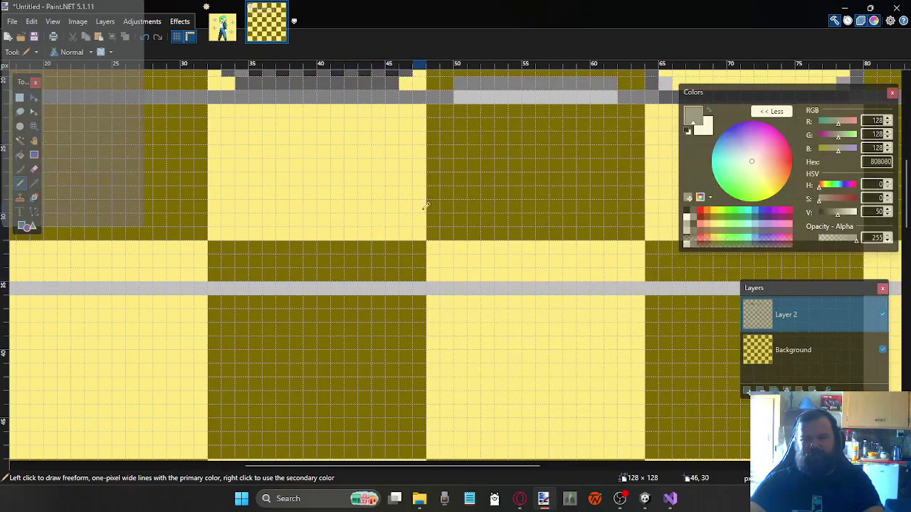
pyautogui.hscroll(2, 601, 157)
pyautogui.hscroll(-2, 608, 157)
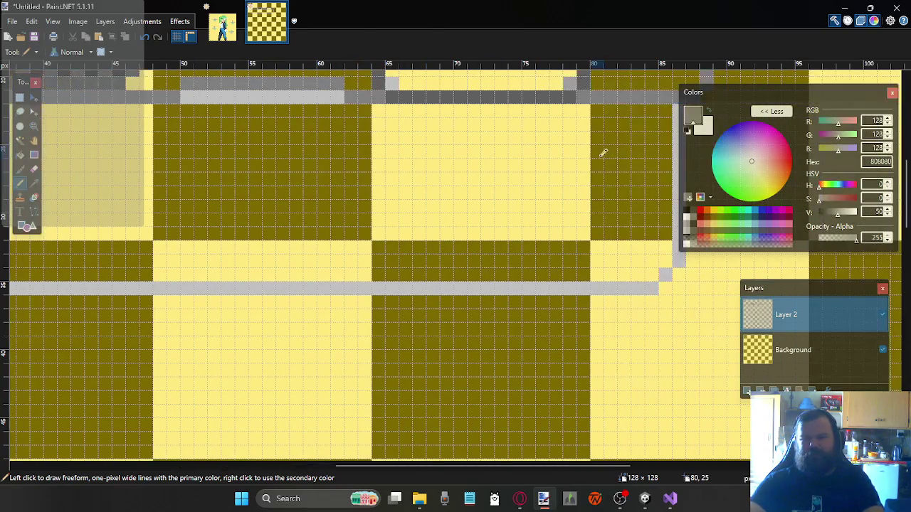
pyautogui.hscroll(-2, 604, 152)
pyautogui.hscroll(-2, 504, 152)
pyautogui.hscroll(1, 244, 146)
pyautogui.hscroll(2, 266, 147)
pyautogui.hscroll(1, 519, 146)
pyautogui.hscroll(3, 526, 143)
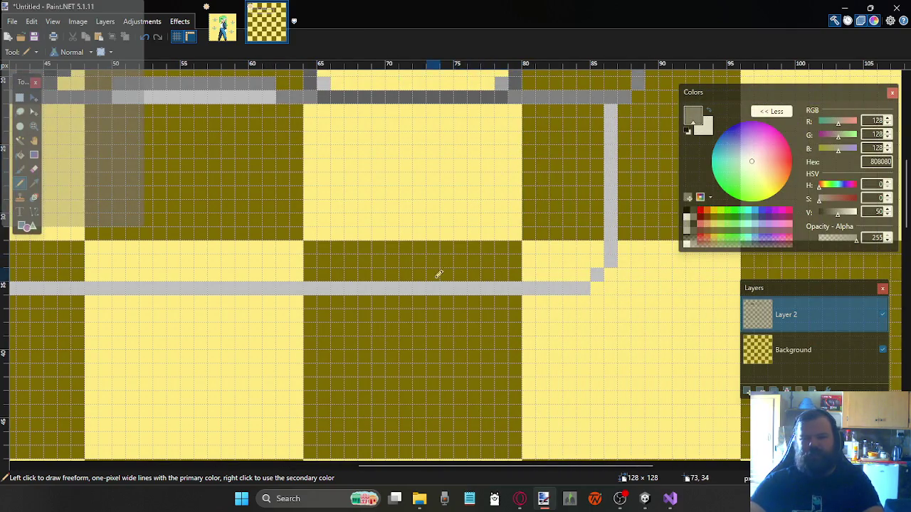
pyautogui.hscroll(-3, 398, 269)
pyautogui.hscroll(-5, 362, 263)
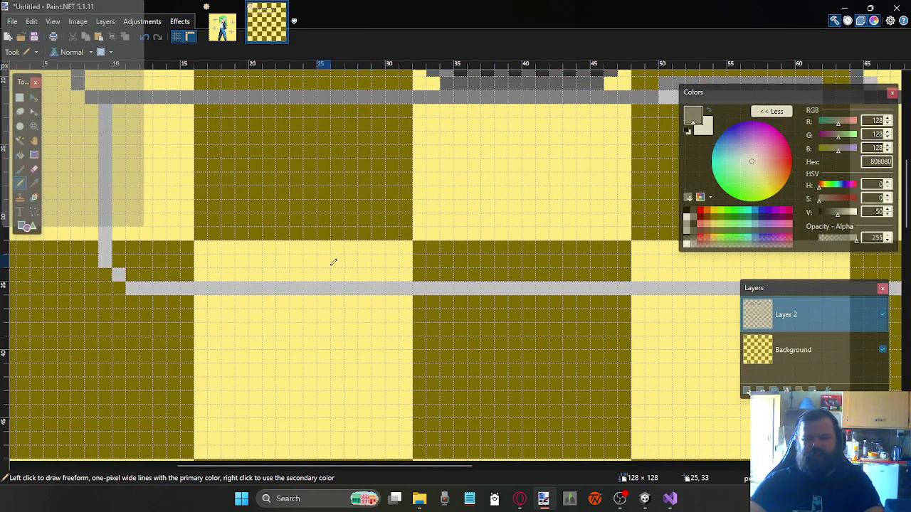
pyautogui.hscroll(2, 333, 261)
pyautogui.hscroll(3, 356, 260)
pyautogui.hscroll(2, 380, 264)
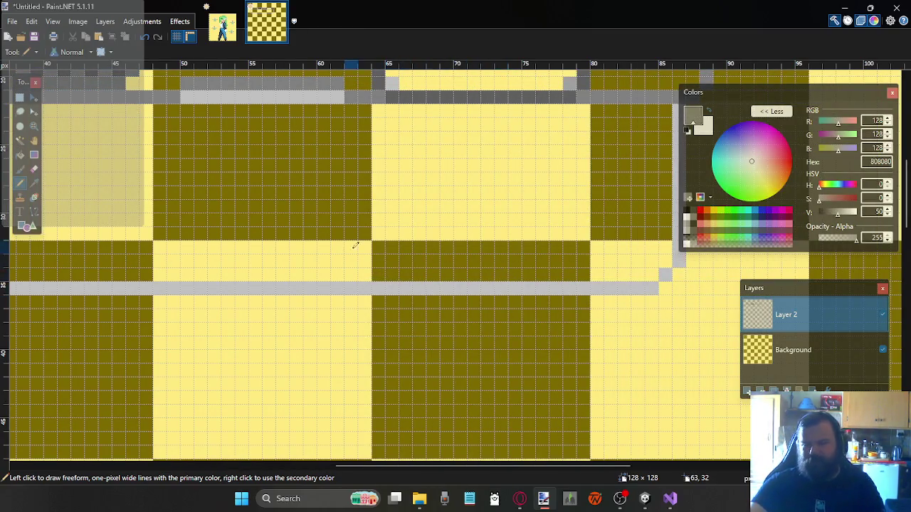
pyautogui.hscroll(-3, 356, 245)
pyautogui.hscroll(-2, 344, 246)
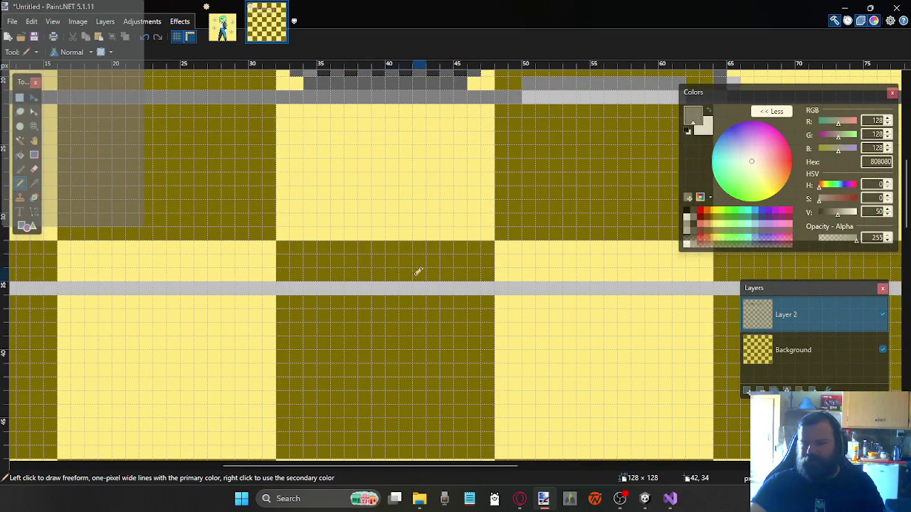
pyautogui.hscroll(-1, 430, 265)
pyautogui.hscroll(2, 427, 260)
pyautogui.hscroll(-1, 405, 265)
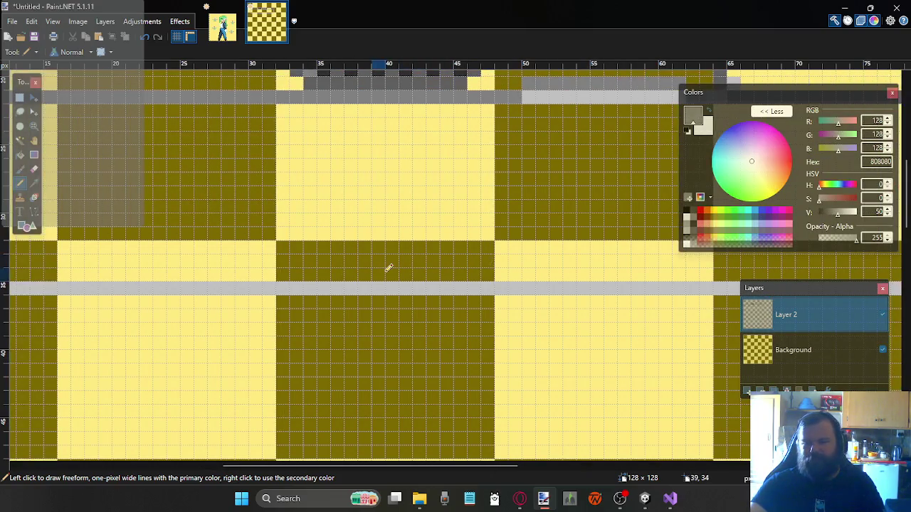
pyautogui.scroll(1, 415, 262)
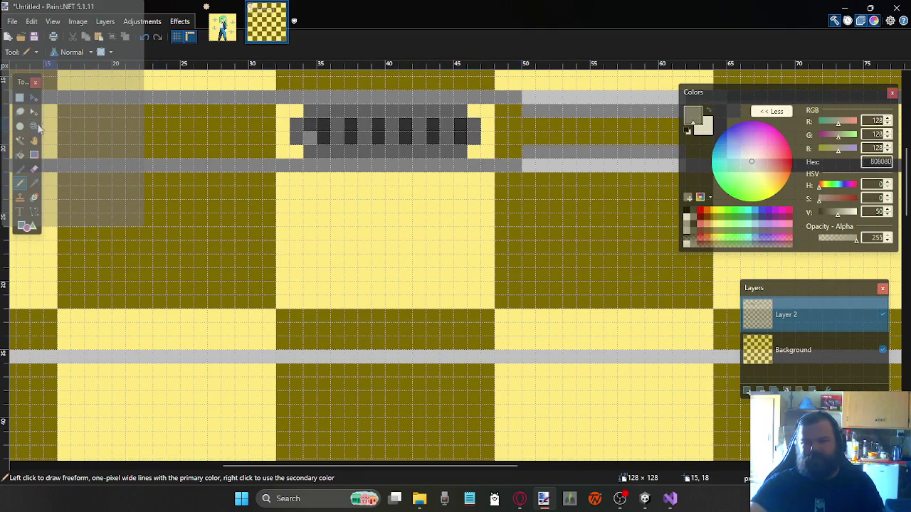
# Duplicate the grille's dark-dotted strip and move the copy down above the lower conduit line
pyautogui.click(20, 97)
pyautogui.moveTo(478, 116); pyautogui.dragTo(296, 121)
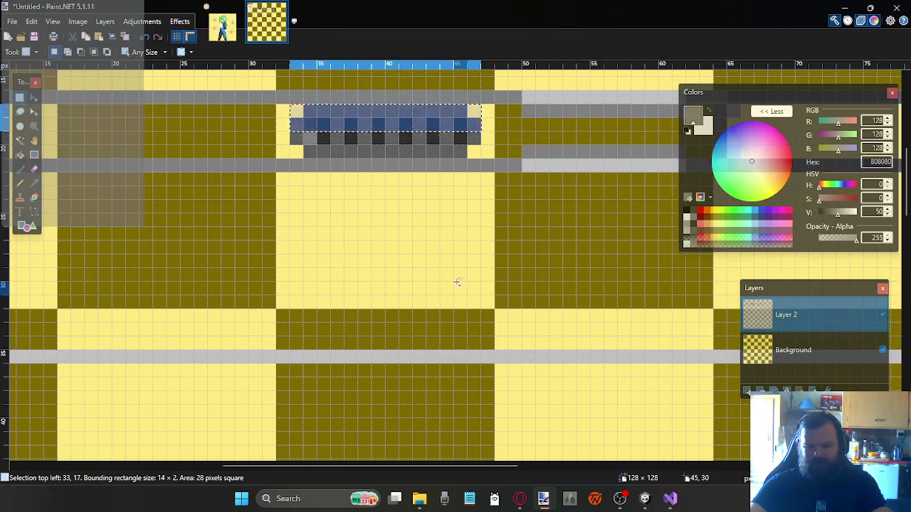
pyautogui.press('m')
pyautogui.moveTo(417, 122); pyautogui.dragTo(417, 342)
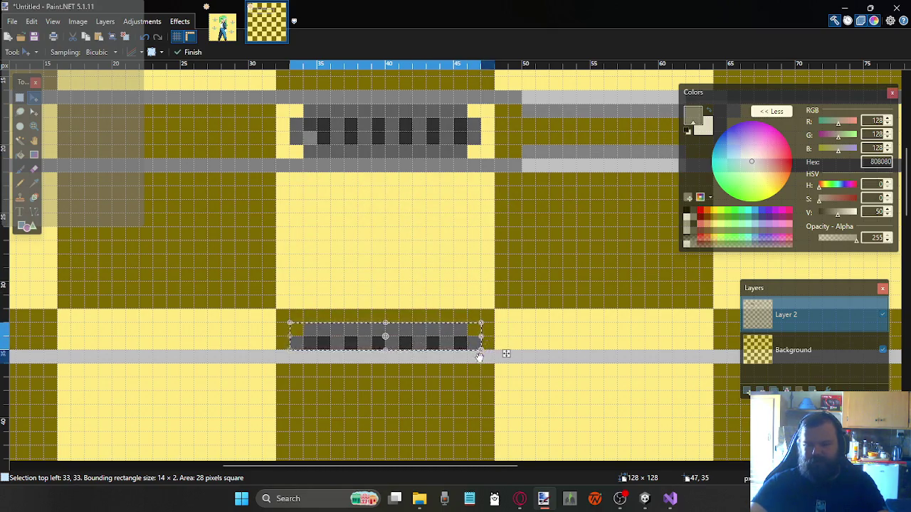
pyautogui.scroll(1, 498, 295)
pyautogui.scroll(-1, 516, 288)
pyautogui.hscroll(2, 531, 283)
pyautogui.hscroll(1, 531, 283)
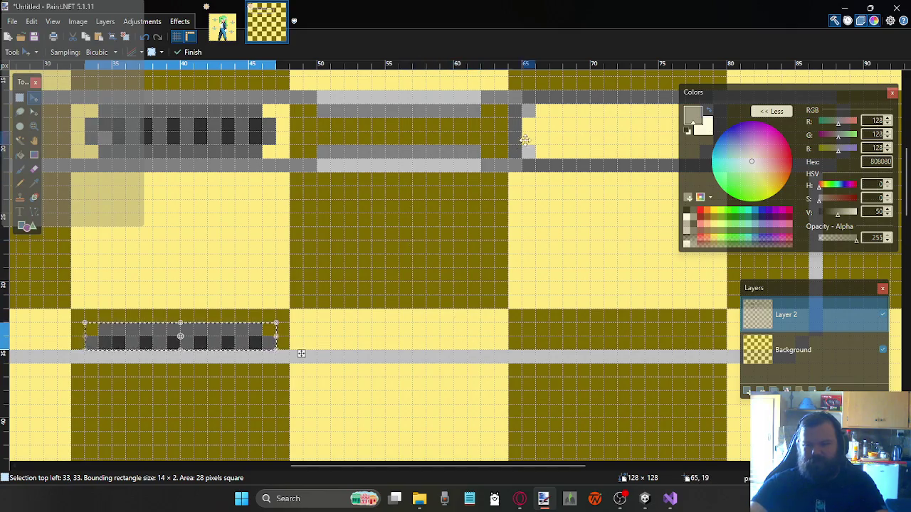
# Drop the selection and draw a mid-grey 808080 stretch over the lower conduit at row 35
pyautogui.click(33, 169)
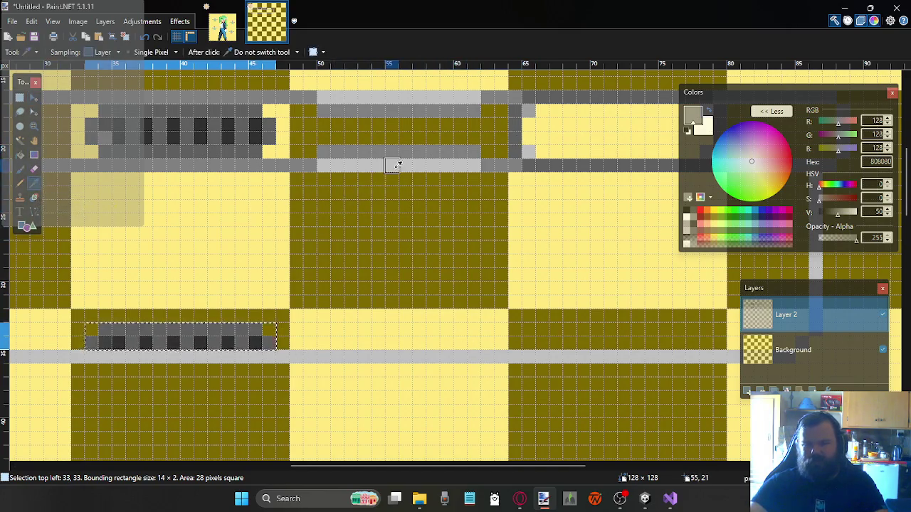
pyautogui.click(19, 97)
pyautogui.hotkey('ctrl', 'd')
pyautogui.click(33, 169)
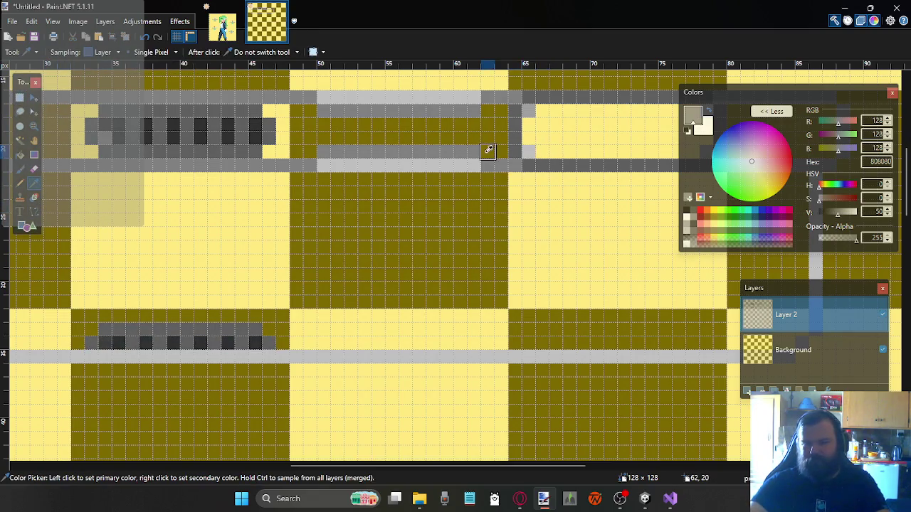
pyautogui.click(20, 183)
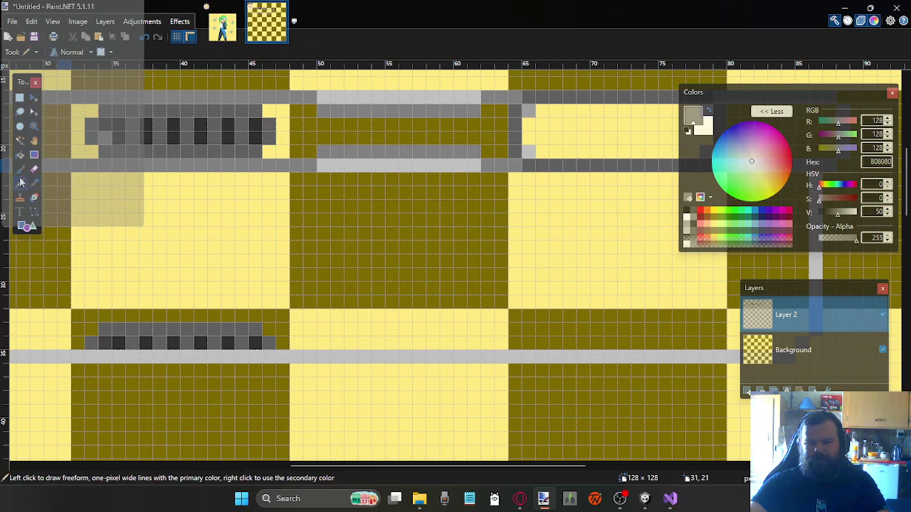
pyautogui.moveTo(479, 351); pyautogui.dragTo(331, 353)
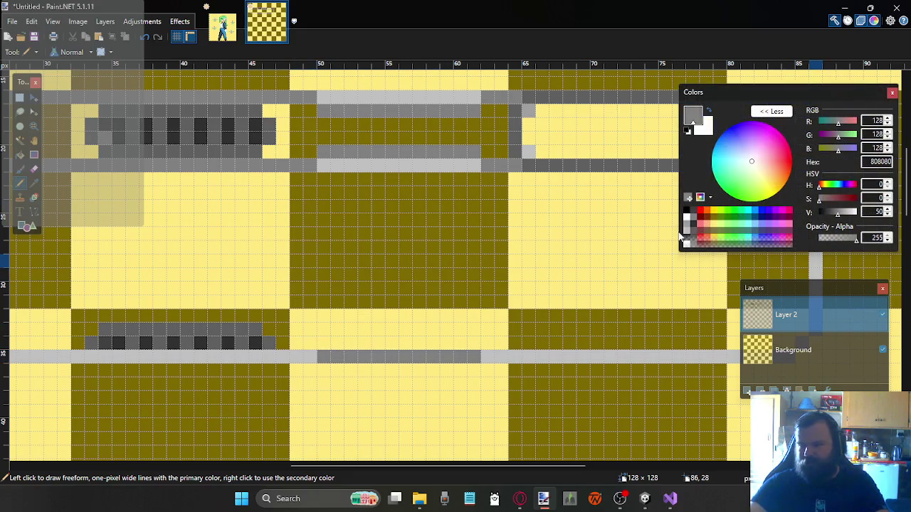
# Draw a light-grey C0C0C0 highlight row above the shaded conduit stretch
pyautogui.click(687, 232)
pyautogui.moveTo(331, 339); pyautogui.dragTo(475, 338)
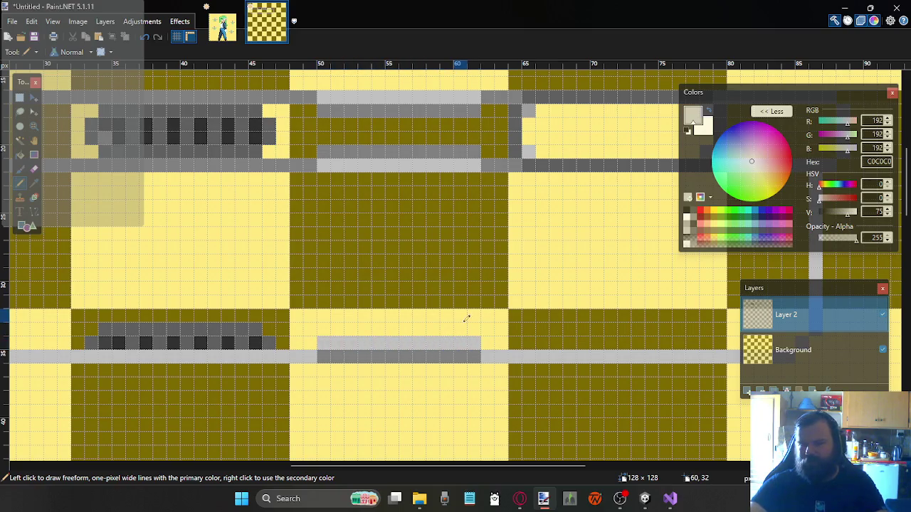
pyautogui.hscroll(3, 461, 314)
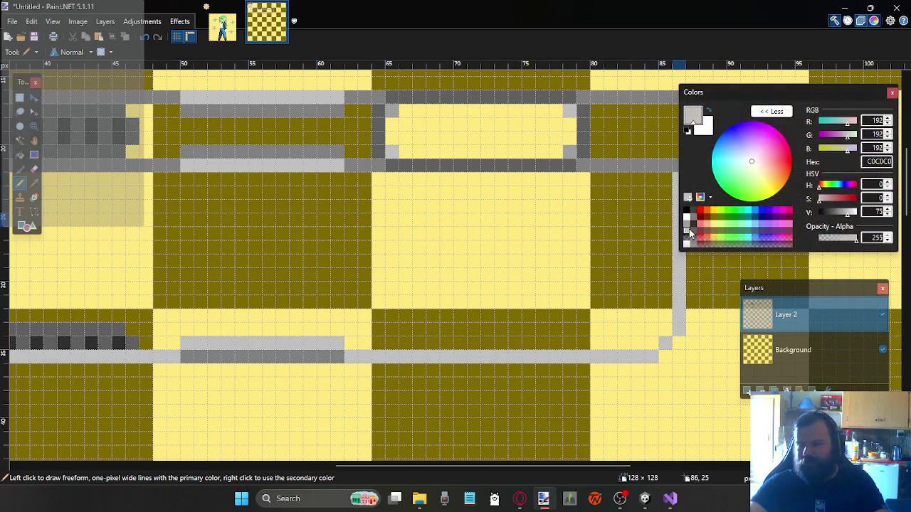
# Try a dark grey 606060 stroke on the upper pipe's top row, then undo it
pyautogui.click(692, 232)
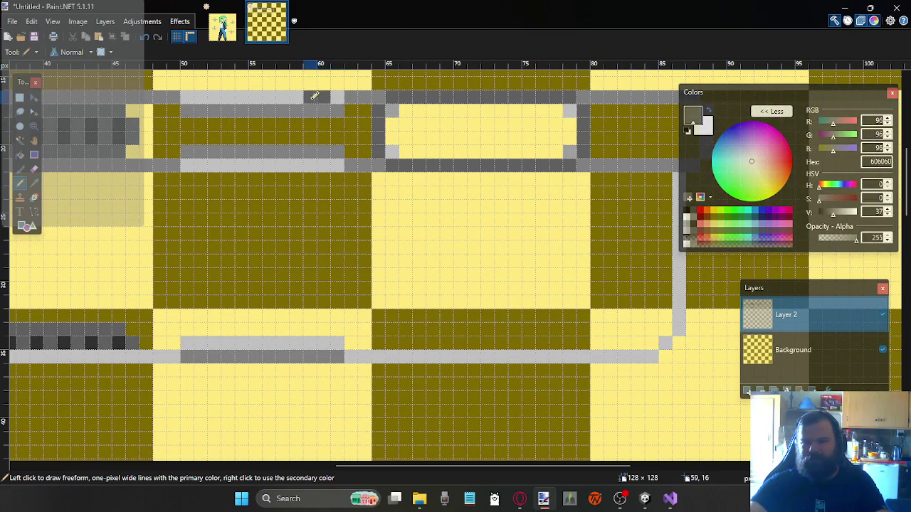
pyautogui.moveTo(307, 93); pyautogui.dragTo(211, 97)
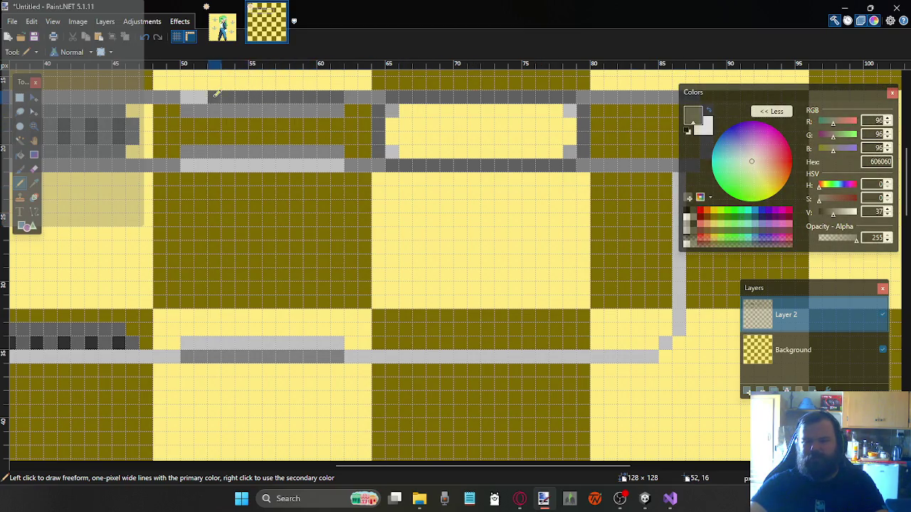
pyautogui.hotkey('ctrl', 'z')
pyautogui.hotkey('ctrl', 'z')
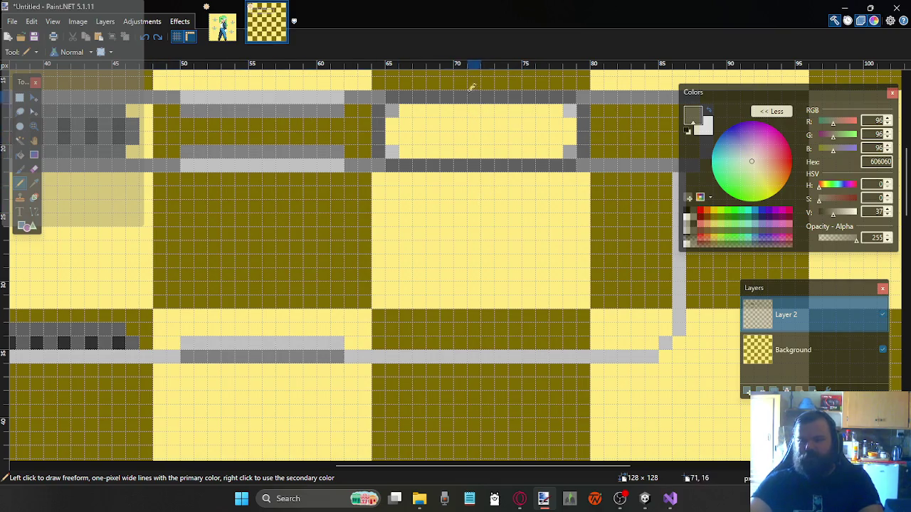
# Duplicate the selected pipe piece and nudge the copy down one pixel into place
pyautogui.click(19, 97)
pyautogui.moveTo(591, 132)
pyautogui.mouseDown()
pyautogui.moveTo(460, 100)
pyautogui.moveTo(391, 110)
pyautogui.moveTo(376, 94)
pyautogui.moveTo(415, 339)
pyautogui.mouseUp()
pyautogui.press('m')
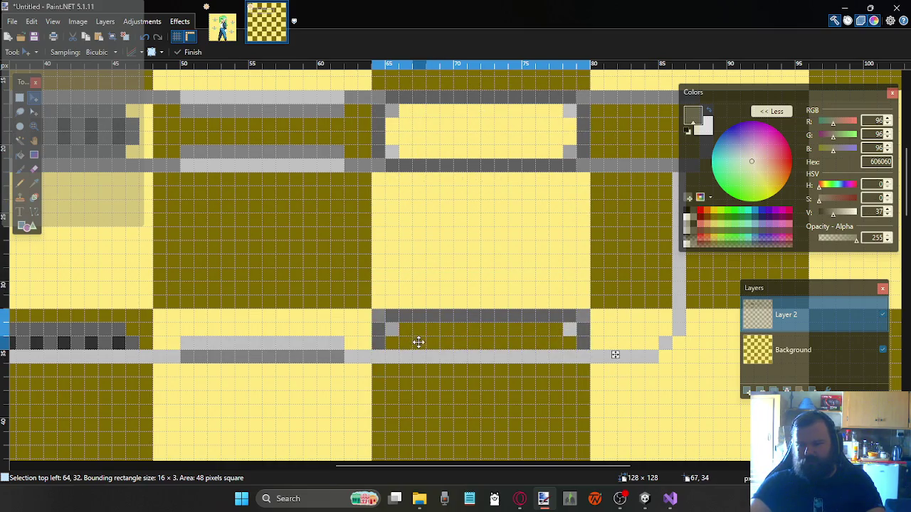
pyautogui.press('Down')
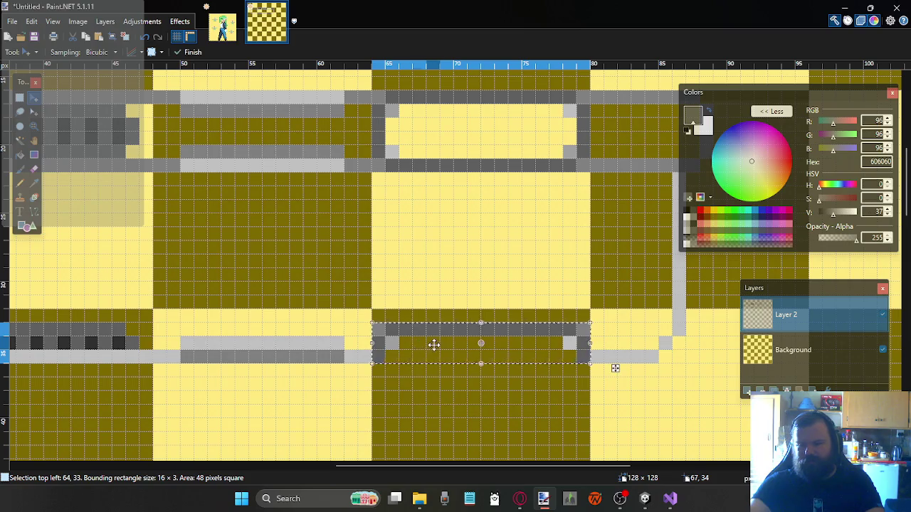
pyautogui.click(20, 97)
# Sample the 808080 conduit grey and draw a line under the lower pipe piece, columns ~65–79
pyautogui.click(615, 368)
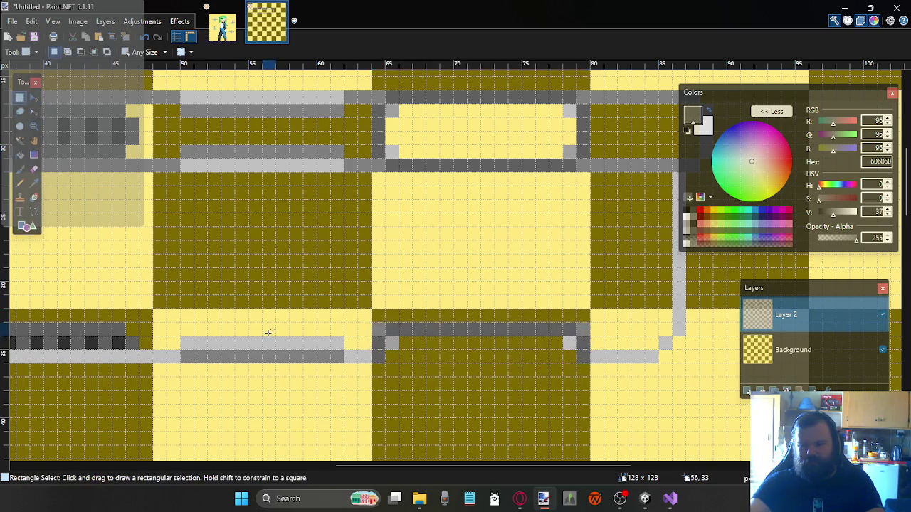
pyautogui.click(34, 183)
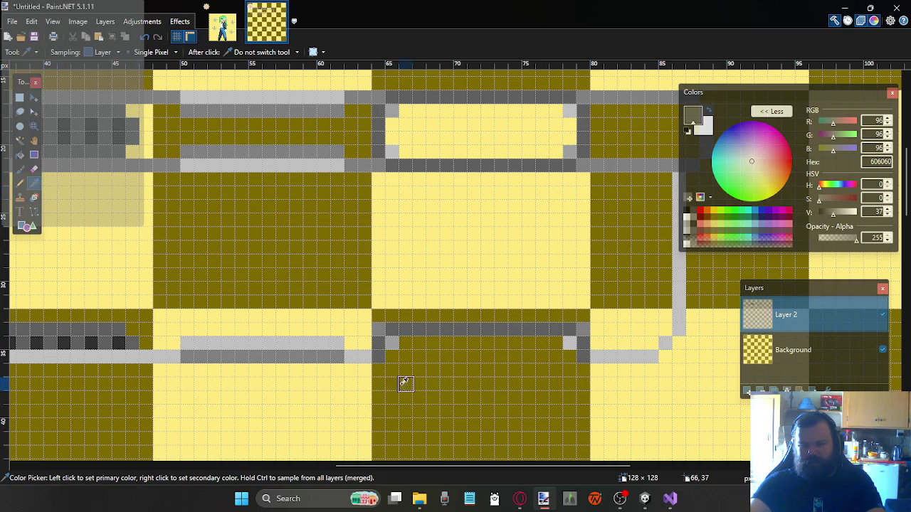
pyautogui.click(20, 97)
pyautogui.click(378, 325)
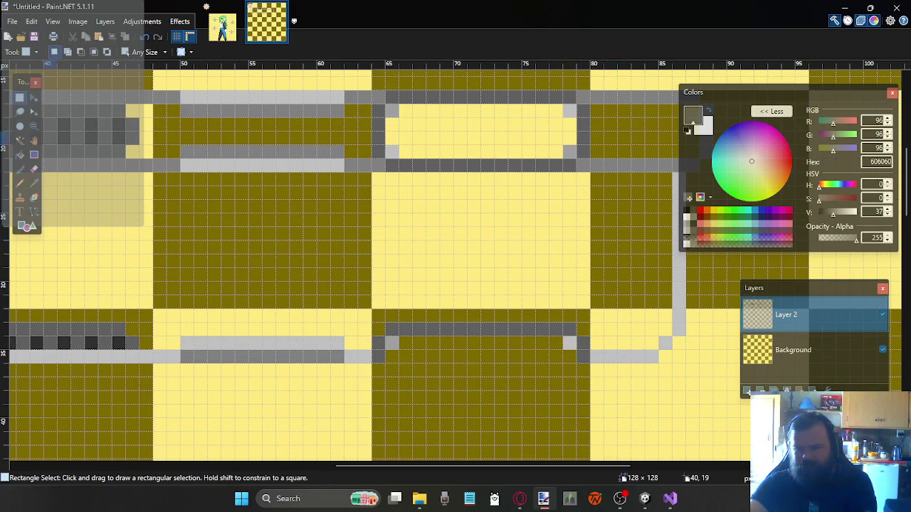
pyautogui.click(34, 183)
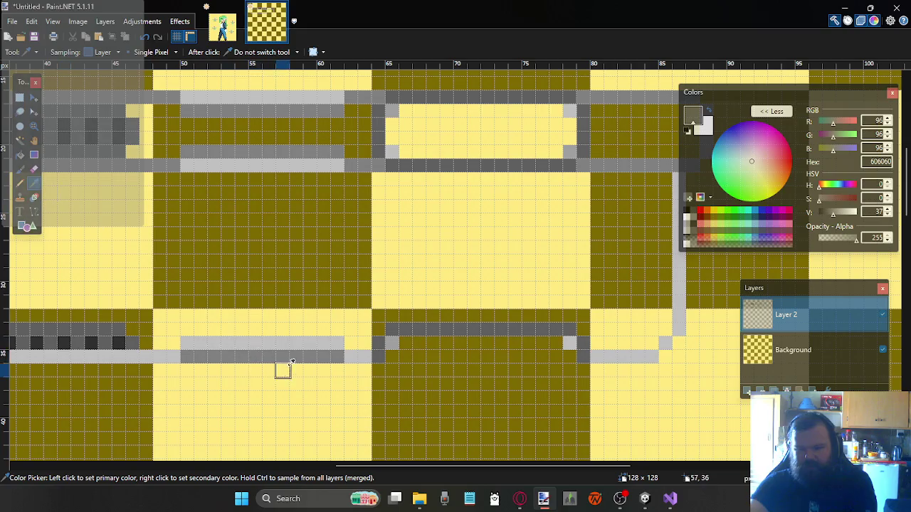
pyautogui.click(296, 358)
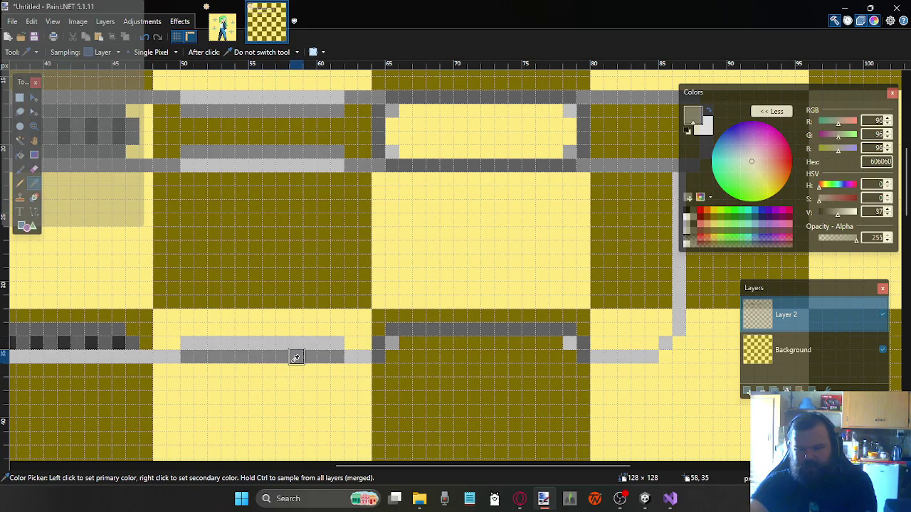
pyautogui.click(20, 183)
pyautogui.moveTo(386, 357)
pyautogui.mouseDown()
pyautogui.moveTo(550, 350)
pyautogui.moveTo(575, 361)
pyautogui.mouseUp()
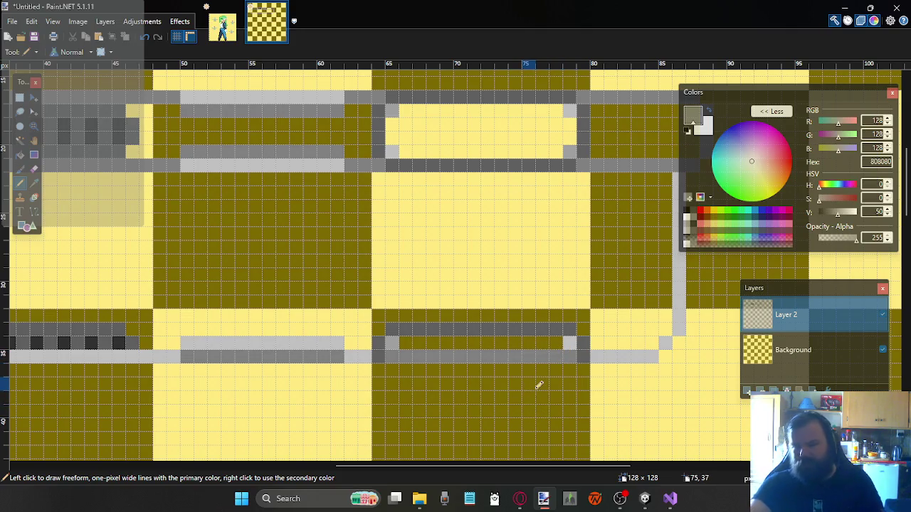
pyautogui.hscroll(-1, 498, 373)
pyautogui.hscroll(-1, 486, 372)
pyautogui.hscroll(-2, 476, 369)
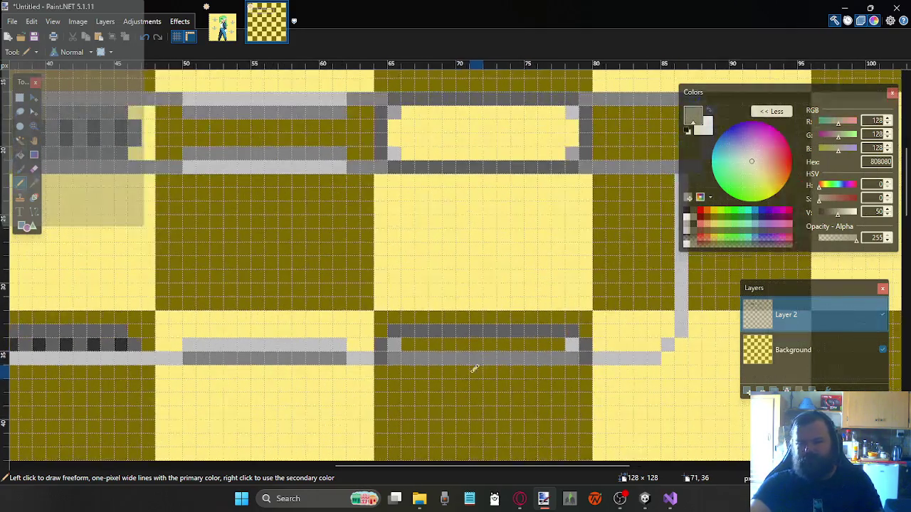
pyautogui.hscroll(-1, 462, 366)
pyautogui.hscroll(-2, 453, 365)
pyautogui.hscroll(-3, 452, 366)
pyautogui.hscroll(-1, 428, 359)
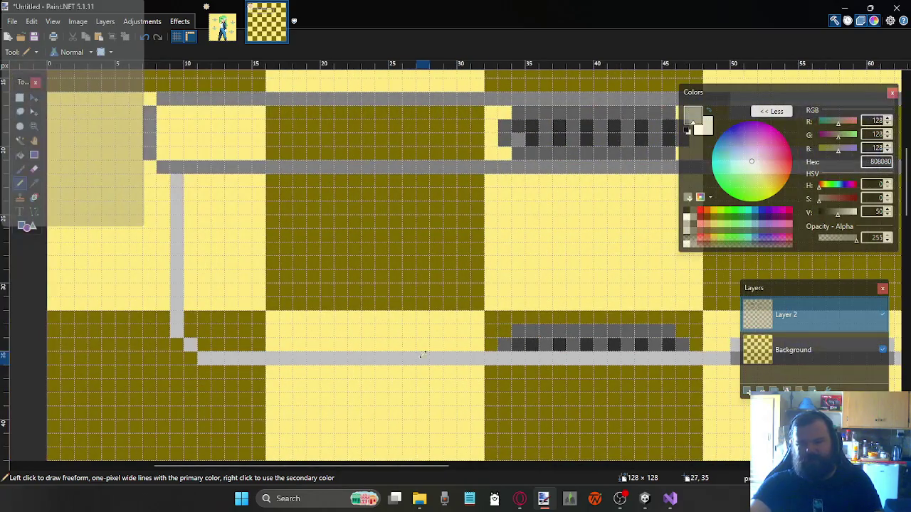
pyautogui.scroll(-2, 522, 246)
pyautogui.scroll(3, 514, 240)
pyautogui.hscroll(2, 463, 239)
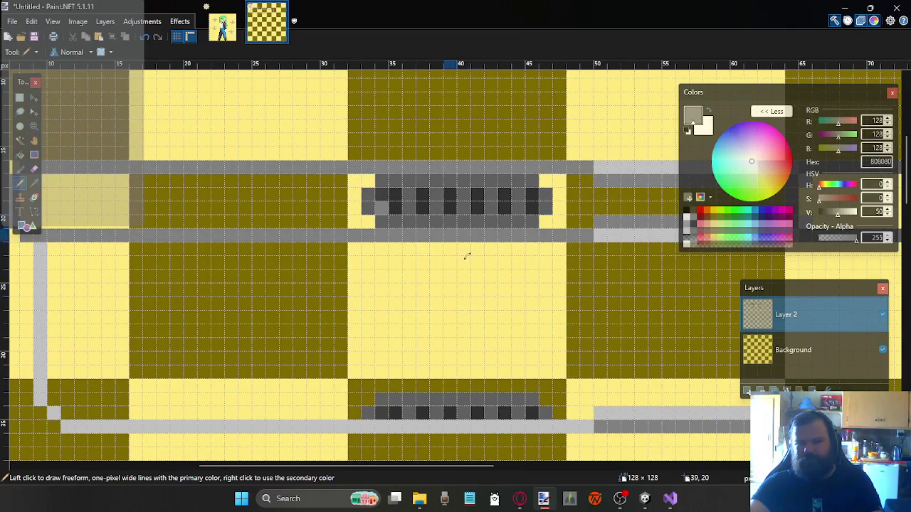
pyautogui.hscroll(3, 491, 340)
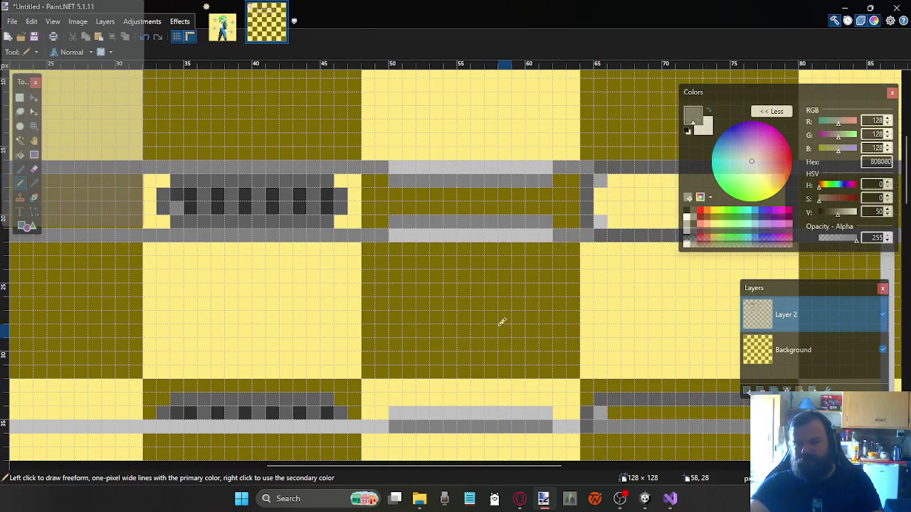
pyautogui.hscroll(3, 502, 323)
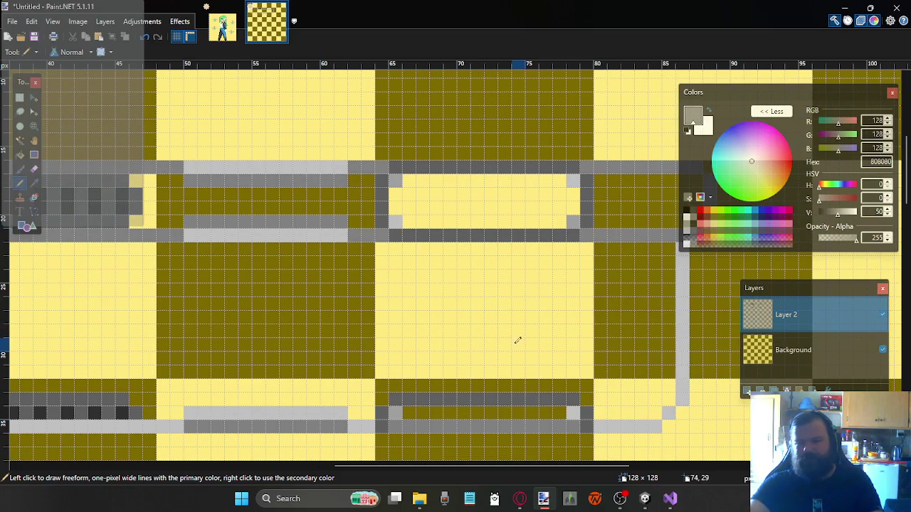
pyautogui.hscroll(2, 522, 319)
pyautogui.hscroll(-3, 508, 304)
pyautogui.hscroll(-1, 508, 305)
pyautogui.hscroll(-3, 383, 306)
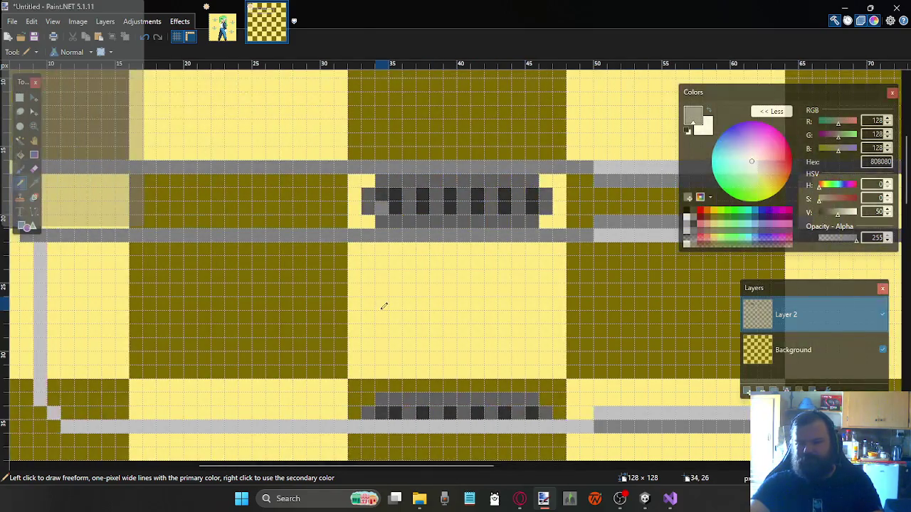
pyautogui.hscroll(-2, 383, 306)
pyautogui.hscroll(2, 407, 301)
pyautogui.hscroll(2, 422, 295)
pyautogui.hscroll(-1, 422, 295)
pyautogui.hscroll(-4, 422, 293)
pyautogui.hscroll(5, 422, 292)
pyautogui.hscroll(5, 422, 289)
pyautogui.hscroll(-7, 422, 288)
pyautogui.hscroll(-3, 417, 287)
pyautogui.hscroll(3, 391, 285)
pyautogui.scroll(-1, 391, 284)
pyautogui.scroll(1, 392, 285)
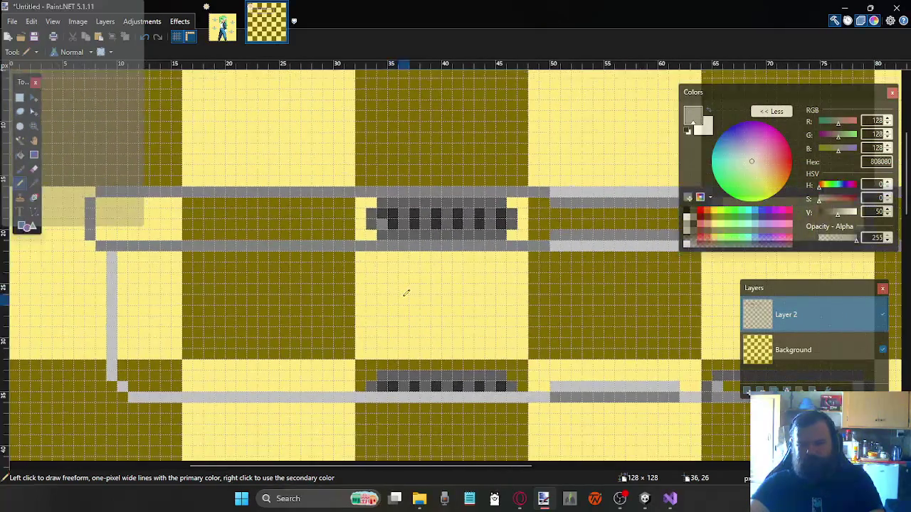
pyautogui.scroll(-2, 408, 287)
pyautogui.scroll(1, 404, 278)
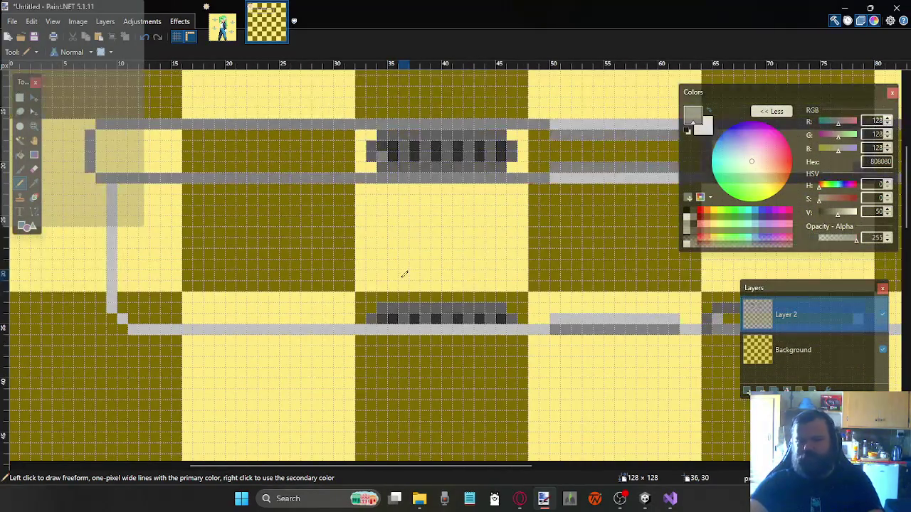
pyautogui.scroll(1, 406, 269)
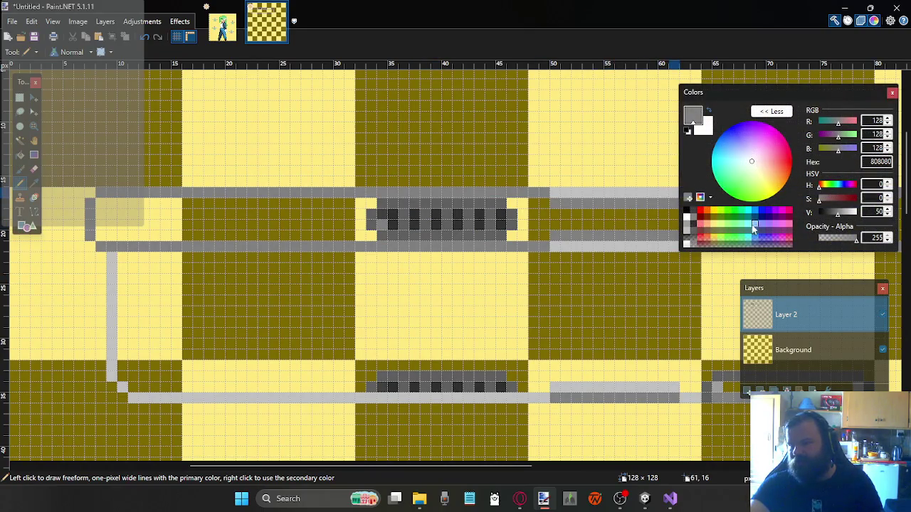
# Set the drawing colour to pale cyan D7EFEF and trace the left vertical conduit run
pyautogui.click(687, 222)
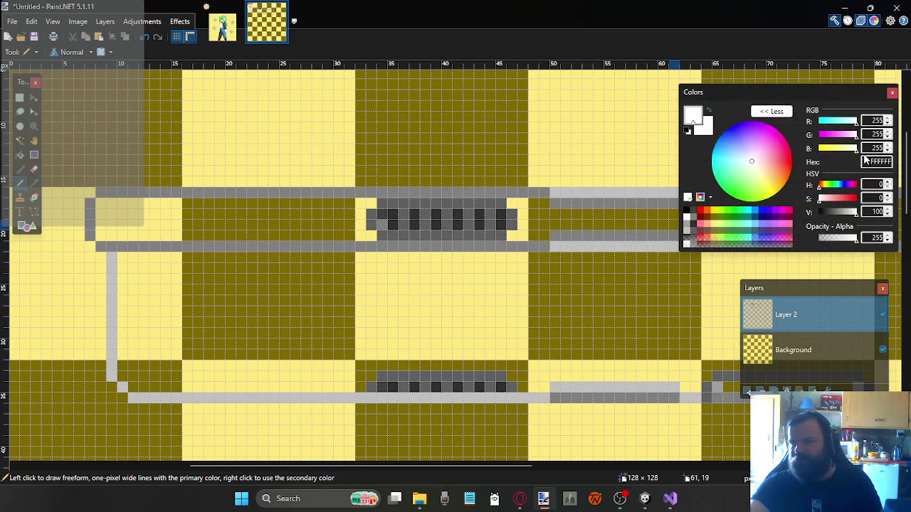
pyautogui.click(854, 121)
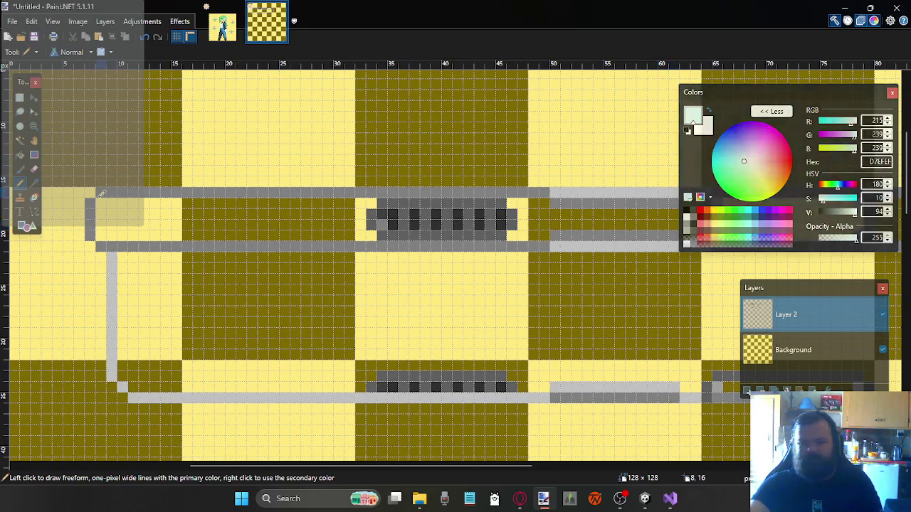
pyautogui.moveTo(117, 249)
pyautogui.mouseDown()
pyautogui.moveTo(107, 287)
pyautogui.moveTo(111, 358)
pyautogui.mouseUp()
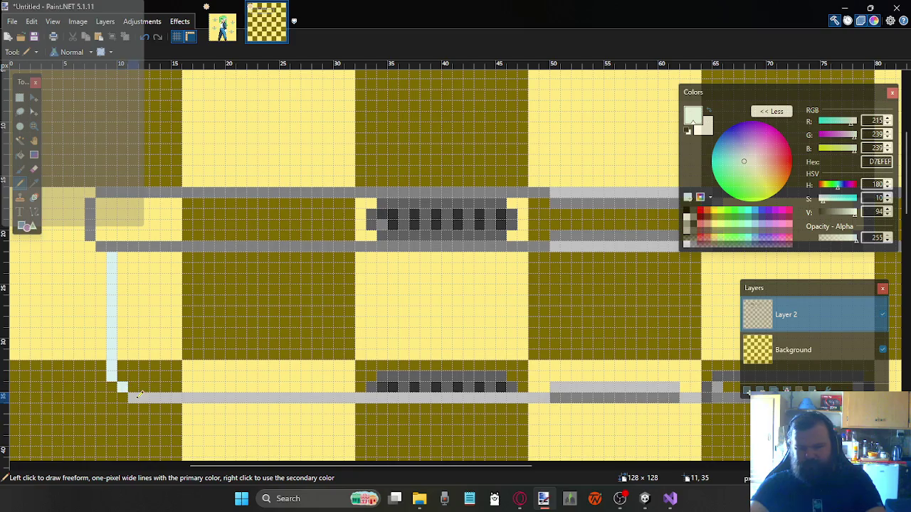
pyautogui.moveTo(139, 396); pyautogui.dragTo(192, 403)
pyautogui.hotkey('ctrl', 'z')
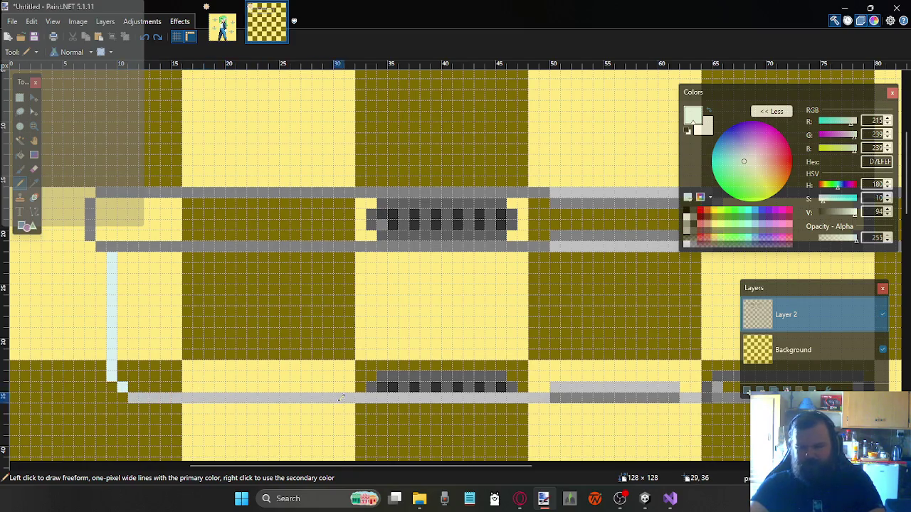
# Repaint the lower conduit run in D7EFEF, filling the remaining grey gap
pyautogui.scroll(-2, 412, 346)
pyautogui.scroll(1, 299, 327)
pyautogui.moveTo(129, 328); pyautogui.dragTo(536, 327)
pyautogui.click(437, 329)
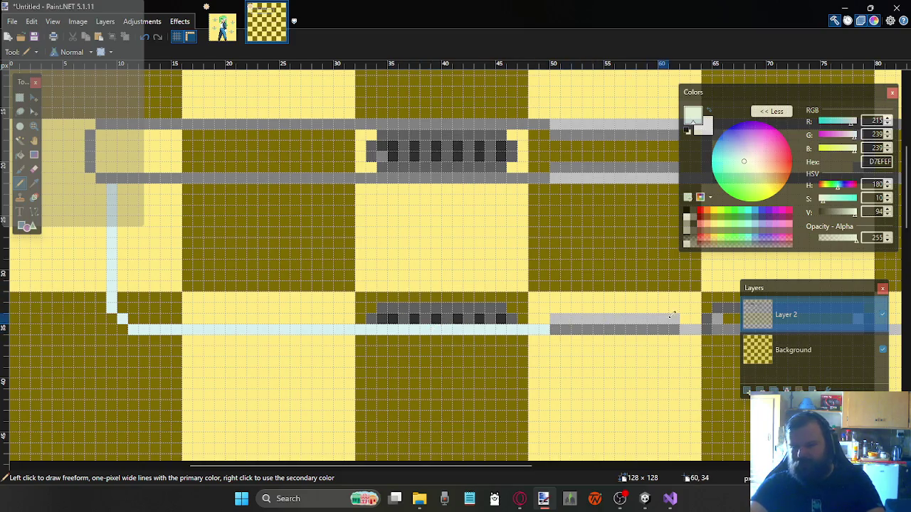
pyautogui.moveTo(673, 318); pyautogui.dragTo(560, 318)
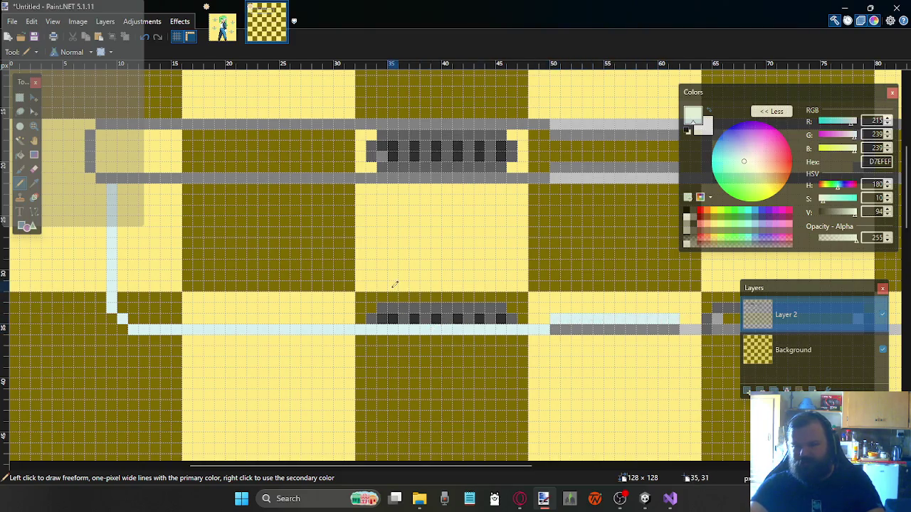
# Extend the D7EFEF line along the lower-right stretch and up the right riser
pyautogui.hscroll(2, 395, 284)
pyautogui.hscroll(3, 433, 285)
pyautogui.hscroll(1, 427, 299)
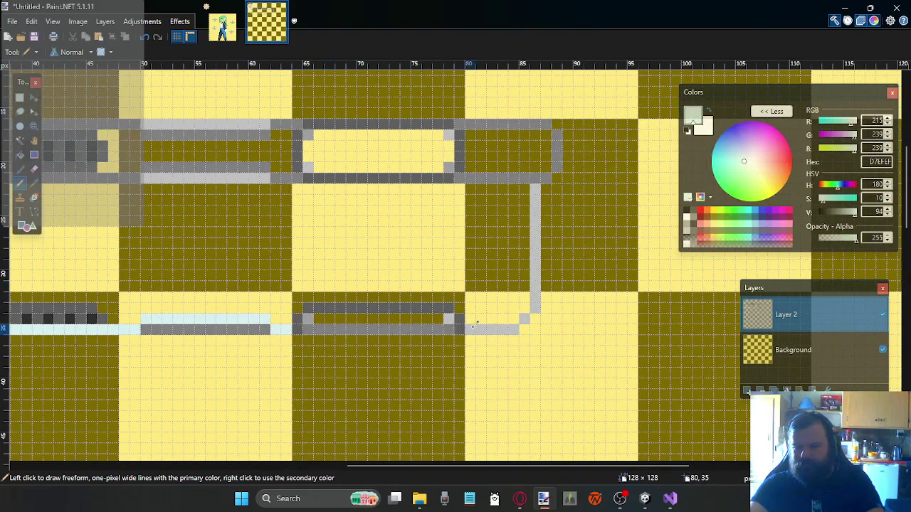
pyautogui.moveTo(473, 326); pyautogui.dragTo(506, 327)
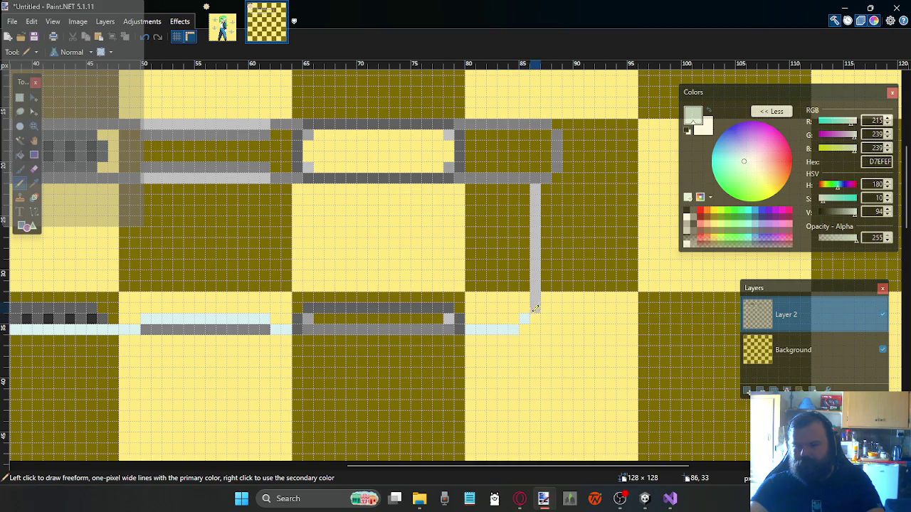
pyautogui.moveTo(539, 245); pyautogui.dragTo(535, 184)
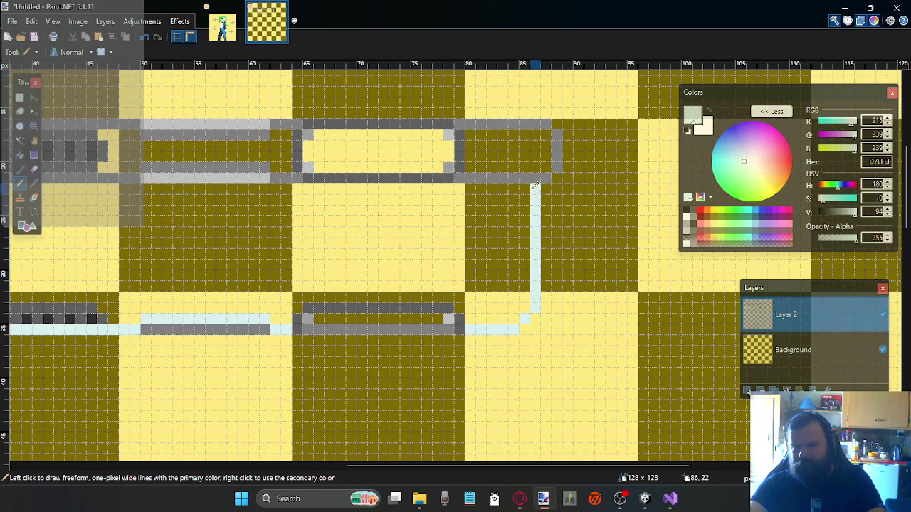
pyautogui.hscroll(-3, 373, 262)
pyautogui.hscroll(-4, 372, 264)
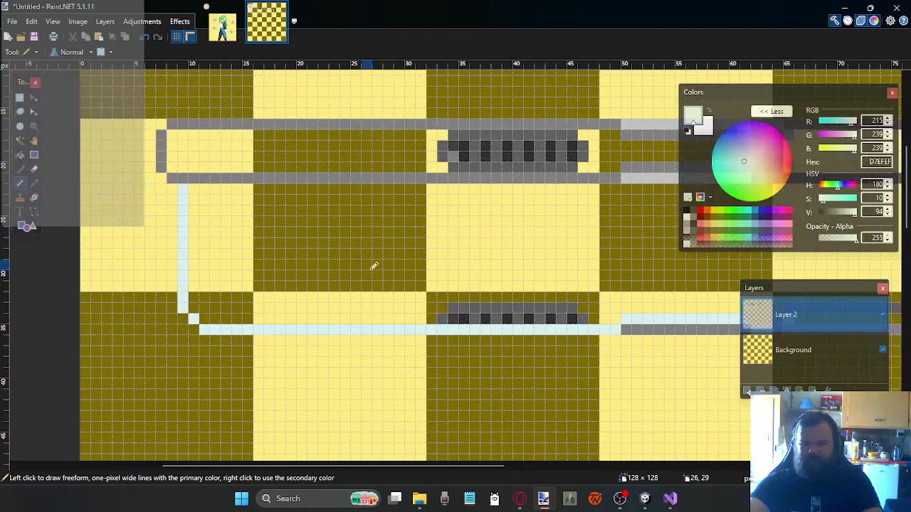
pyautogui.hscroll(1, 256, 255)
pyautogui.hscroll(3, 236, 253)
pyautogui.hscroll(1, 358, 312)
pyautogui.hscroll(1, 291, 319)
pyautogui.hscroll(-1, 198, 322)
pyautogui.hscroll(-1, 199, 321)
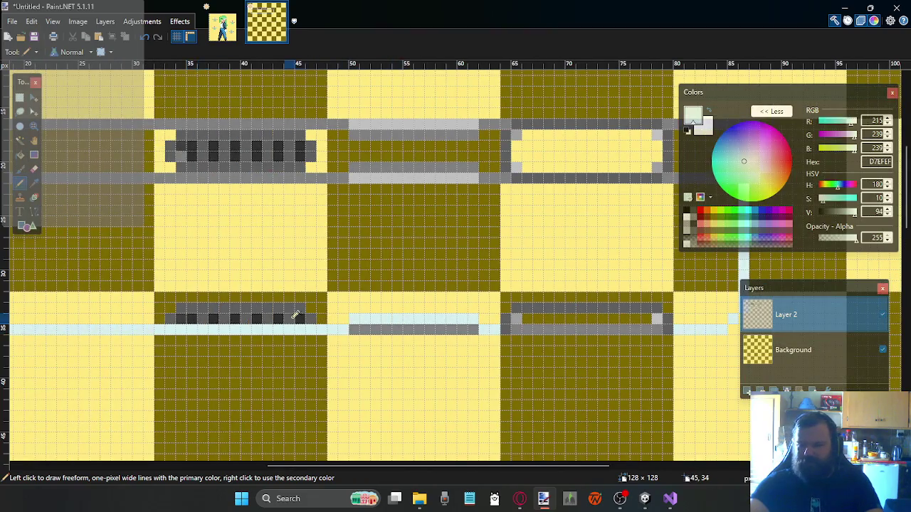
# Sample the vent grey and conduit cyan, then tune a muted grey with the V slider
pyautogui.click(34, 183)
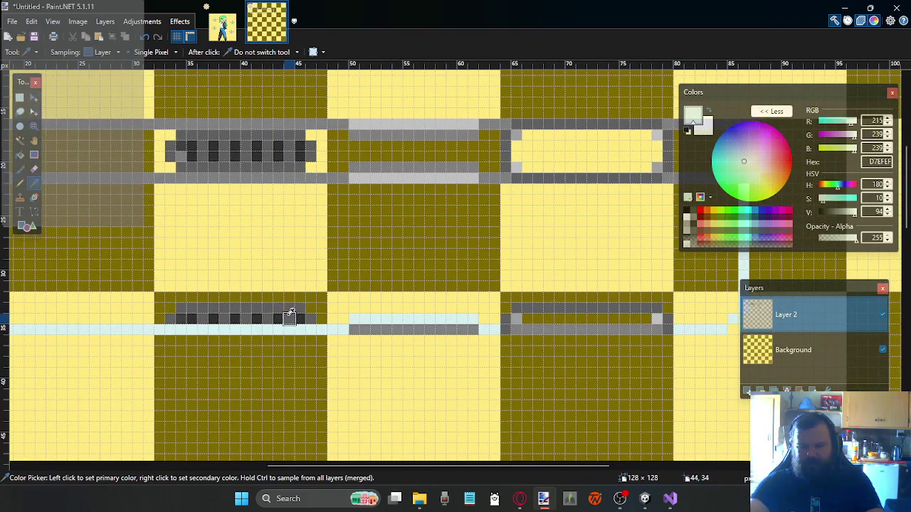
pyautogui.click(288, 313)
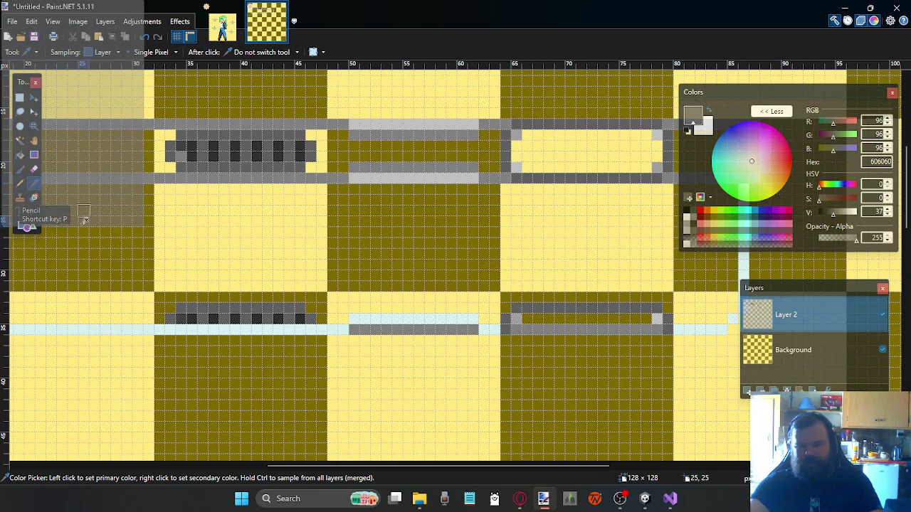
pyautogui.click(190, 329)
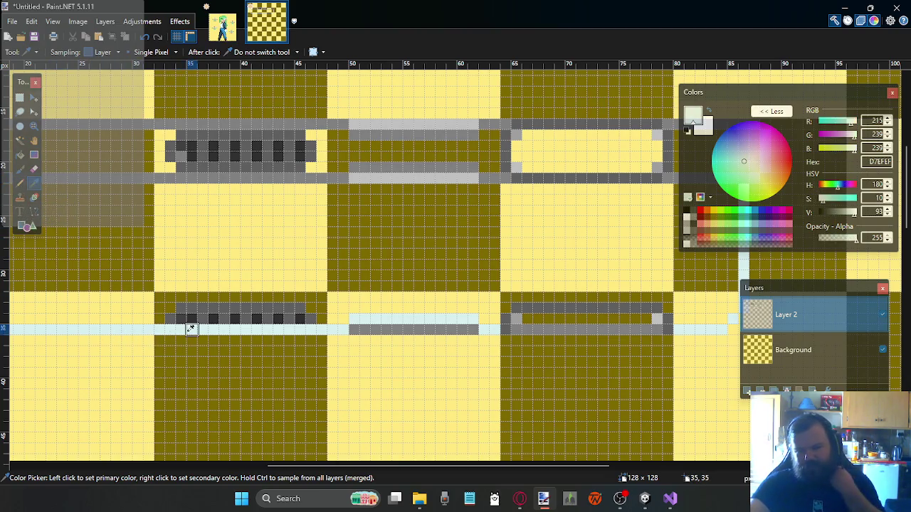
pyautogui.click(20, 183)
pyautogui.moveTo(846, 214); pyautogui.dragTo(839, 214)
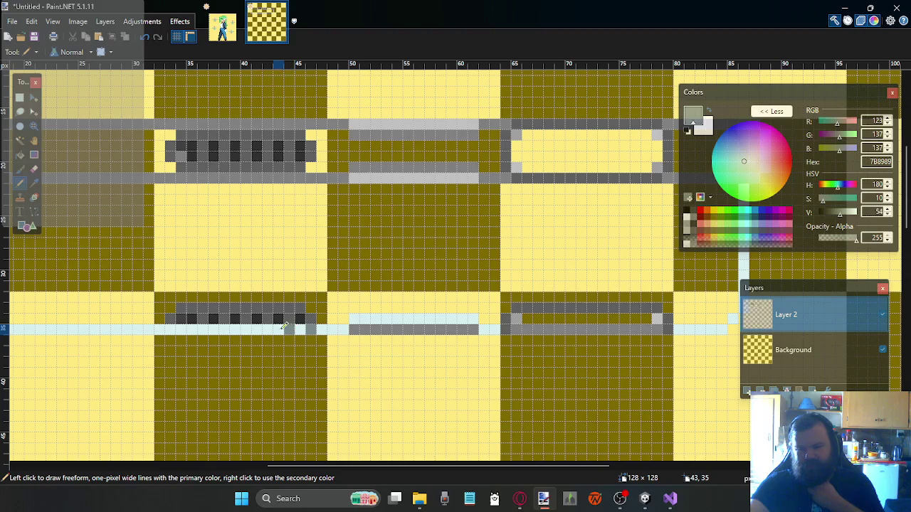
pyautogui.moveTo(847, 214); pyautogui.dragTo(852, 214)
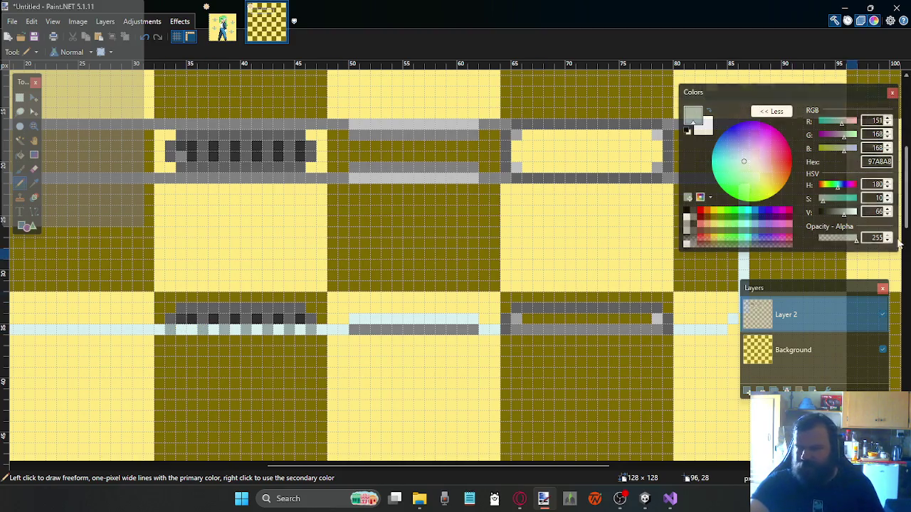
pyautogui.moveTo(841, 215); pyautogui.dragTo(838, 214)
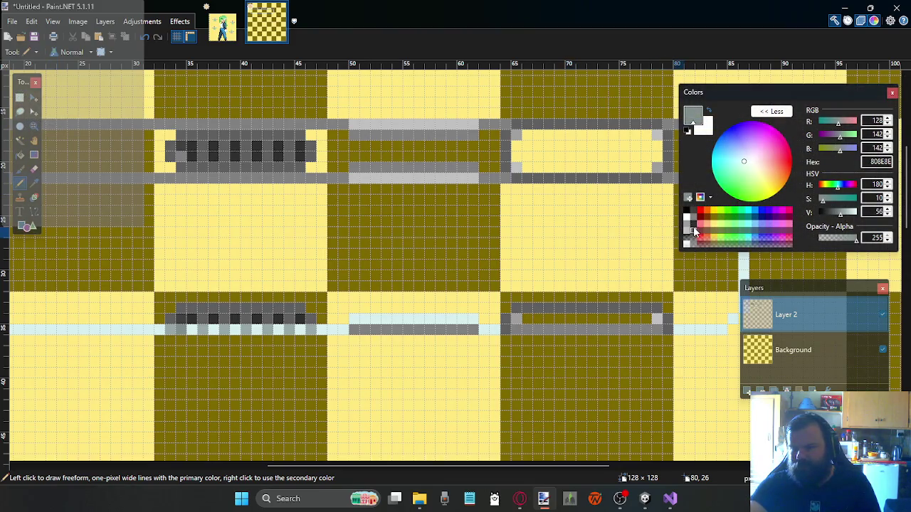
# Try dark grey and then medium grey palette swatches while panning around the lower grille
pyautogui.click(695, 230)
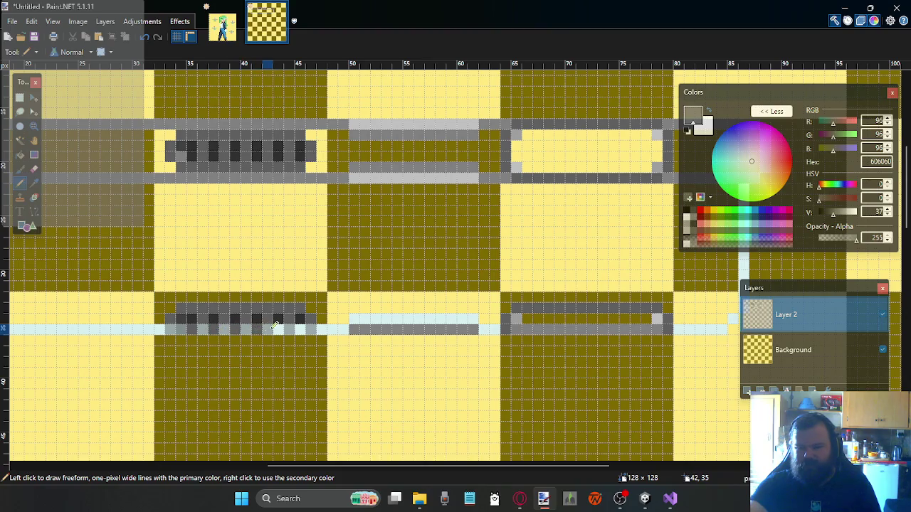
pyautogui.scroll(1, 218, 320)
pyautogui.scroll(-1, 234, 311)
pyautogui.hscroll(2, 238, 292)
pyautogui.hscroll(-2, 238, 292)
pyautogui.hscroll(1, 245, 290)
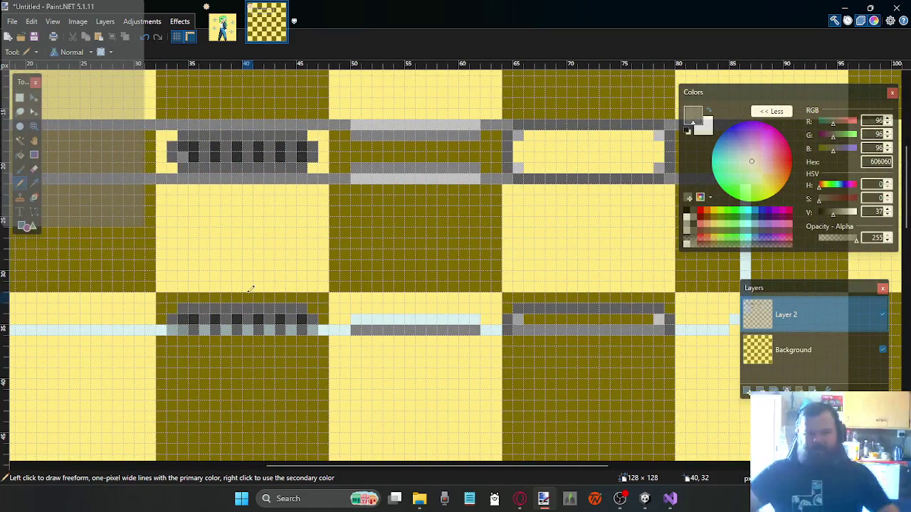
pyautogui.hscroll(-1, 346, 266)
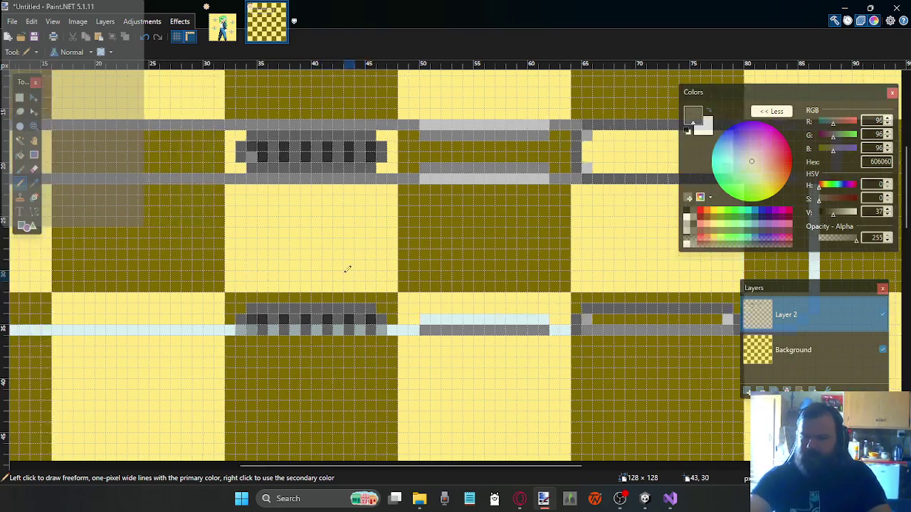
pyautogui.scroll(1, 386, 232)
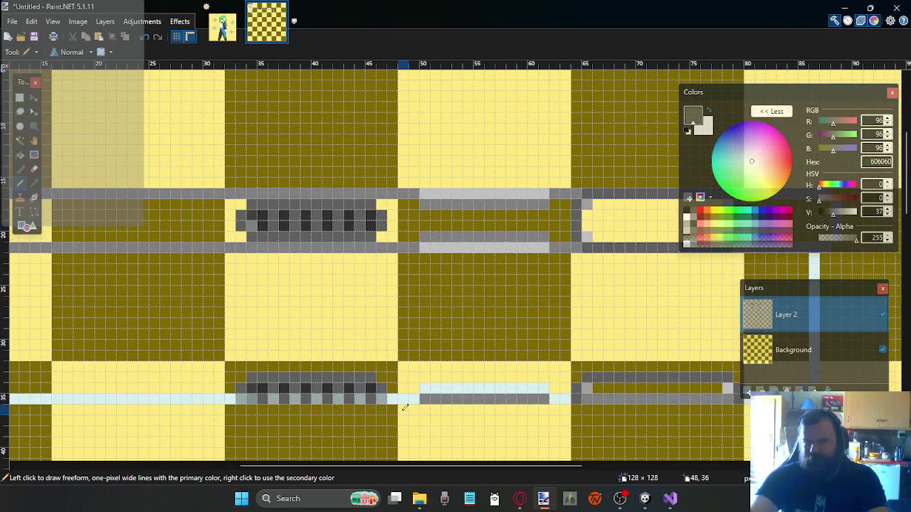
pyautogui.hscroll(-1, 403, 301)
pyautogui.hscroll(-1, 405, 302)
pyautogui.hscroll(1, 427, 299)
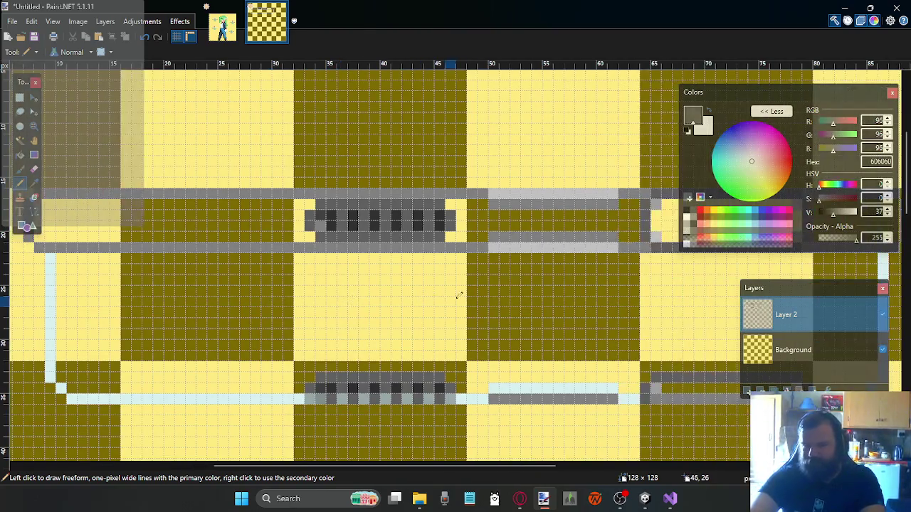
pyautogui.click(686, 222)
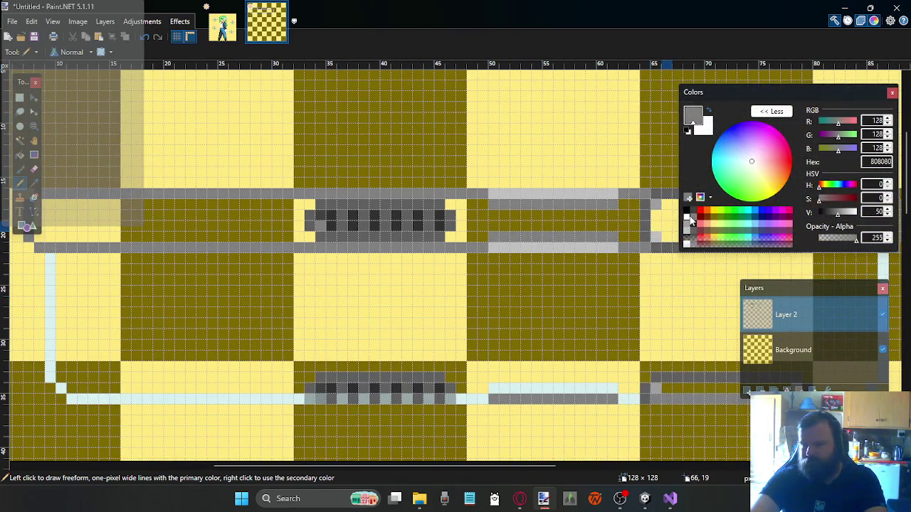
# Sample the conduit's light cyan and brighten it to E5FFFF
pyautogui.click(34, 183)
pyautogui.click(50, 306)
pyautogui.moveTo(853, 213); pyautogui.dragTo(860, 214)
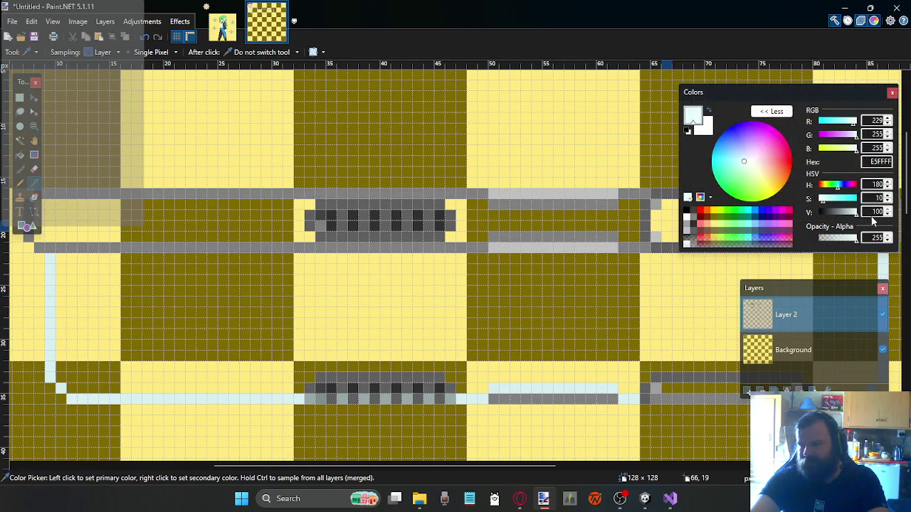
# Flood-fill the band between the conduits with pale cyan at 50% tolerance
pyautogui.click(21, 156)
pyautogui.click(208, 300)
pyautogui.scroll(-3, 264, 307)
pyautogui.scroll(3, 270, 302)
pyautogui.hscroll(3, 279, 299)
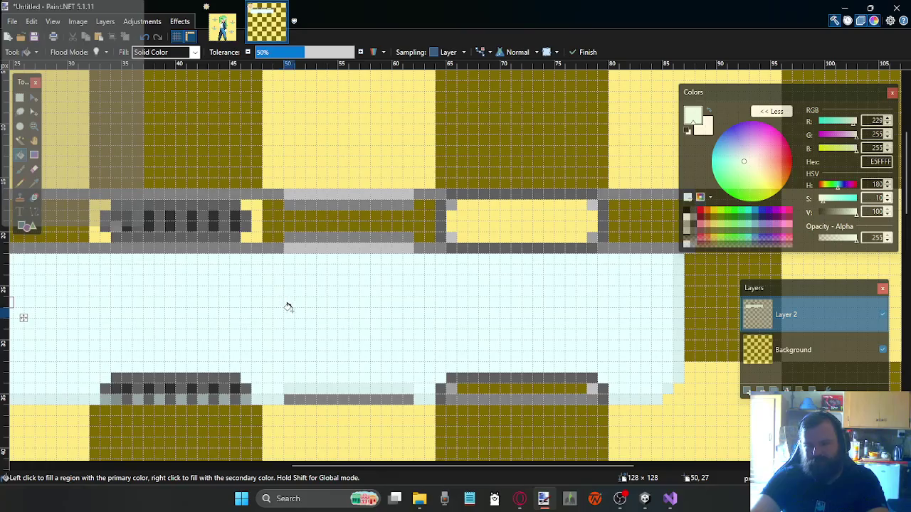
pyautogui.hscroll(-2, 289, 308)
pyautogui.hscroll(-2, 290, 309)
pyautogui.hscroll(1, 291, 309)
pyautogui.hscroll(3, 291, 310)
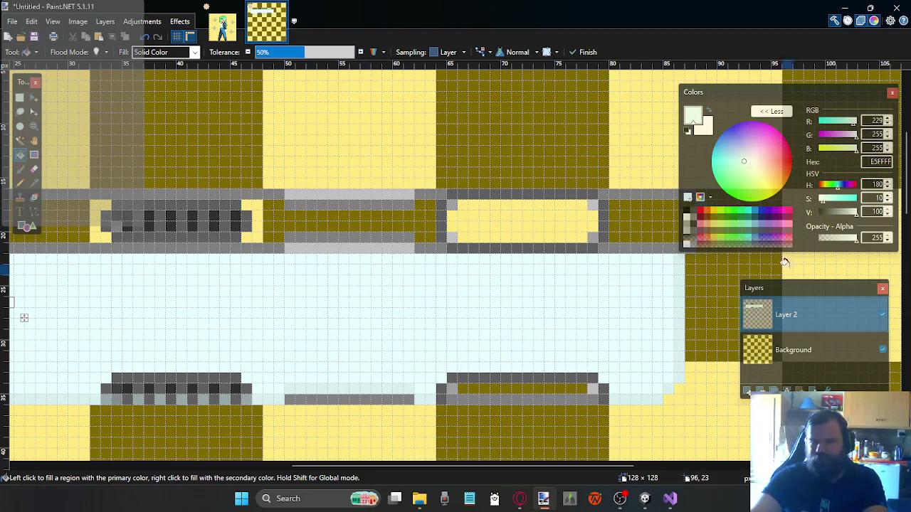
# Try light grey C0C0C0 as the band colour instead
pyautogui.click(687, 237)
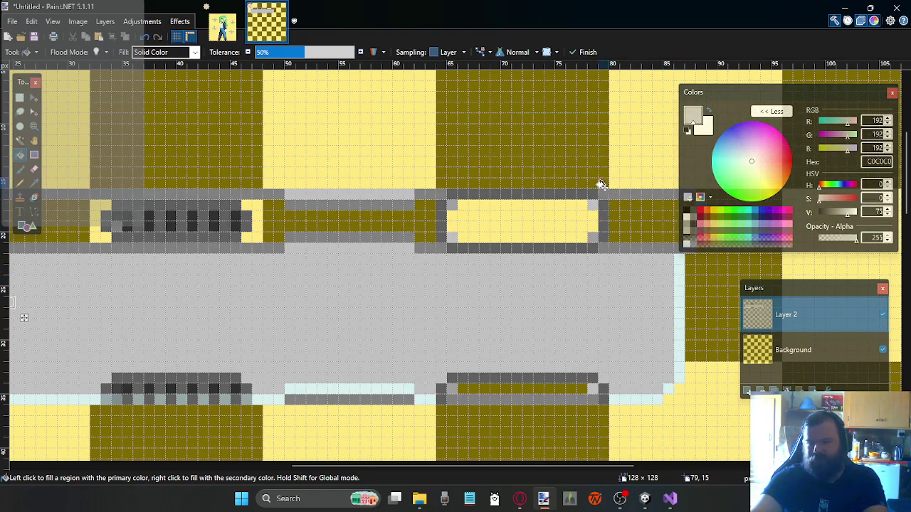
pyautogui.press('shift')
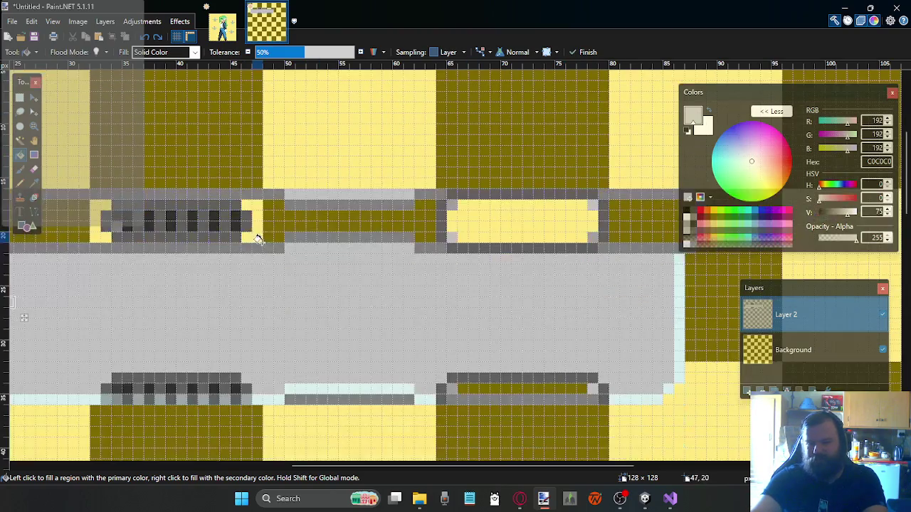
pyautogui.hscroll(-3, 276, 257)
pyautogui.hscroll(1, 271, 253)
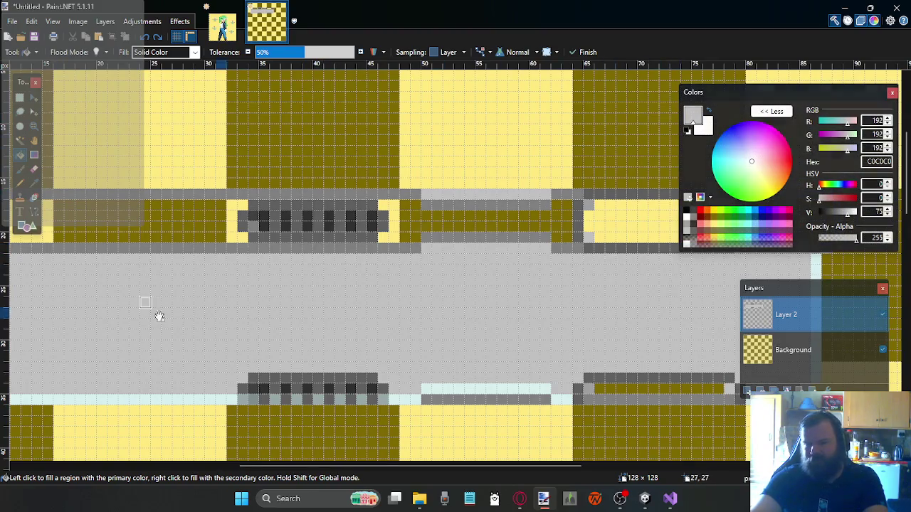
# Re-sample the pale cyan and refill the central band with E5FFFF
pyautogui.click(36, 184)
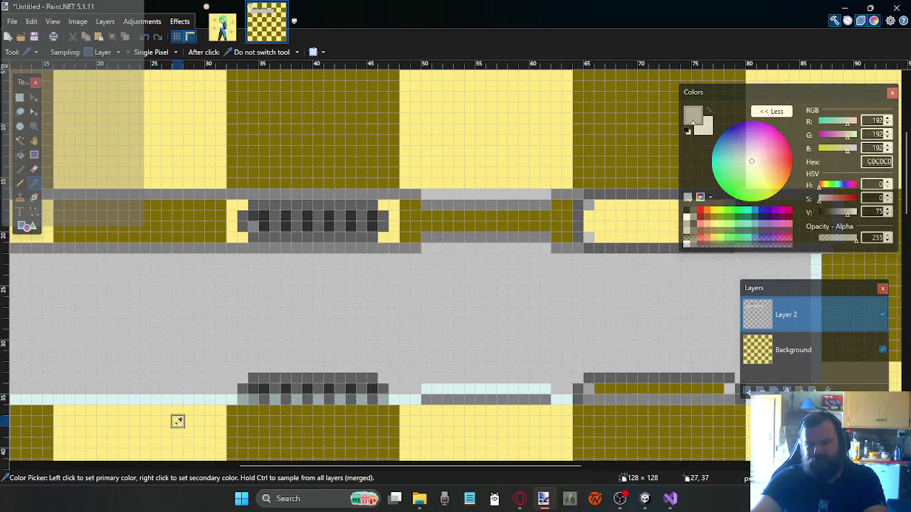
pyautogui.click(183, 400)
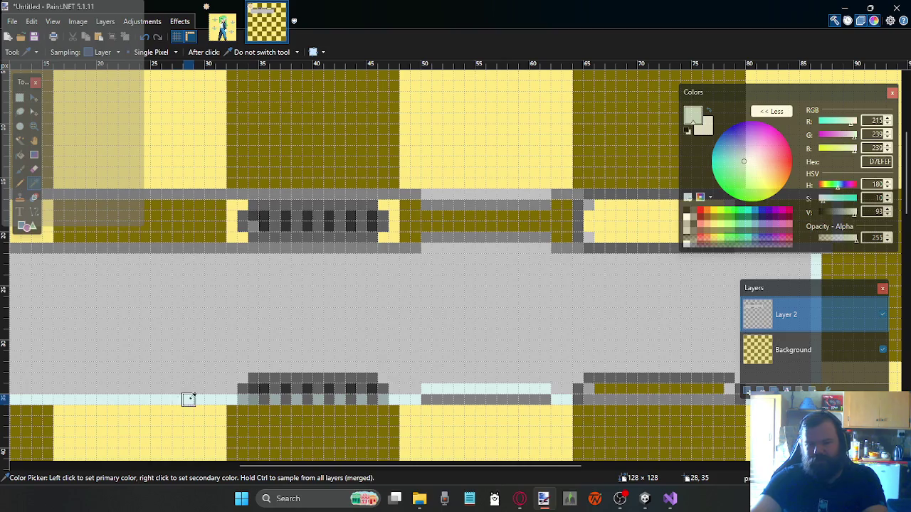
pyautogui.press('f')
pyautogui.click(574, 285)
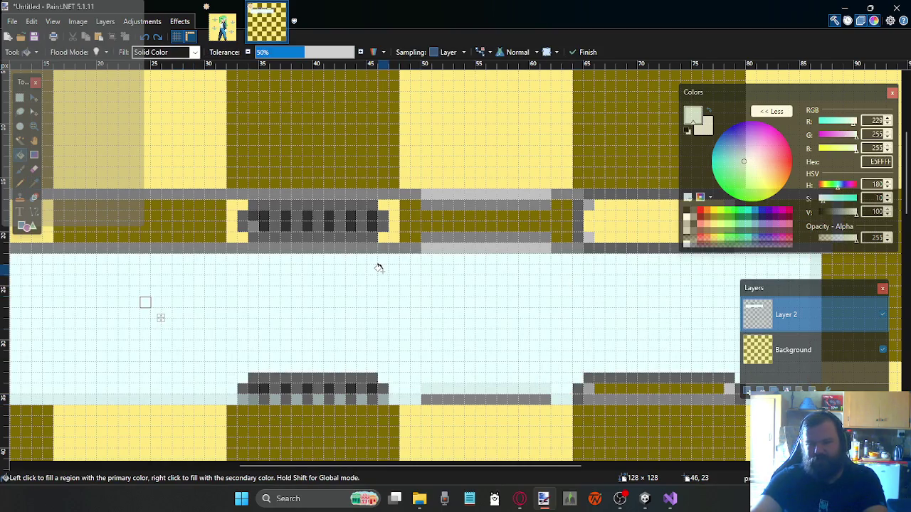
pyautogui.click(34, 183)
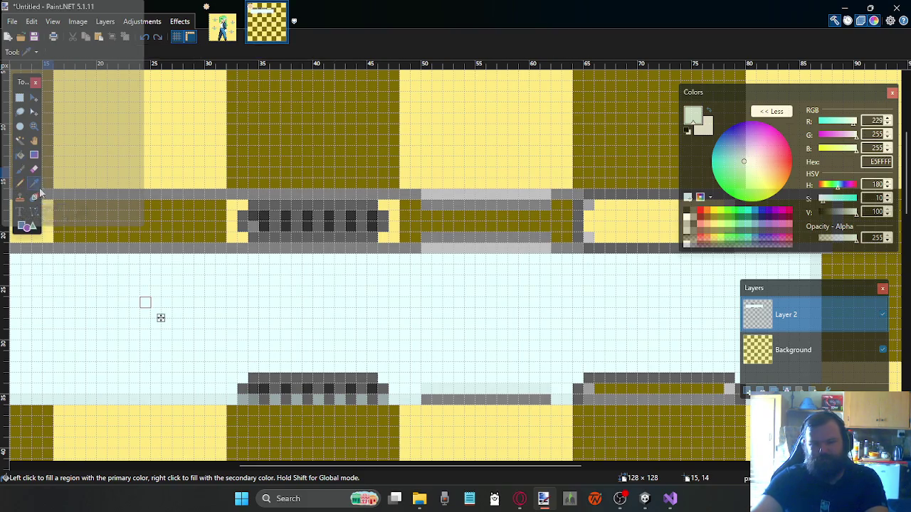
pyautogui.hscroll(5, 377, 279)
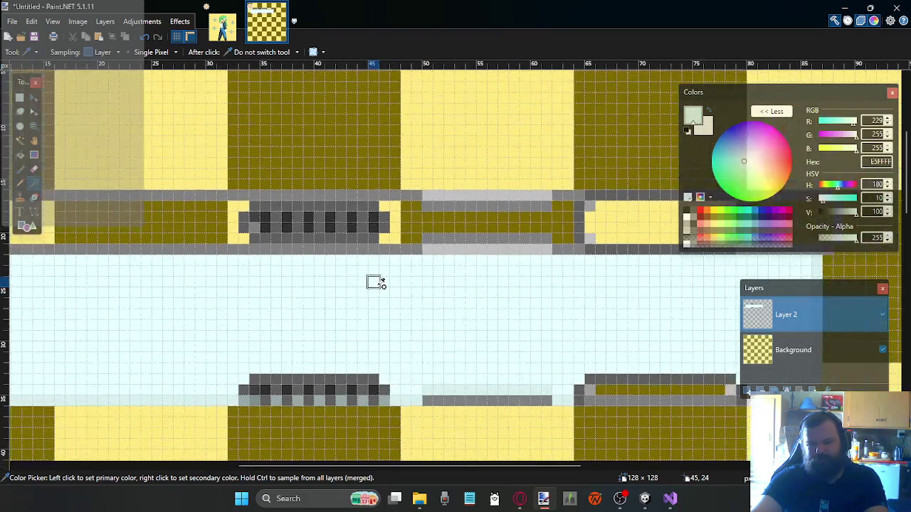
pyautogui.hscroll(3, 541, 343)
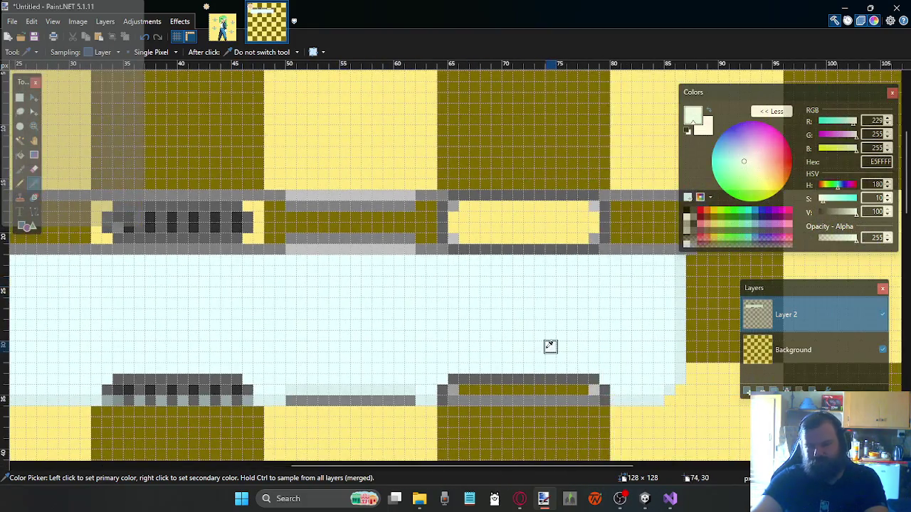
pyautogui.click(20, 155)
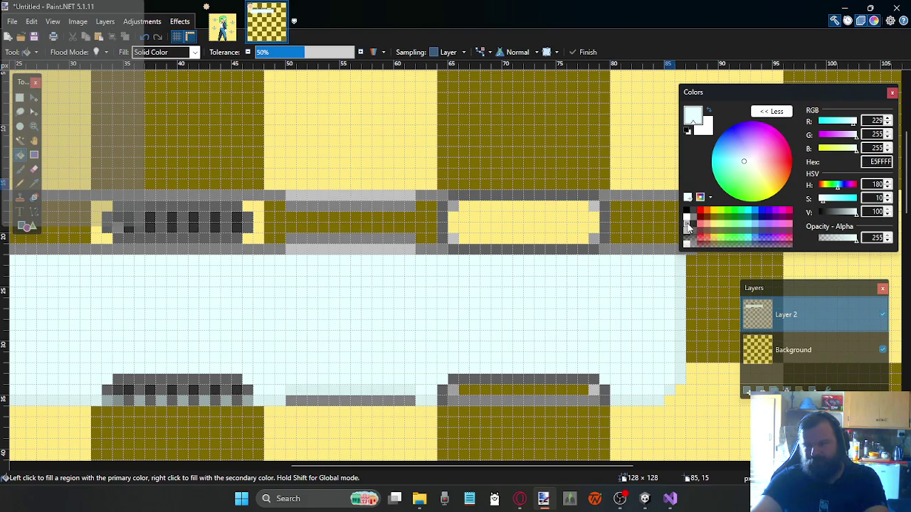
# Bucket-fill the pipe strip with medium grey, undoing one stray fill
pyautogui.click(687, 226)
pyautogui.click(570, 390)
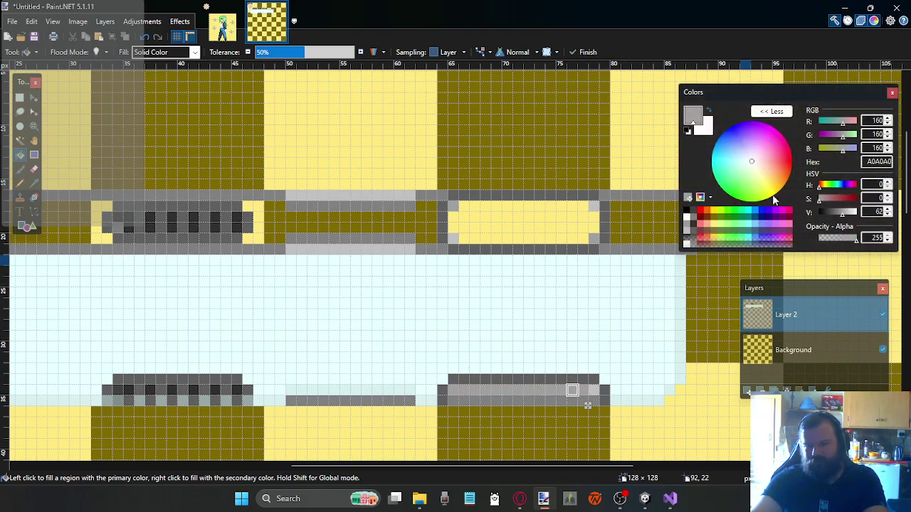
pyautogui.hotkey('ctrl', 'z')
pyautogui.click(688, 221)
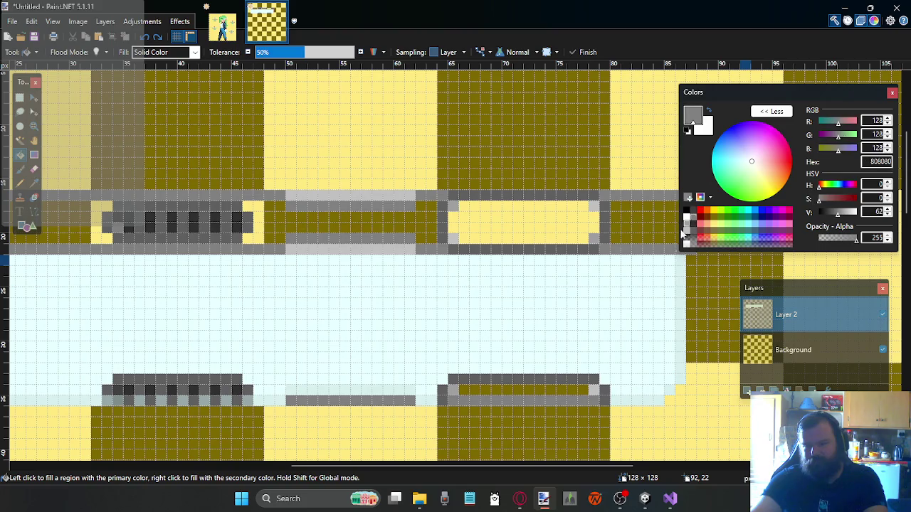
pyautogui.click(550, 389)
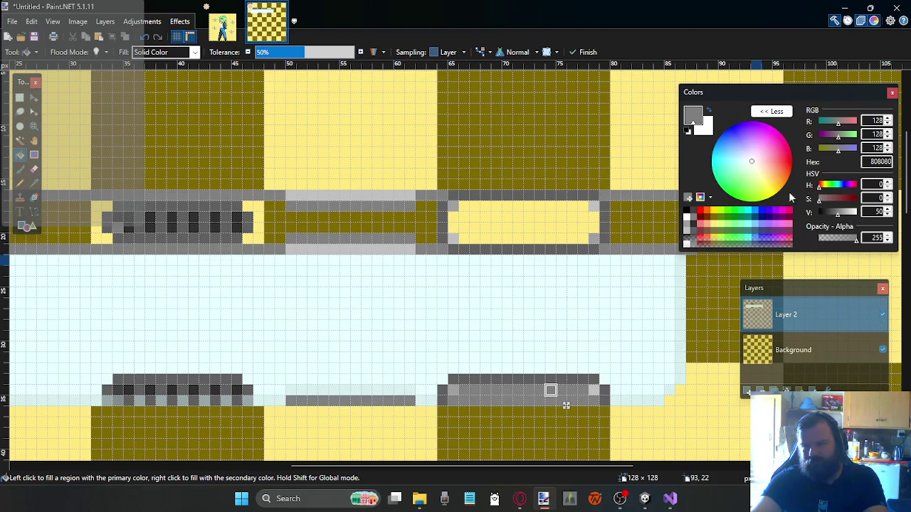
# Pick a dark teal fill colour in the Colors panel
pyautogui.click(750, 224)
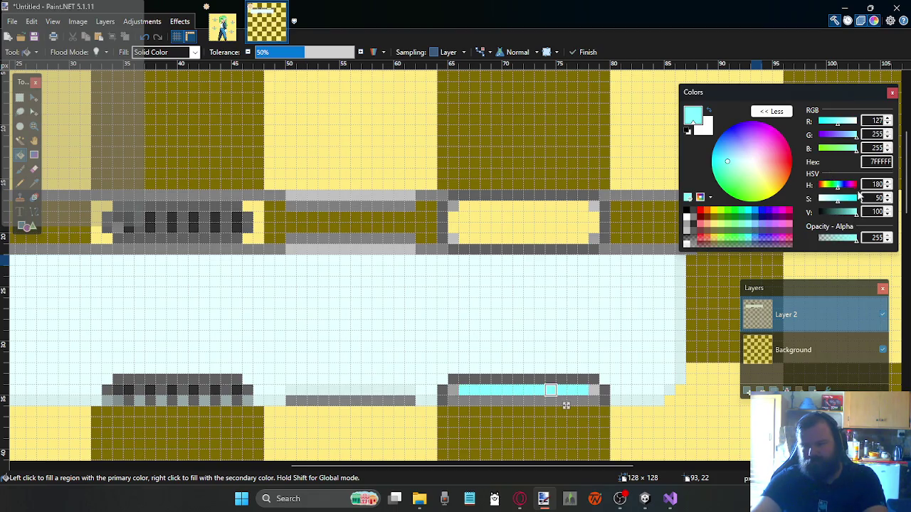
pyautogui.moveTo(844, 214); pyautogui.dragTo(824, 203)
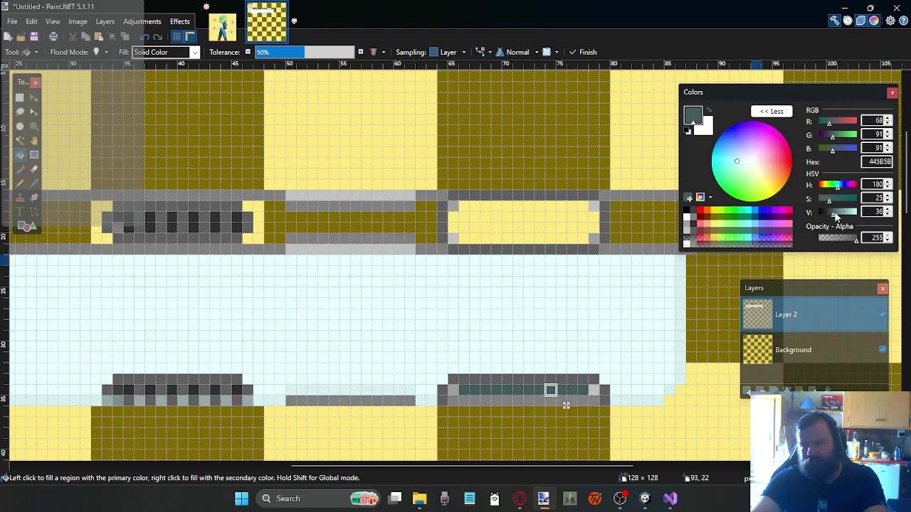
pyautogui.click(837, 215)
pyautogui.moveTo(837, 214); pyautogui.dragTo(834, 215)
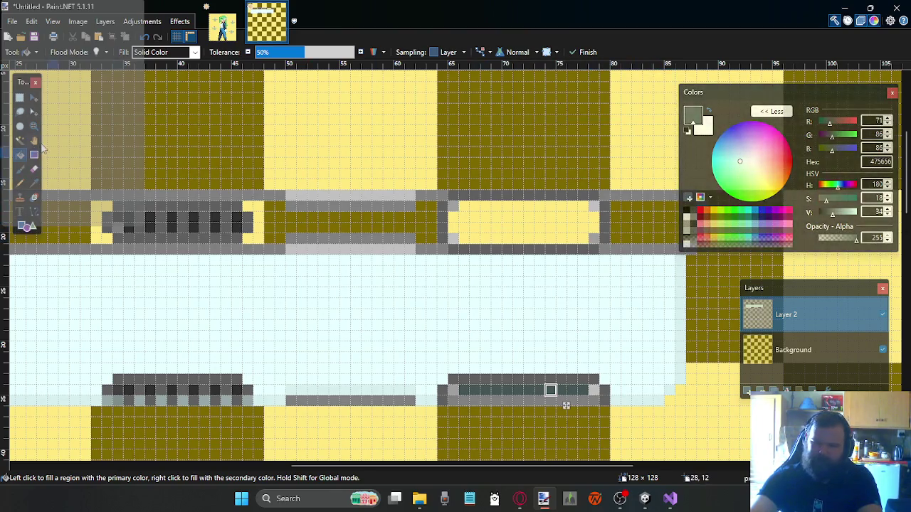
# Fill the pipe's inner strip left of the vent squares with dark teal, undoing two stray fills
pyautogui.scroll(2, 274, 324)
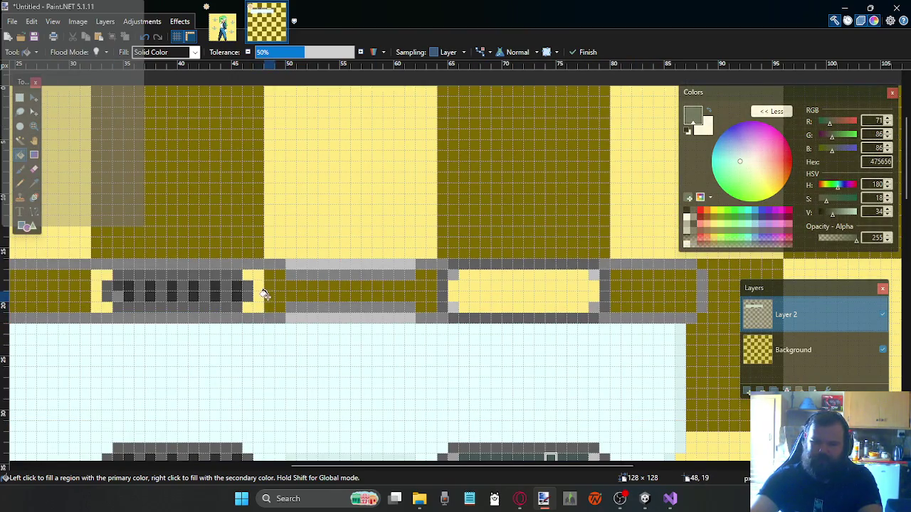
pyautogui.click(271, 296)
pyautogui.scroll(1, 271, 296)
pyautogui.hscroll(-2, 271, 296)
pyautogui.hscroll(-1, 267, 296)
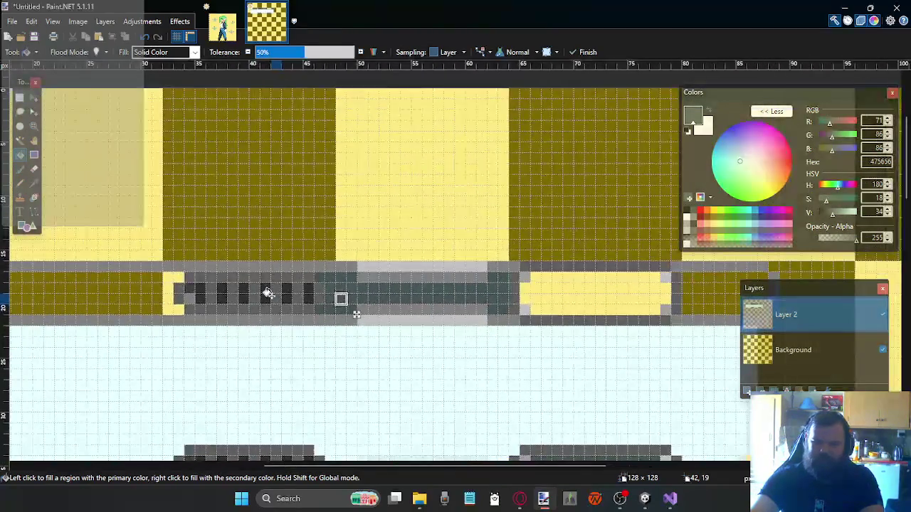
pyautogui.hscroll(-3, 265, 296)
pyautogui.click(266, 298)
pyautogui.hscroll(3, 266, 297)
pyautogui.hscroll(3, 392, 297)
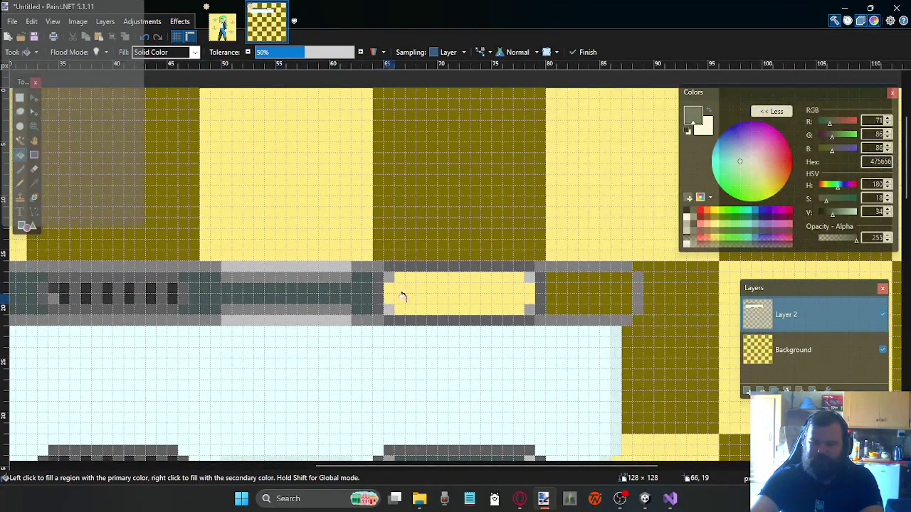
pyautogui.click(569, 289)
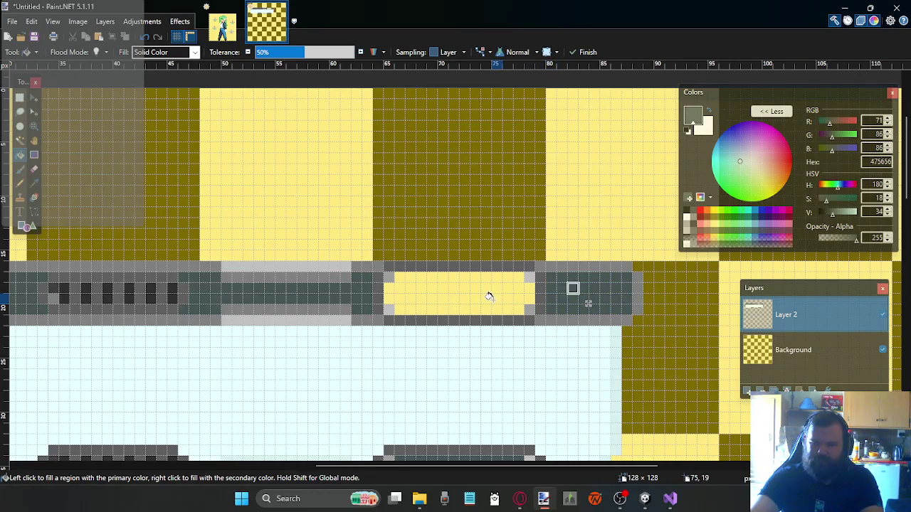
pyautogui.hotkey('ctrl', 'z')
pyautogui.hotkey('ctrl', 'z')
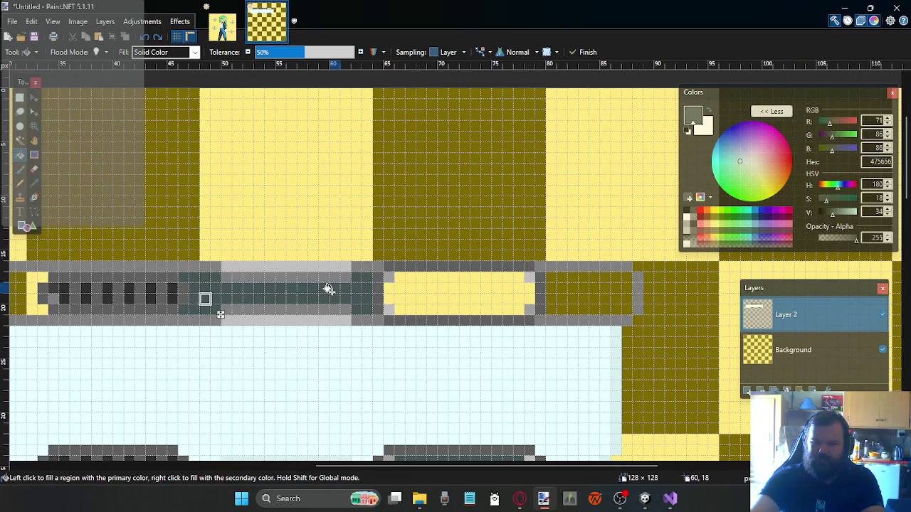
pyautogui.hotkey('ctrl', 'z')
# Fill the yellow segment and the left part of the bar with teal
pyautogui.click(433, 299)
pyautogui.scroll(2, 466, 301)
pyautogui.scroll(-2, 465, 301)
pyautogui.hscroll(-6, 427, 291)
pyautogui.hscroll(-4, 335, 287)
pyautogui.click(353, 291)
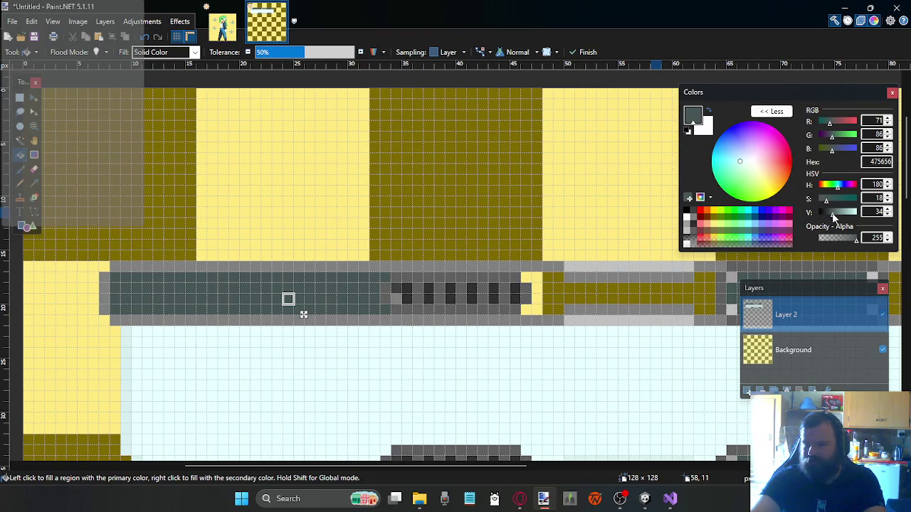
# Raise the fill colour to 7A9191 and fill the bar's right part and olive end segment
pyautogui.moveTo(833, 214); pyautogui.dragTo(834, 214)
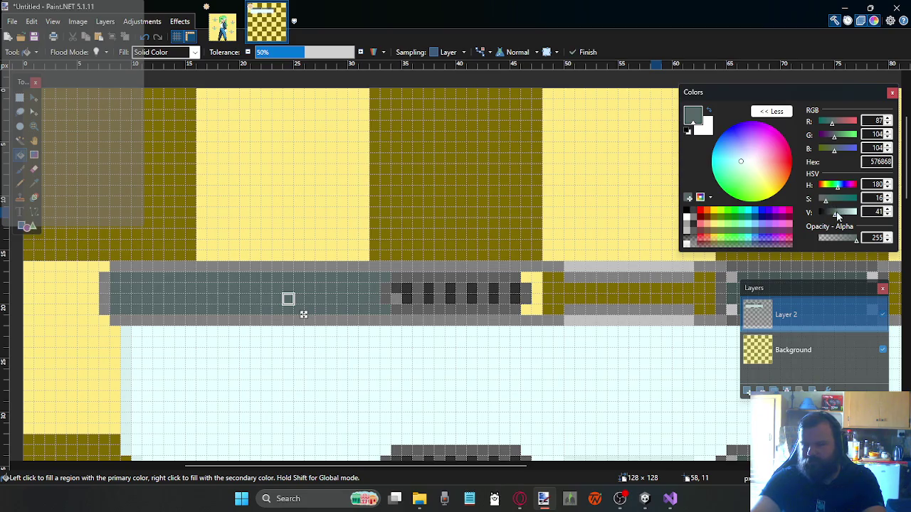
pyautogui.moveTo(838, 215); pyautogui.dragTo(842, 216)
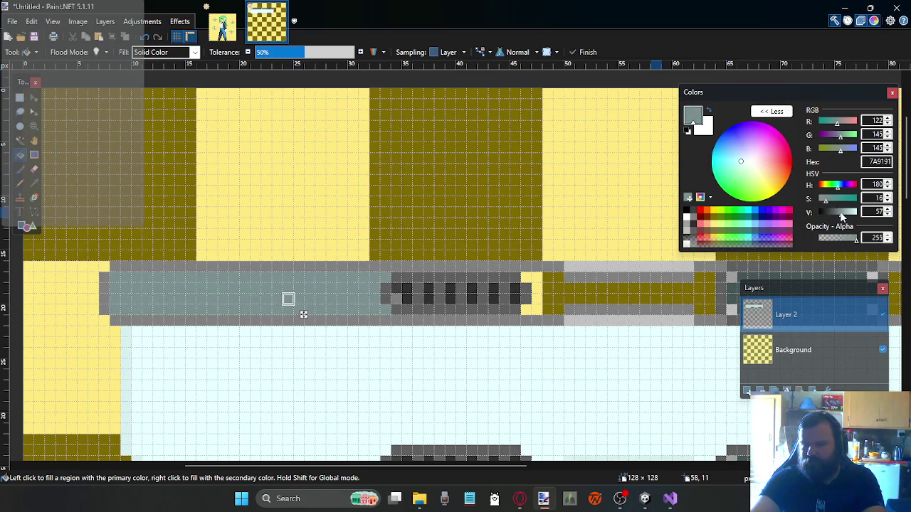
pyautogui.click(586, 289)
pyautogui.scroll(-1, 559, 289)
pyautogui.hscroll(3, 447, 289)
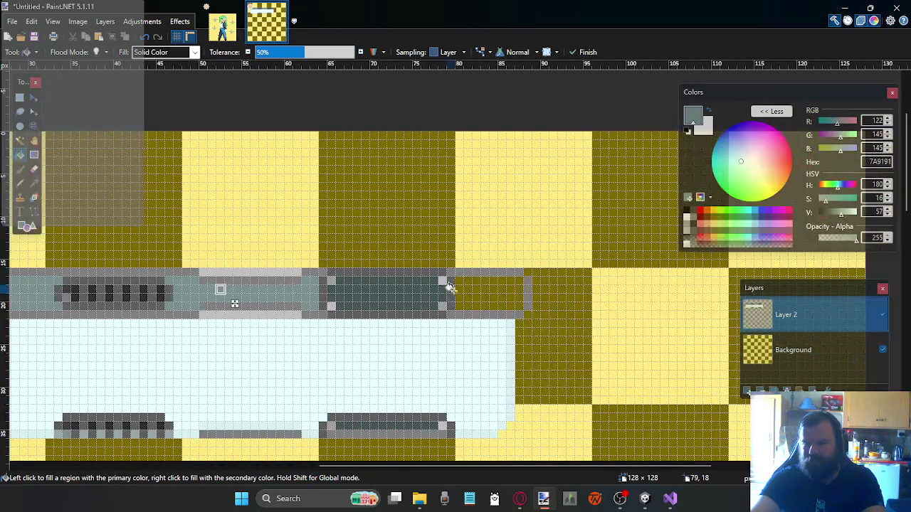
pyautogui.click(461, 289)
pyautogui.hscroll(-3, 298, 295)
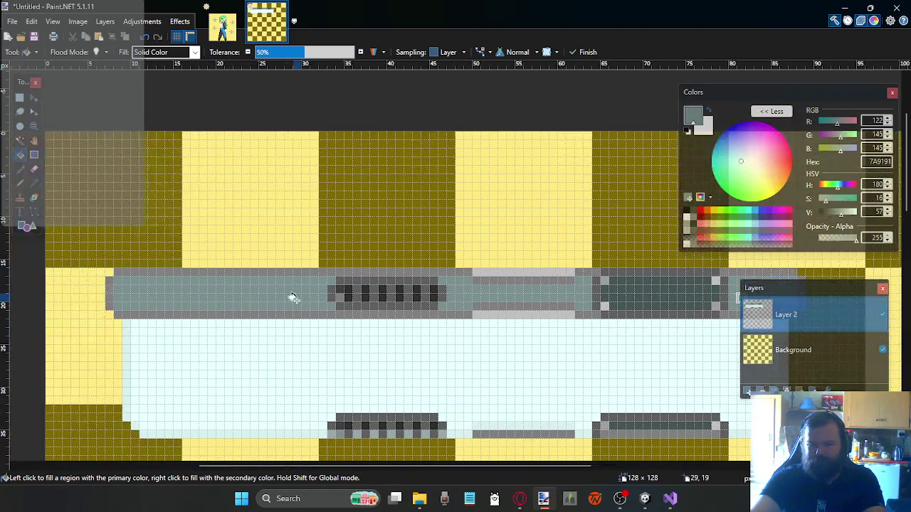
pyautogui.scroll(-3, 311, 291)
pyautogui.scroll(-1, 338, 267)
pyautogui.scroll(-1, 384, 242)
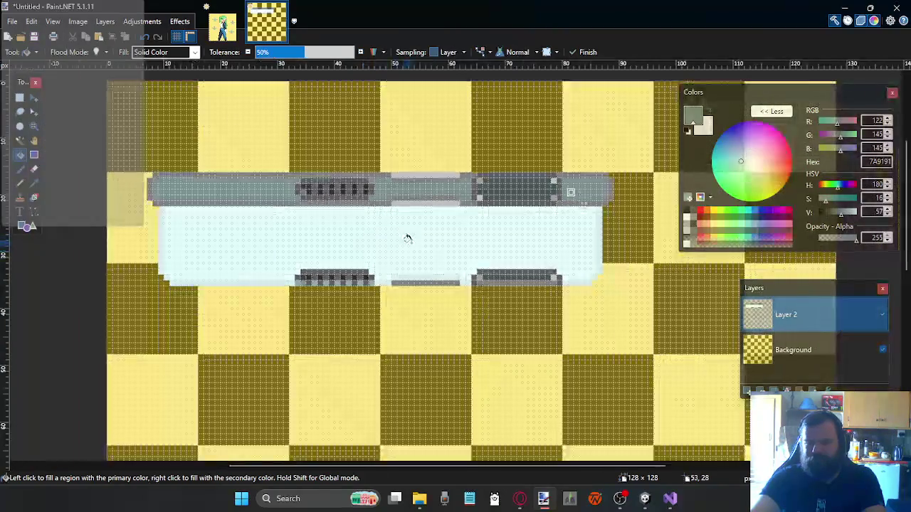
pyautogui.scroll(1, 434, 246)
pyautogui.scroll(1, 444, 243)
pyautogui.scroll(-1, 447, 241)
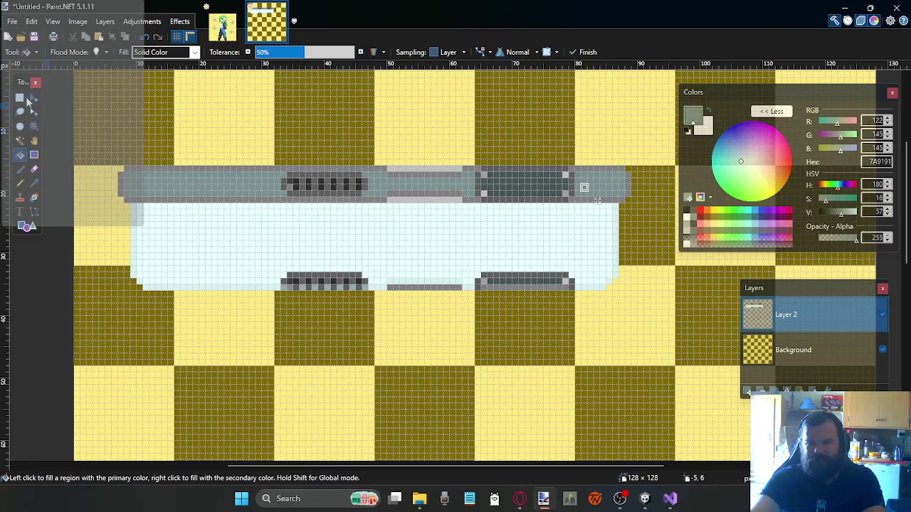
# Select Rectangle Select, try Black and White, then close Brightness/Contrast without applying
pyautogui.click(22, 99)
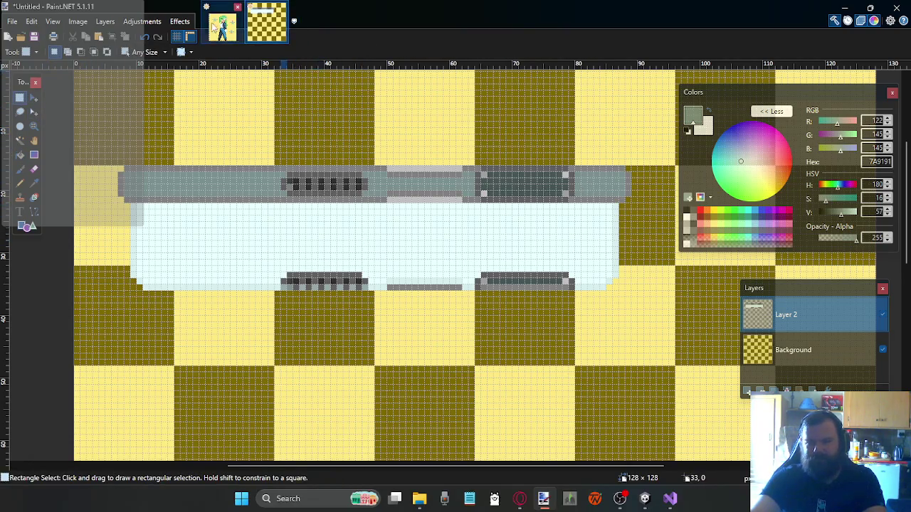
pyautogui.click(143, 21)
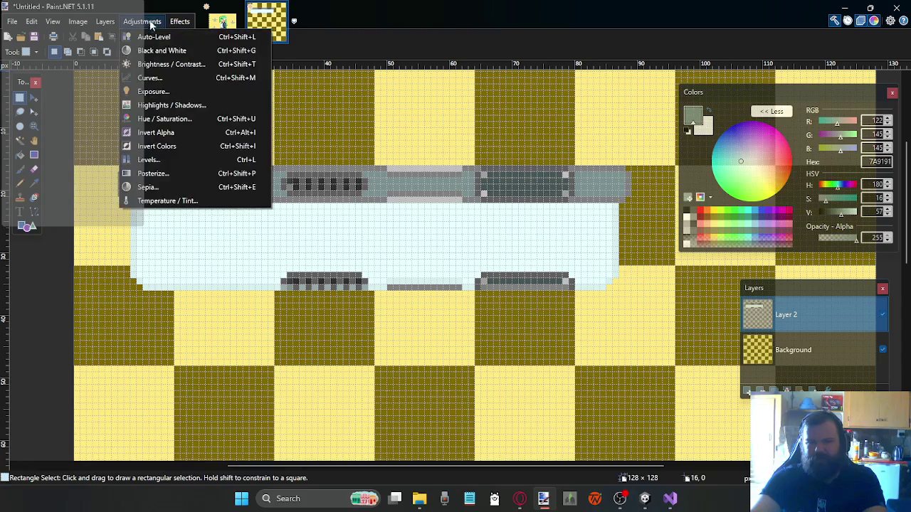
pyautogui.click(163, 51)
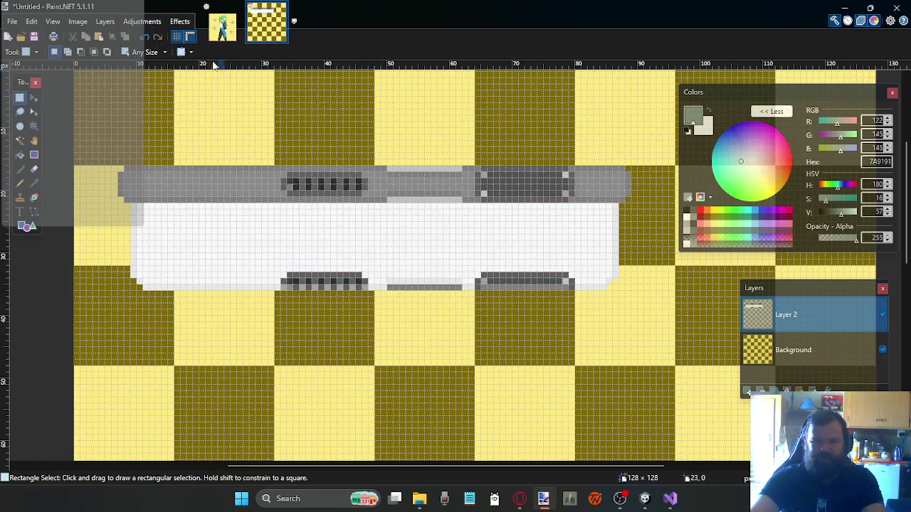
pyautogui.click(153, 22)
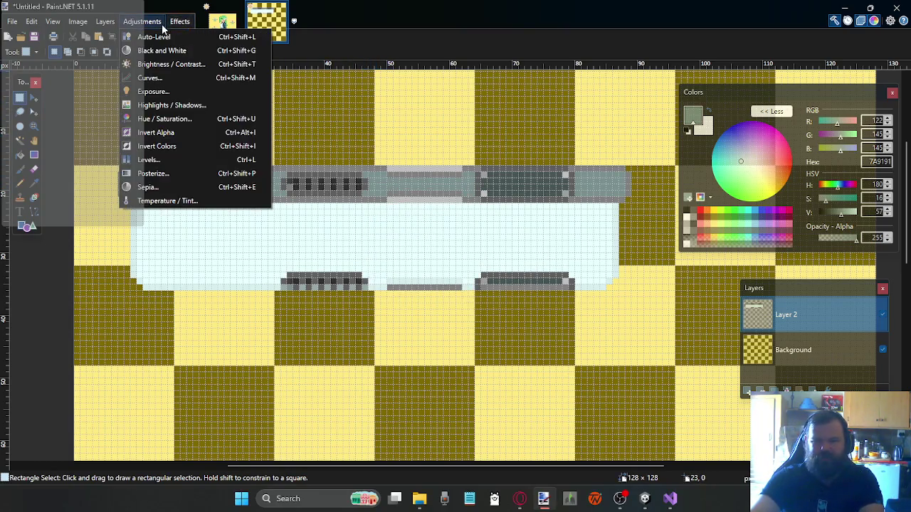
pyautogui.click(168, 67)
pyautogui.moveTo(410, 200); pyautogui.dragTo(310, 290)
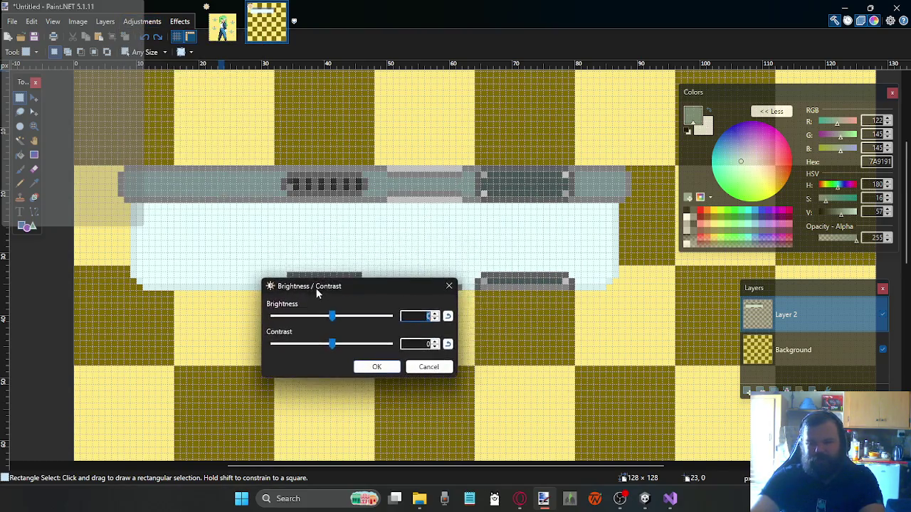
pyautogui.click(435, 371)
# Apply Hue/Saturation with saturation 200 and lightness about -32, then add a new layer
pyautogui.click(145, 22)
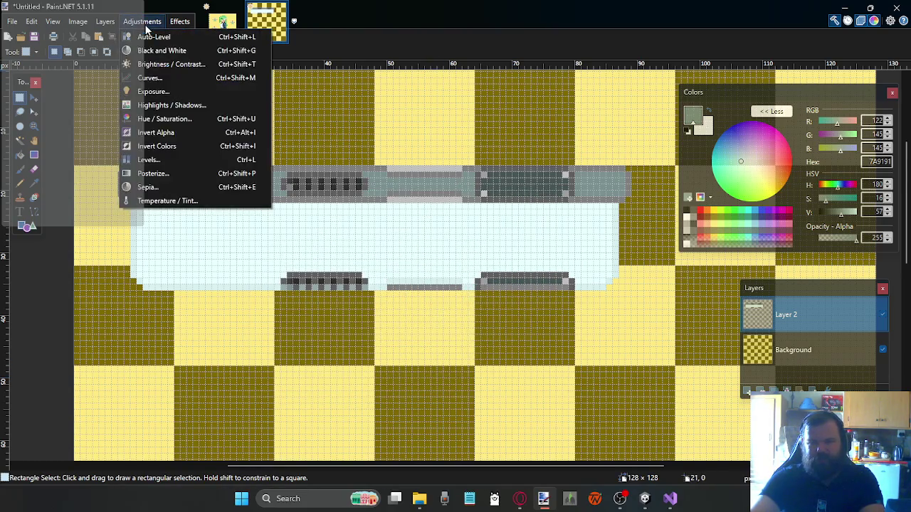
pyautogui.click(181, 119)
pyautogui.moveTo(418, 185); pyautogui.dragTo(556, 274)
pyautogui.moveTo(565, 361); pyautogui.dragTo(547, 362)
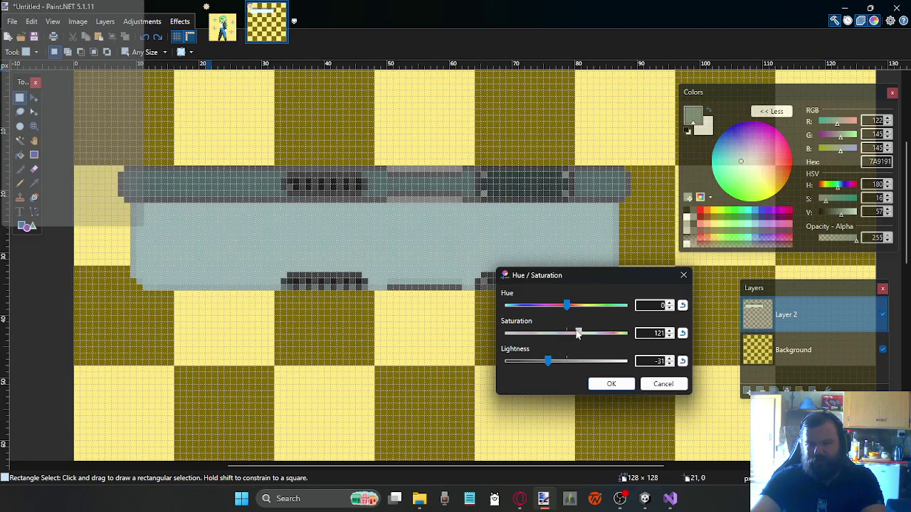
pyautogui.moveTo(598, 334)
pyautogui.mouseDown()
pyautogui.moveTo(562, 330)
pyautogui.moveTo(623, 336)
pyautogui.mouseUp()
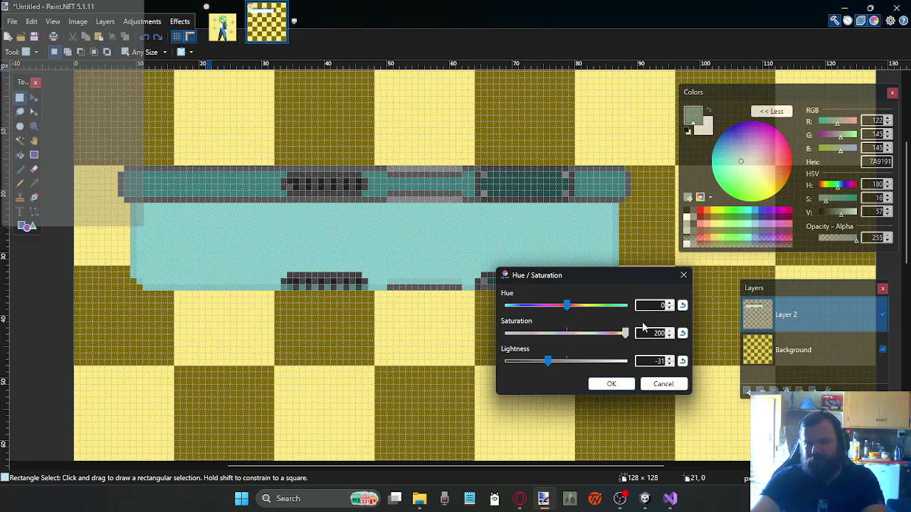
pyautogui.moveTo(547, 362); pyautogui.dragTo(538, 361)
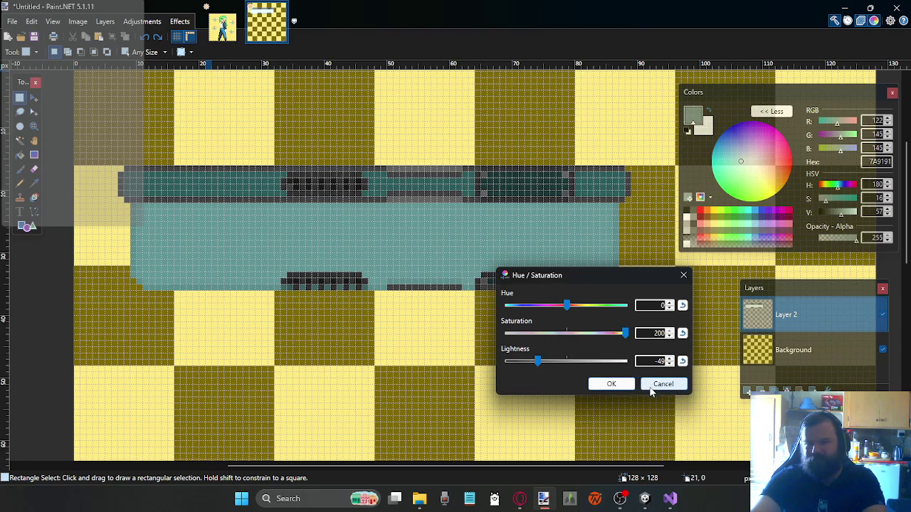
pyautogui.moveTo(538, 361)
pyautogui.mouseDown()
pyautogui.moveTo(568, 369)
pyautogui.moveTo(549, 369)
pyautogui.mouseUp()
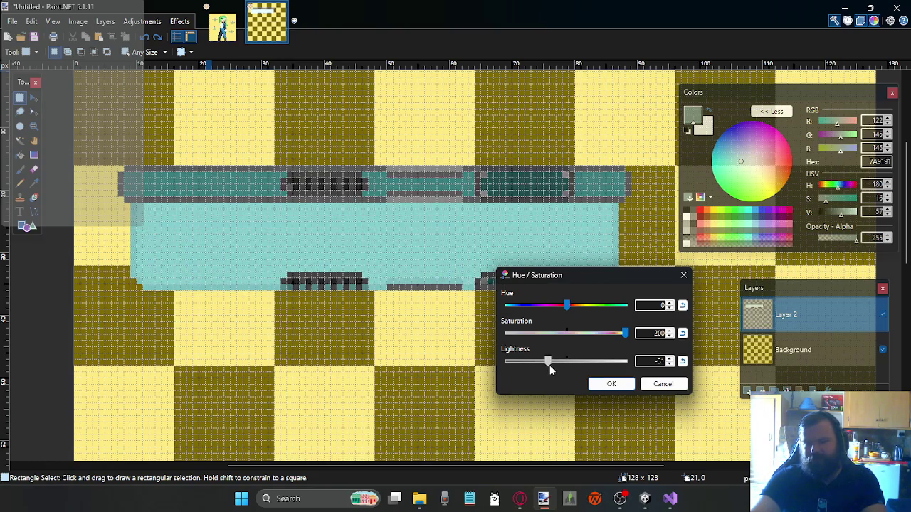
pyautogui.click(608, 384)
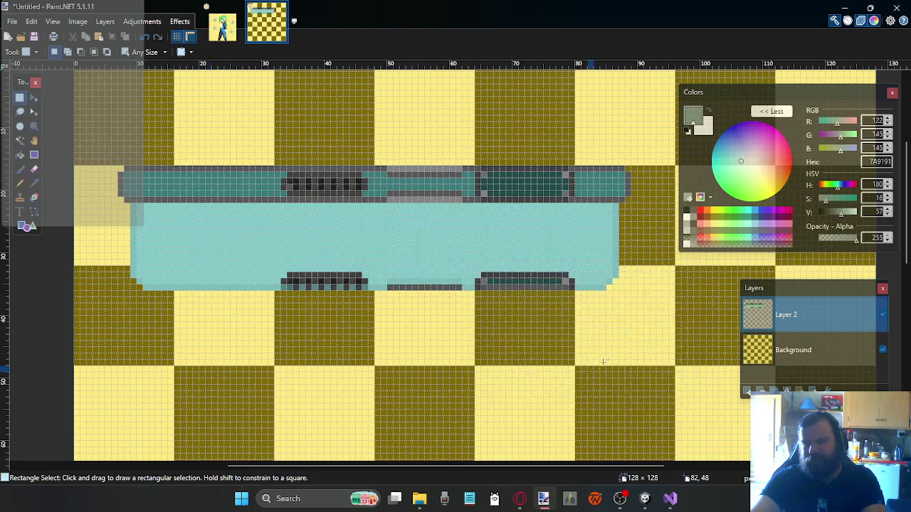
pyautogui.click(747, 391)
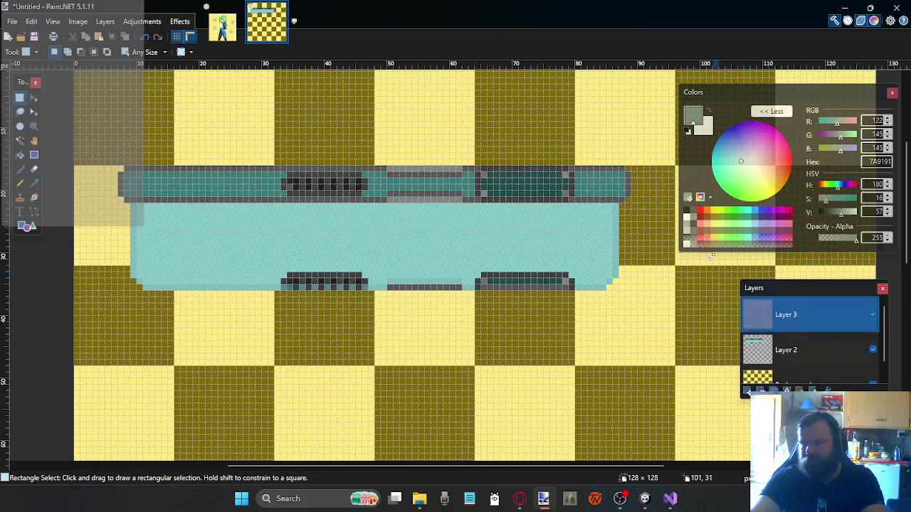
# Flood-fill Layer 3 entirely with bright blue 0026FF
pyautogui.click(20, 155)
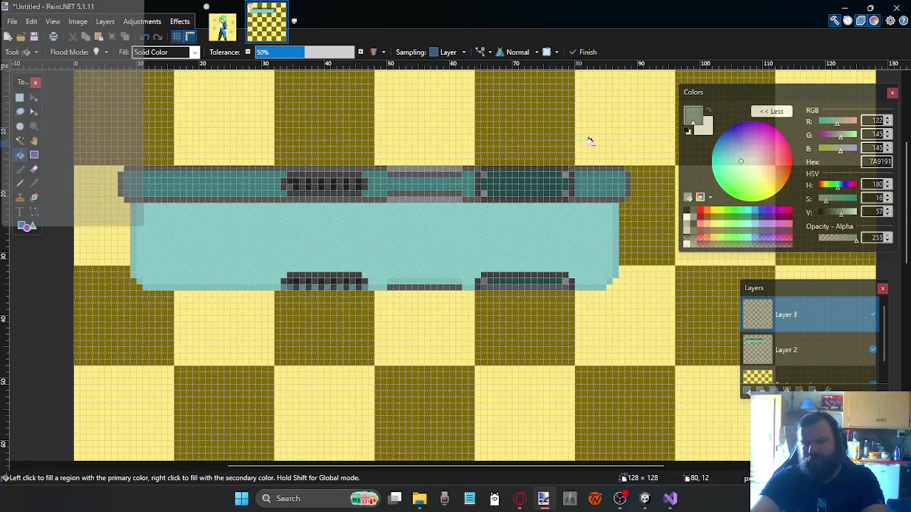
pyautogui.click(762, 212)
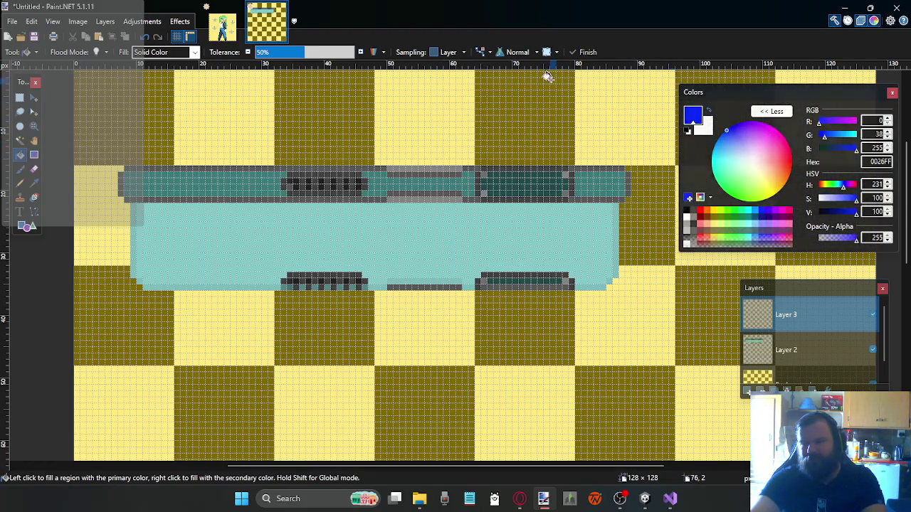
pyautogui.click(553, 81)
# Try Multiply, Additive and other blend modes for Layer 3 in Layer Properties
pyautogui.click(827, 389)
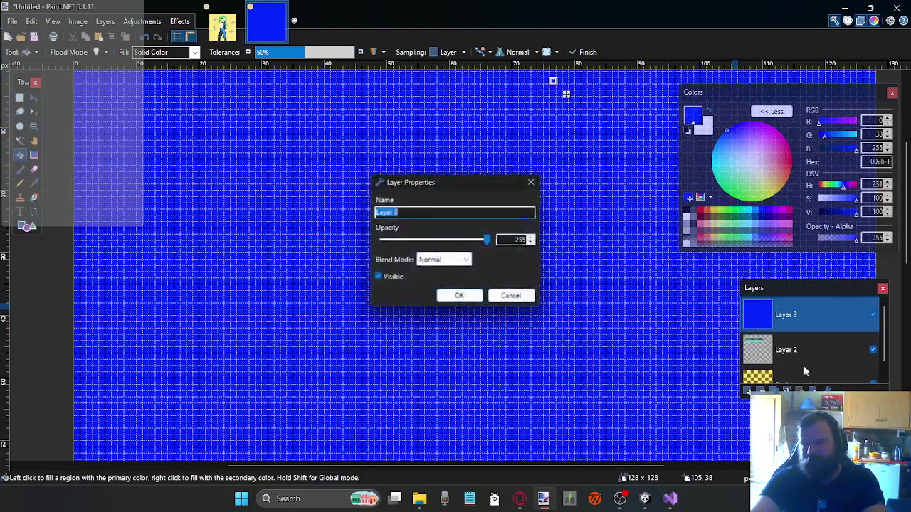
pyautogui.click(445, 259)
pyautogui.click(435, 284)
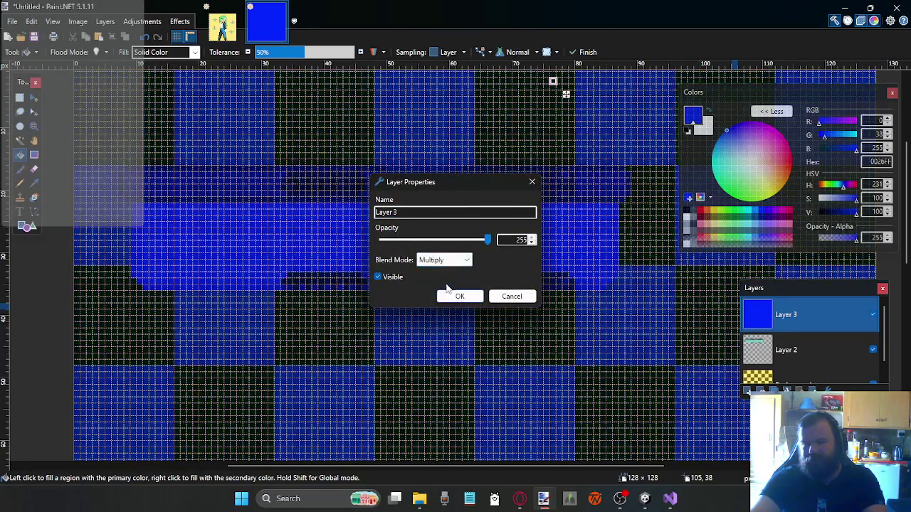
pyautogui.moveTo(487, 240); pyautogui.dragTo(393, 244)
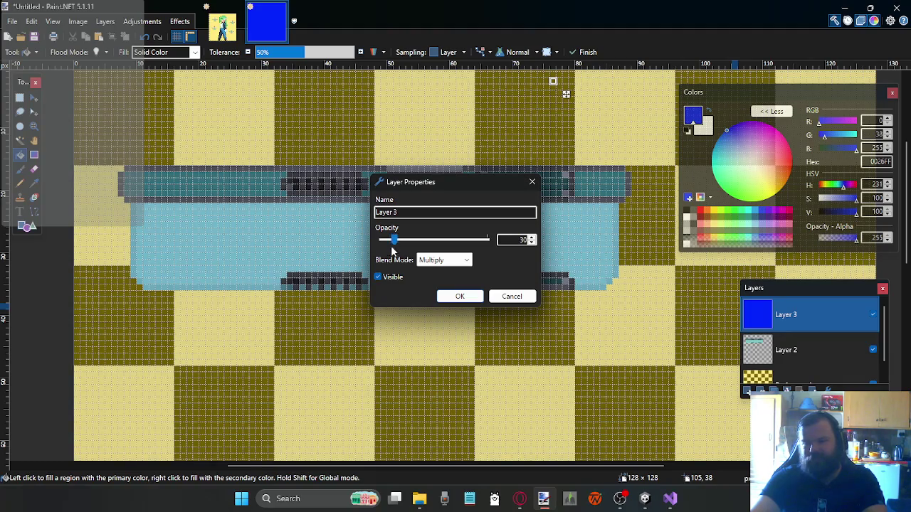
pyautogui.click(455, 261)
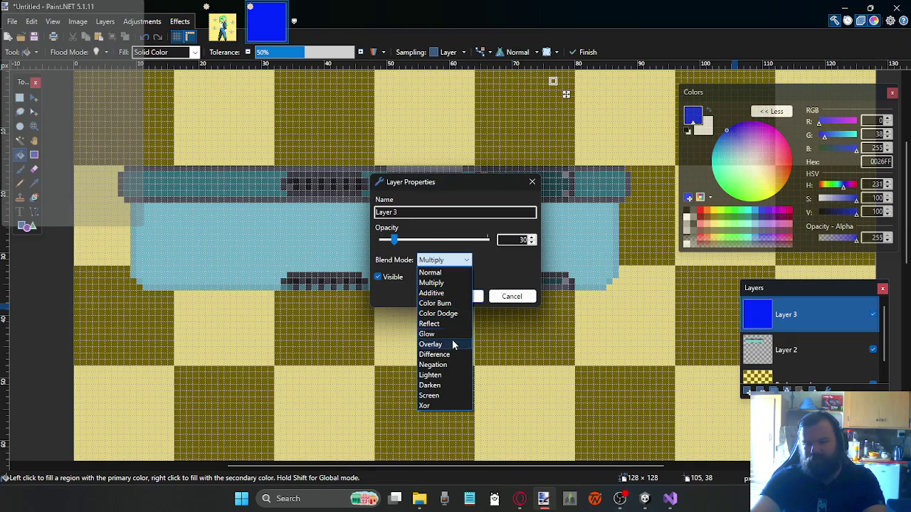
pyautogui.click(452, 384)
pyautogui.click(438, 262)
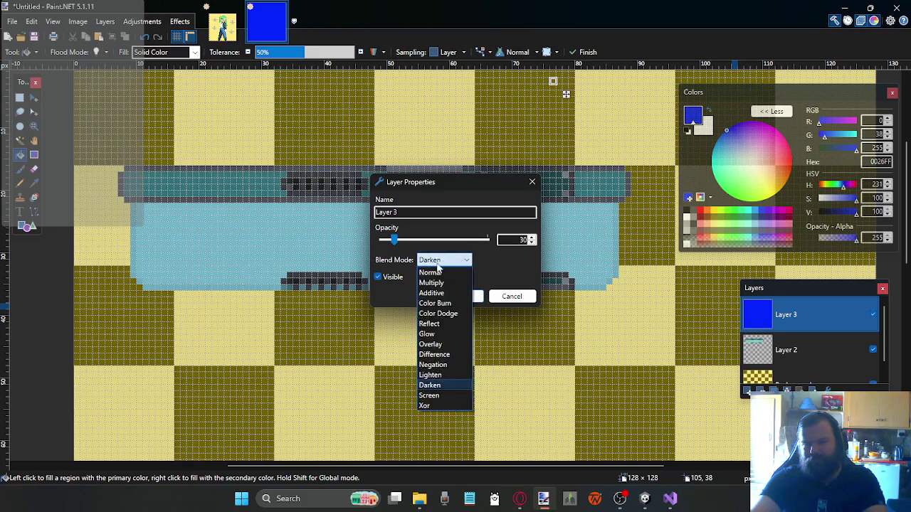
pyautogui.click(432, 292)
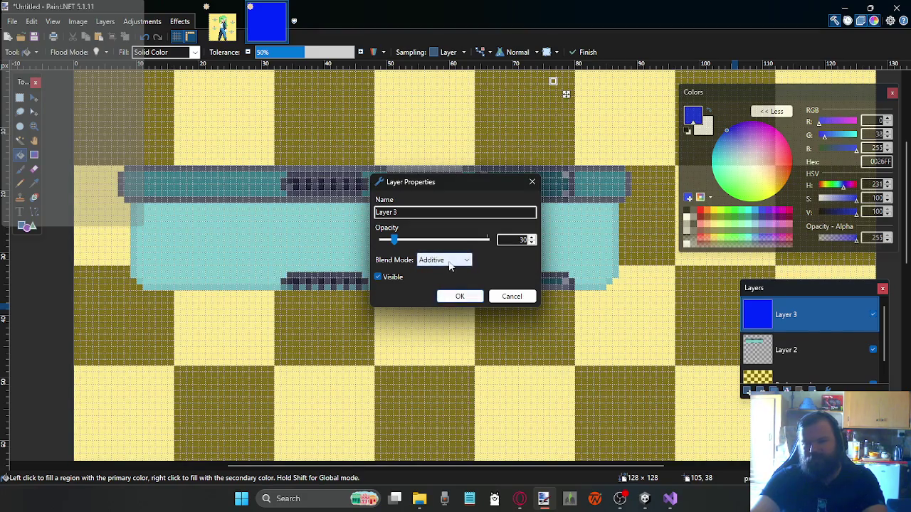
# Settle Layer 3 on Multiply at opacity about 30 and confirm
pyautogui.scroll(-1, 449, 267)
pyautogui.scroll(-1, 449, 267)
pyautogui.scroll(-1, 449, 267)
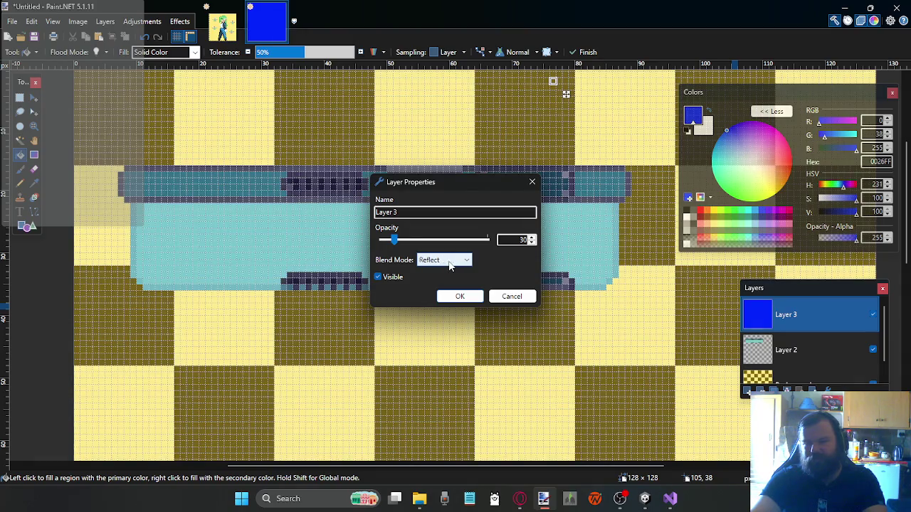
pyautogui.click(432, 240)
pyautogui.scroll(-1, 448, 263)
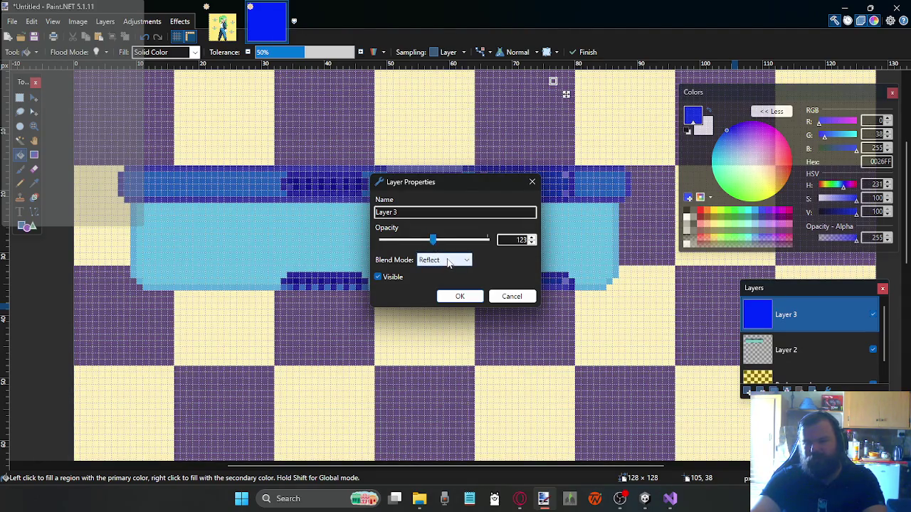
pyautogui.scroll(-1, 447, 263)
pyautogui.scroll(-1, 448, 263)
pyautogui.scroll(-1, 447, 263)
pyautogui.scroll(-1, 448, 263)
pyautogui.scroll(-1, 448, 262)
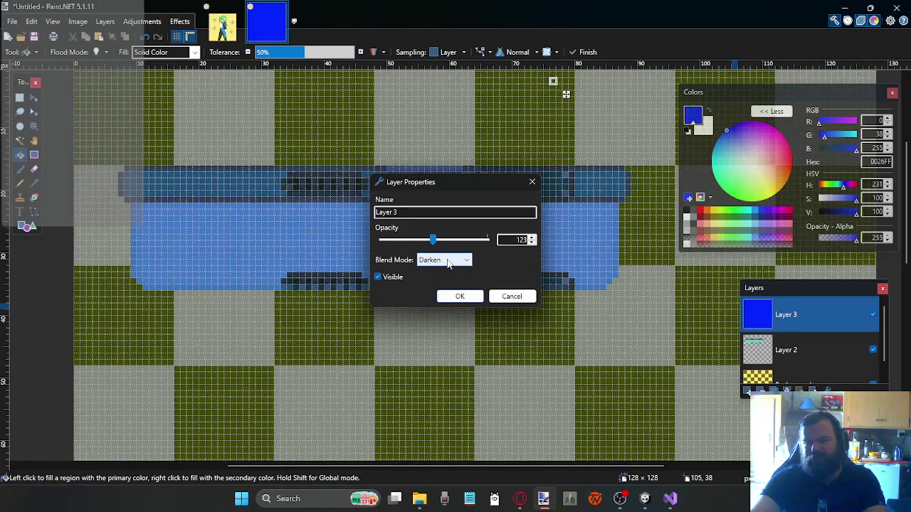
pyautogui.scroll(4, 447, 262)
pyautogui.scroll(4, 448, 263)
pyautogui.scroll(3, 448, 262)
pyautogui.scroll(-1, 448, 262)
pyautogui.scroll(-1, 448, 263)
pyautogui.scroll(1, 447, 261)
pyautogui.moveTo(441, 241); pyautogui.dragTo(399, 243)
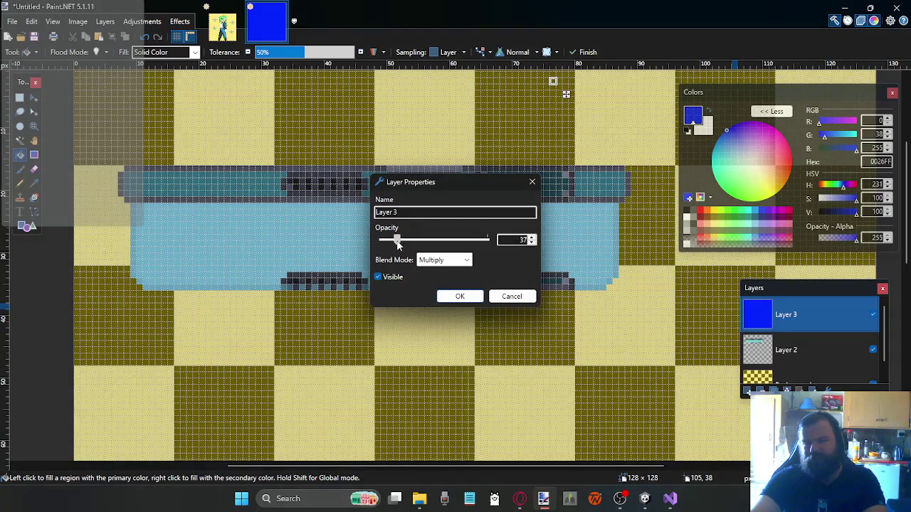
pyautogui.moveTo(393, 243); pyautogui.dragTo(394, 243)
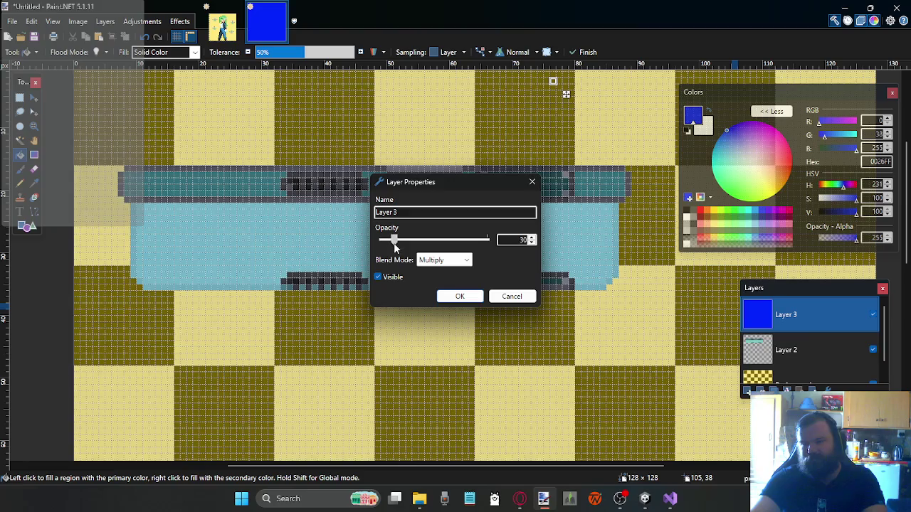
pyautogui.click(460, 297)
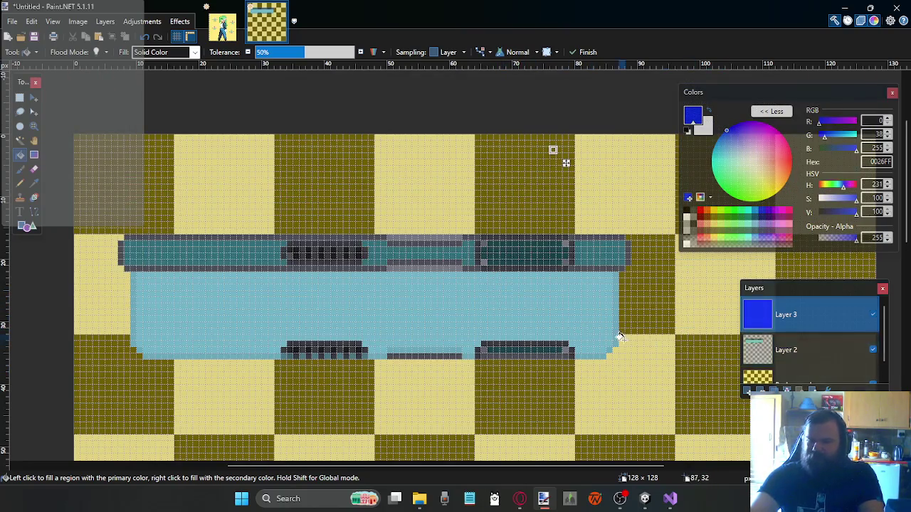
# Apply Hue/Saturation to Layer 2 with saturation about 72, lighter tones and slight hue shift
pyautogui.click(827, 350)
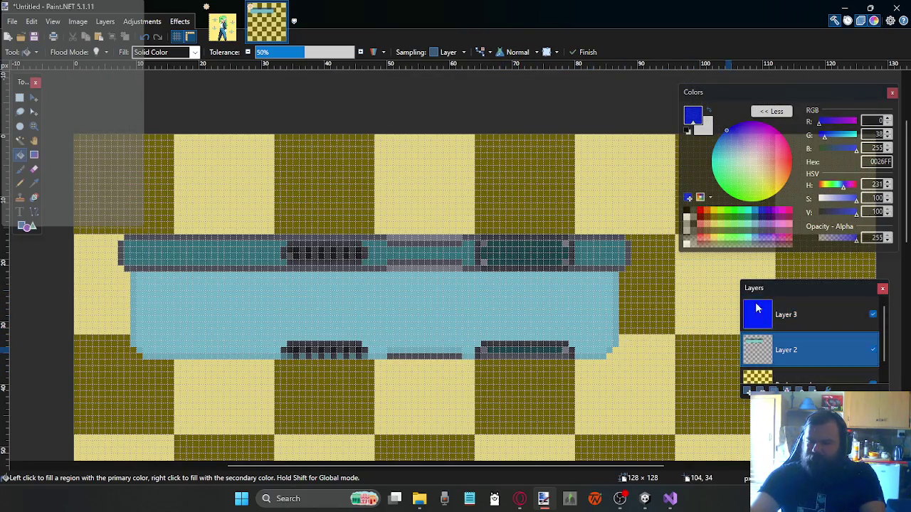
pyautogui.click(142, 22)
pyautogui.click(151, 120)
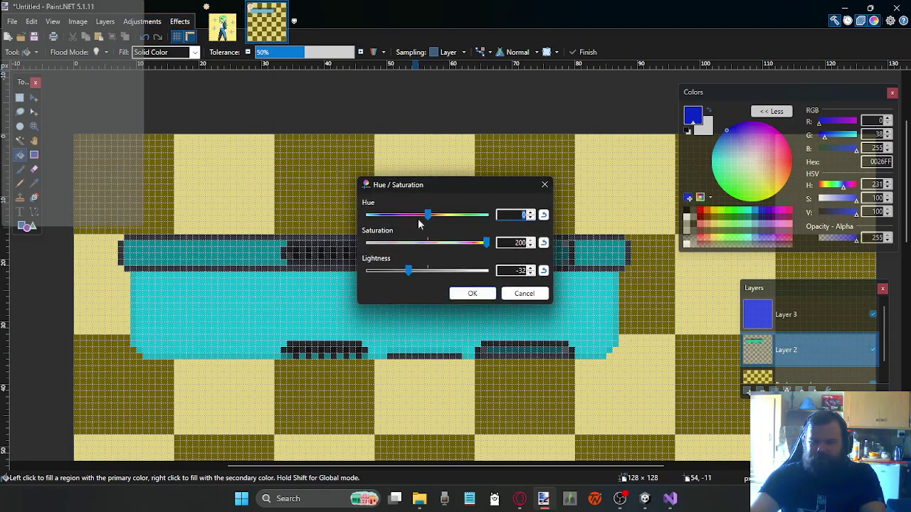
pyautogui.moveTo(463, 242); pyautogui.dragTo(427, 242)
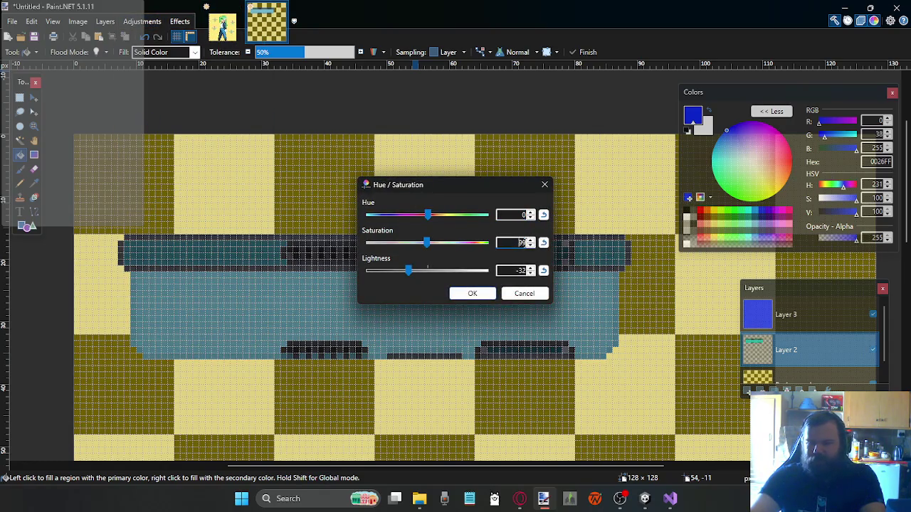
pyautogui.write('100')
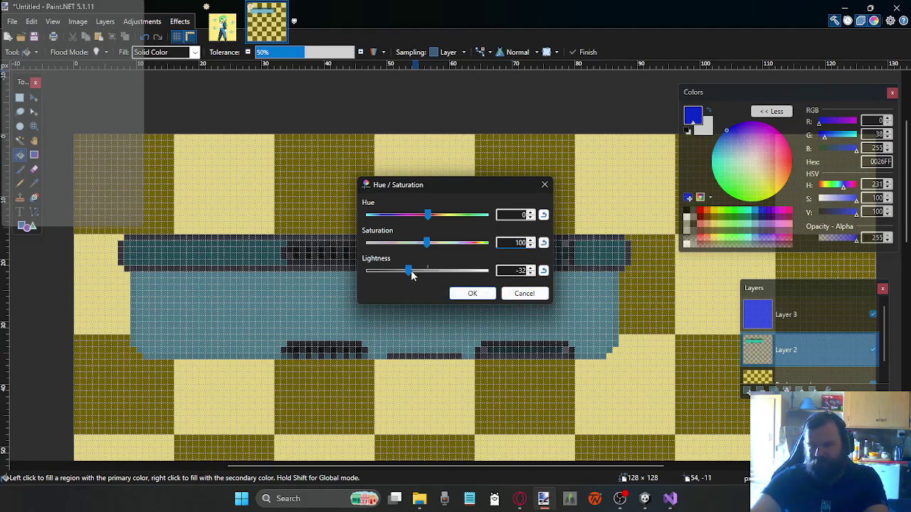
pyautogui.moveTo(407, 265)
pyautogui.mouseDown()
pyautogui.moveTo(430, 278)
pyautogui.moveTo(421, 279)
pyautogui.mouseUp()
pyautogui.moveTo(424, 244); pyautogui.dragTo(405, 246)
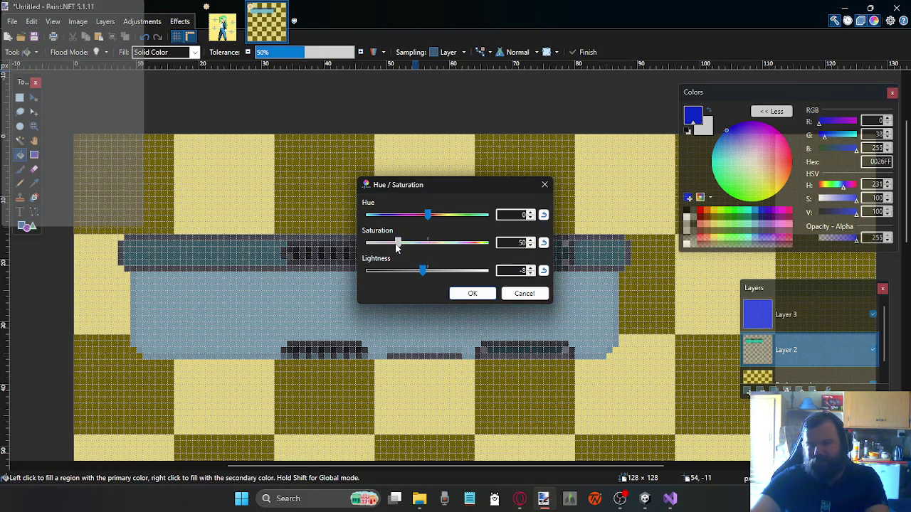
pyautogui.moveTo(394, 246); pyautogui.dragTo(393, 246)
pyautogui.moveTo(423, 271); pyautogui.dragTo(438, 272)
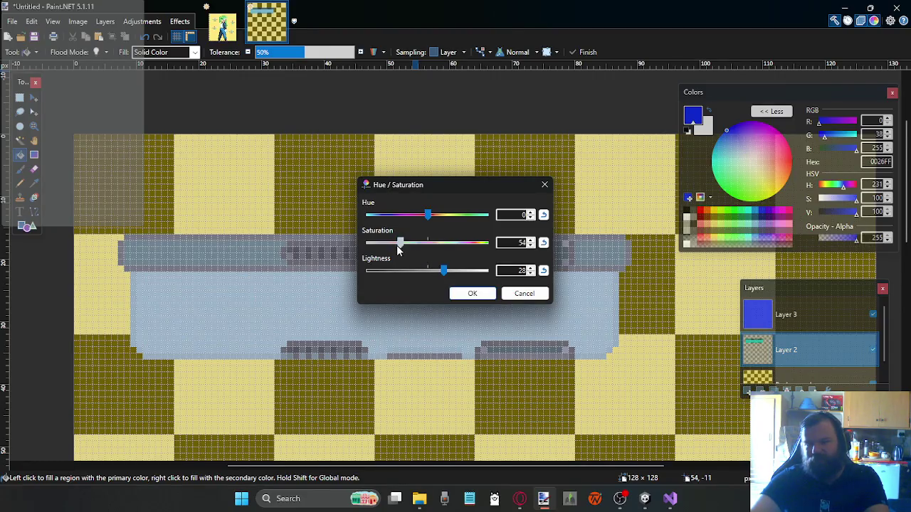
pyautogui.moveTo(403, 247); pyautogui.dragTo(409, 249)
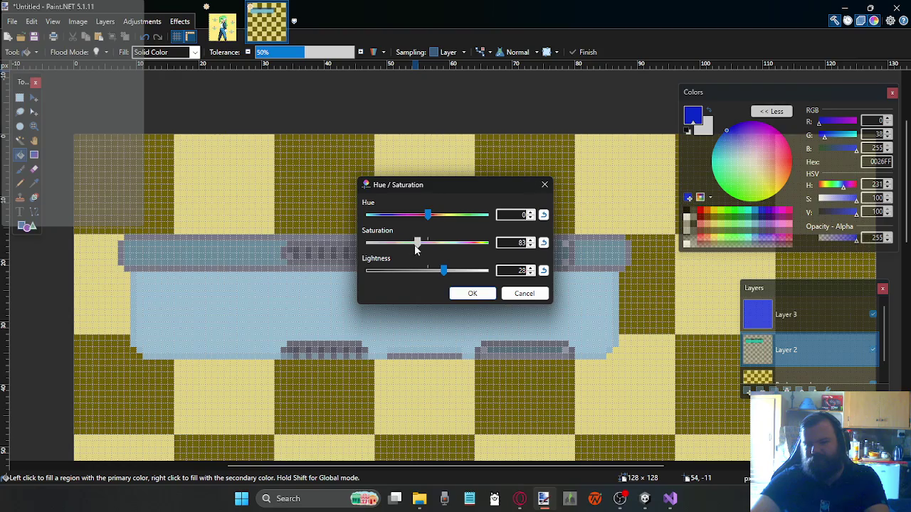
pyautogui.moveTo(428, 219); pyautogui.dragTo(434, 223)
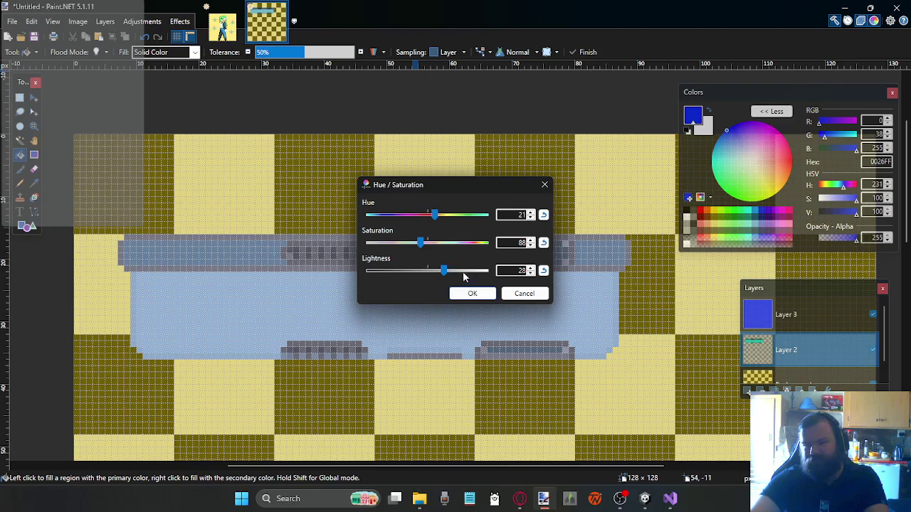
pyautogui.click(472, 294)
# Undo the adjustment, the blue fill layer and the panel's teal tint
pyautogui.hotkey('ctrl', 'z')
pyautogui.hotkey('ctrl', 'z')
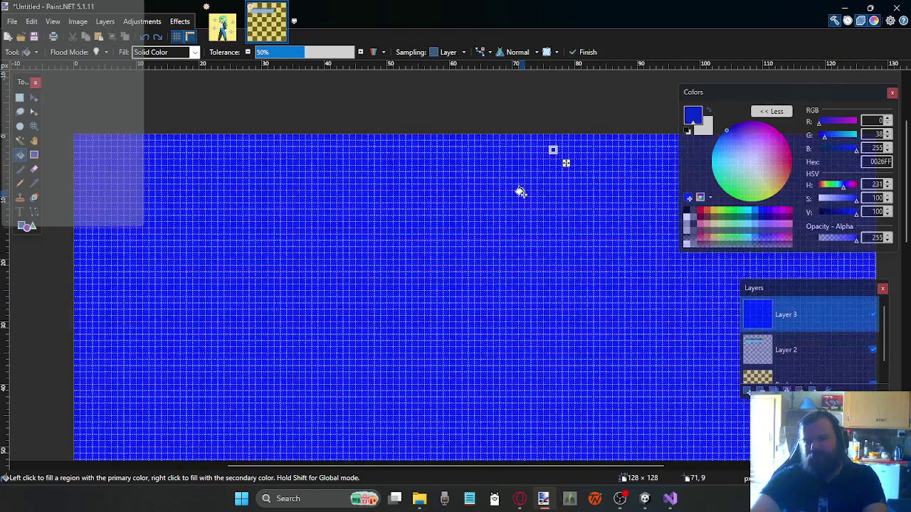
pyautogui.hotkey('ctrl', 'z')
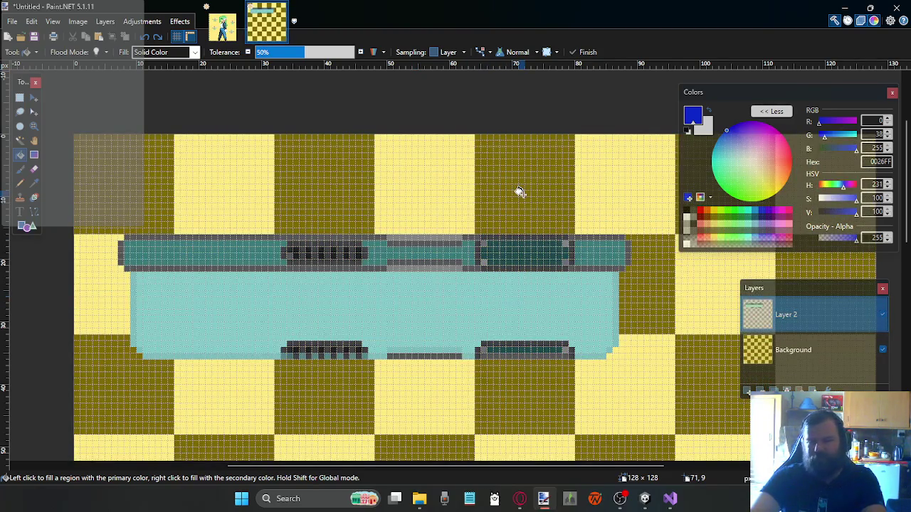
pyautogui.hotkey('ctrl', 'z')
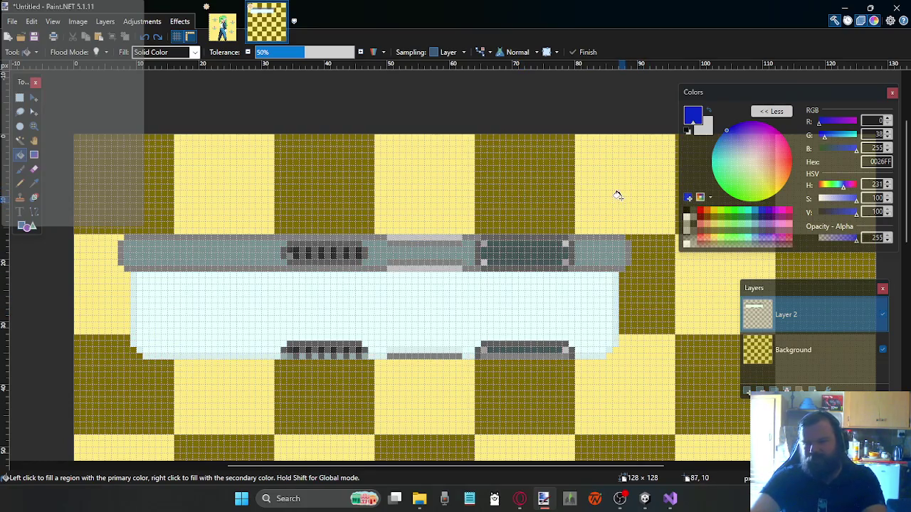
# Sample the pipe's grey-teal 7A9191 with the Color Picker and choose the Pencil
pyautogui.scroll(-2, 619, 194)
pyautogui.scroll(1, 620, 206)
pyautogui.scroll(1, 366, 350)
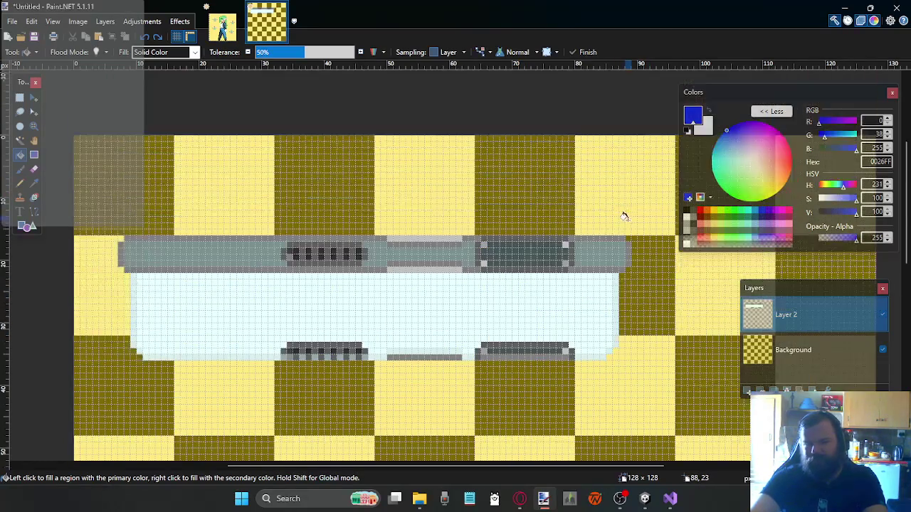
pyautogui.scroll(1, 396, 350)
pyautogui.scroll(-2, 423, 326)
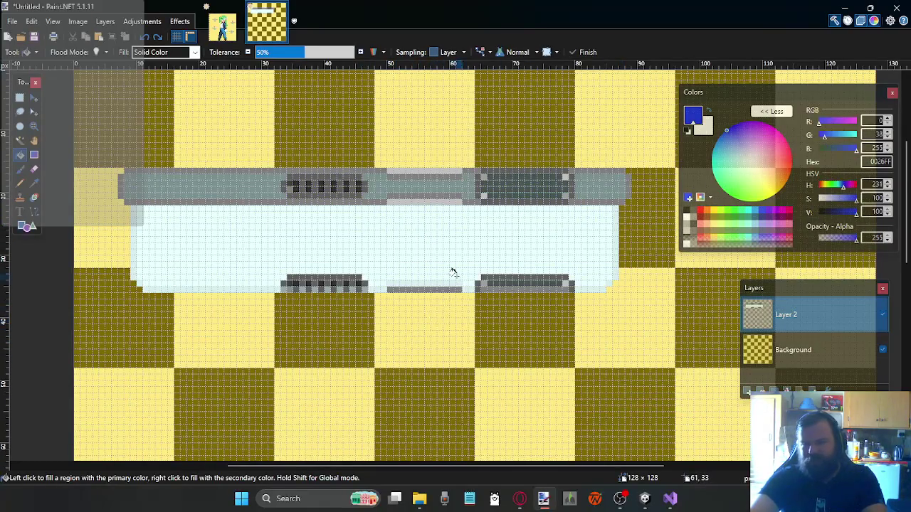
pyautogui.hscroll(-2, 451, 271)
pyautogui.hscroll(3, 439, 271)
pyautogui.scroll(1, 424, 260)
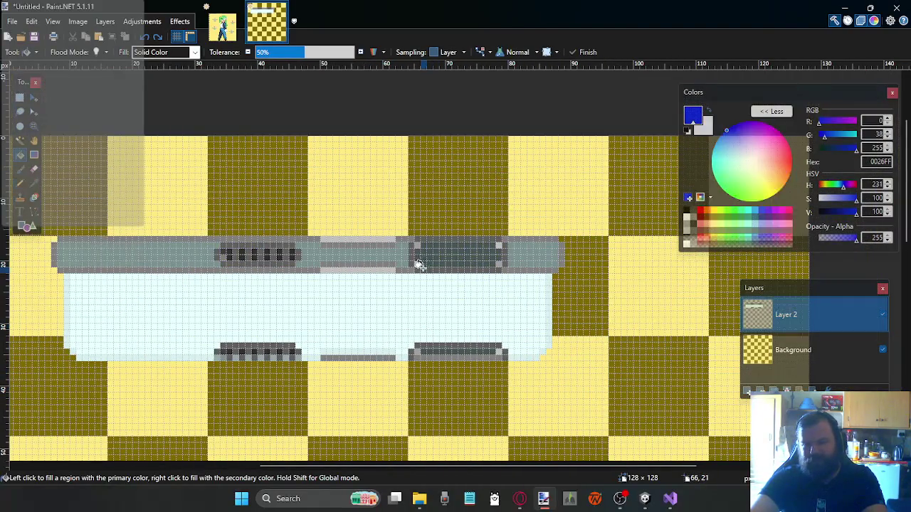
pyautogui.scroll(1, 368, 305)
pyautogui.hscroll(-1, 374, 303)
pyautogui.hscroll(1, 378, 301)
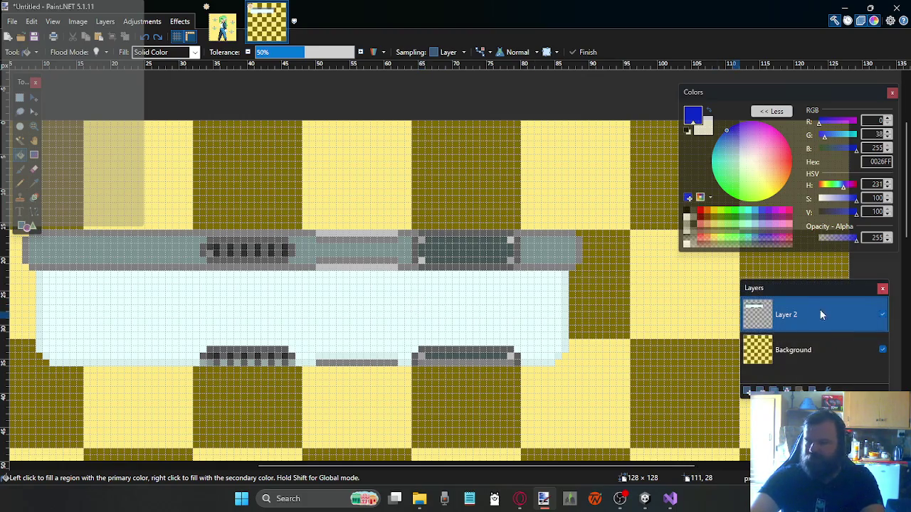
pyautogui.keyDown('ctrl'); pyautogui.click(574, 305); pyautogui.keyUp('ctrl')
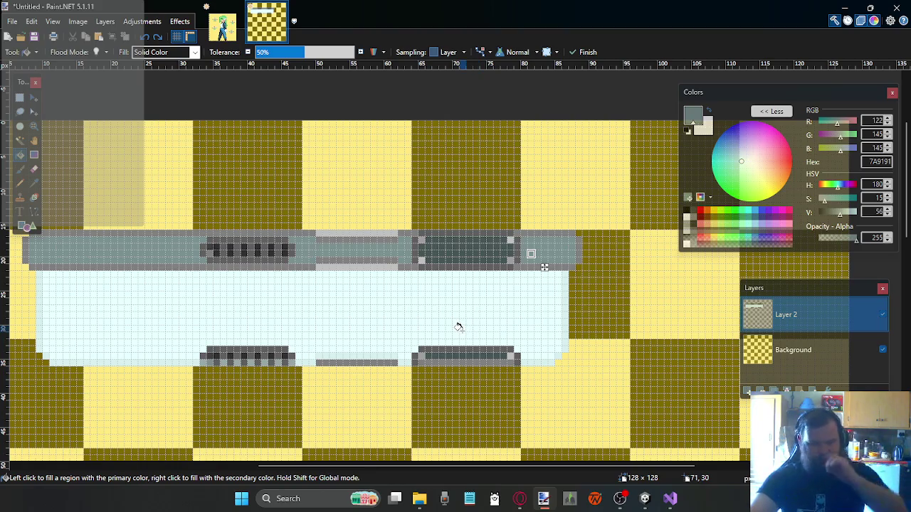
pyautogui.scroll(2, 448, 257)
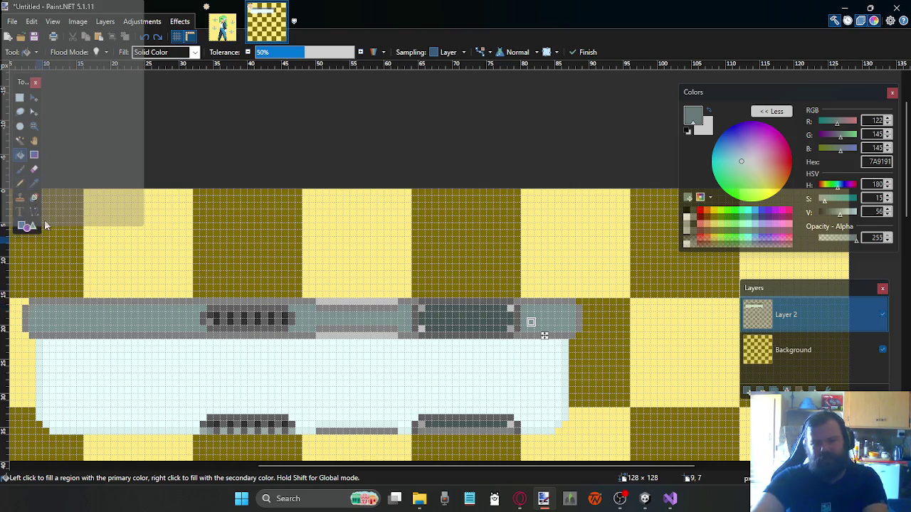
pyautogui.click(21, 183)
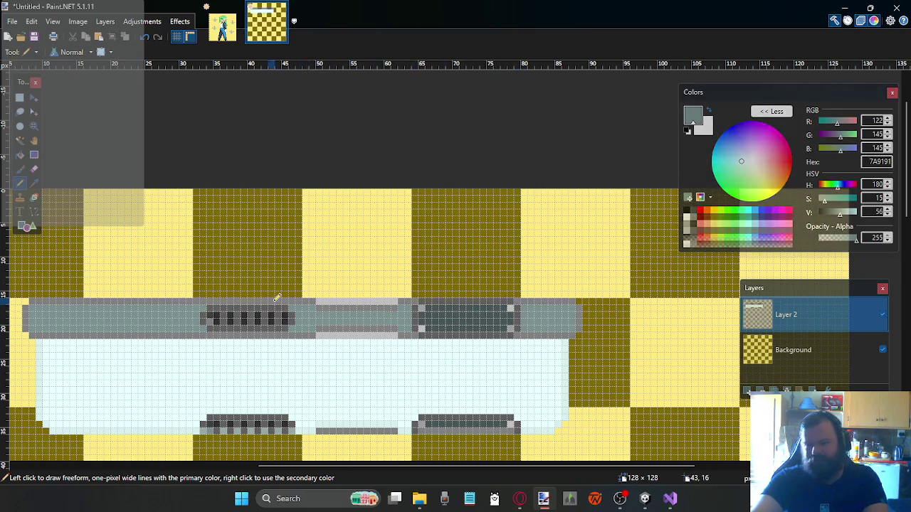
# Sample mid grey 808080 from the pipe and darken the Pencil colour to 5B5B5B
pyautogui.keyDown('ctrl'); pyautogui.scroll(2, 214, 287); pyautogui.keyUp('ctrl')
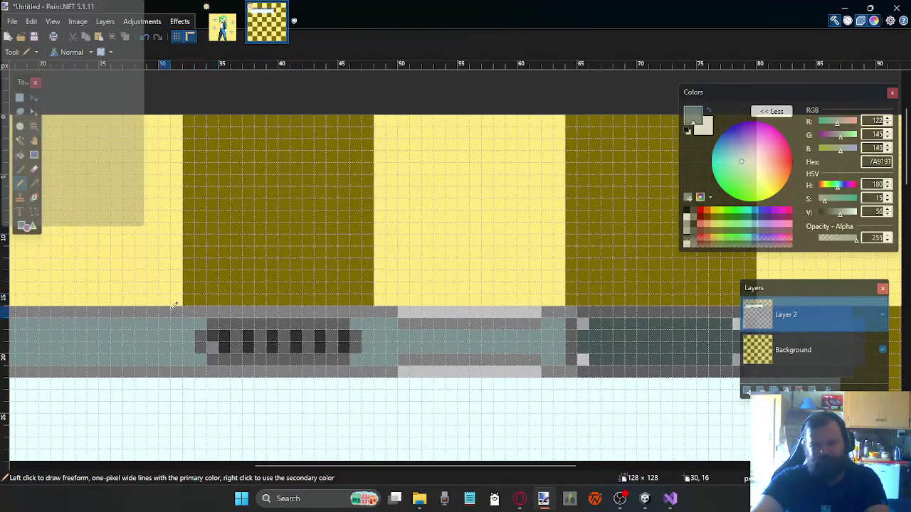
pyautogui.scroll(1, 174, 306)
pyautogui.scroll(-2, 175, 307)
pyautogui.hscroll(-4, 142, 252)
pyautogui.hscroll(2, 145, 245)
pyautogui.hscroll(-1, 178, 220)
pyautogui.click(34, 183)
pyautogui.click(288, 243)
pyautogui.click(22, 184)
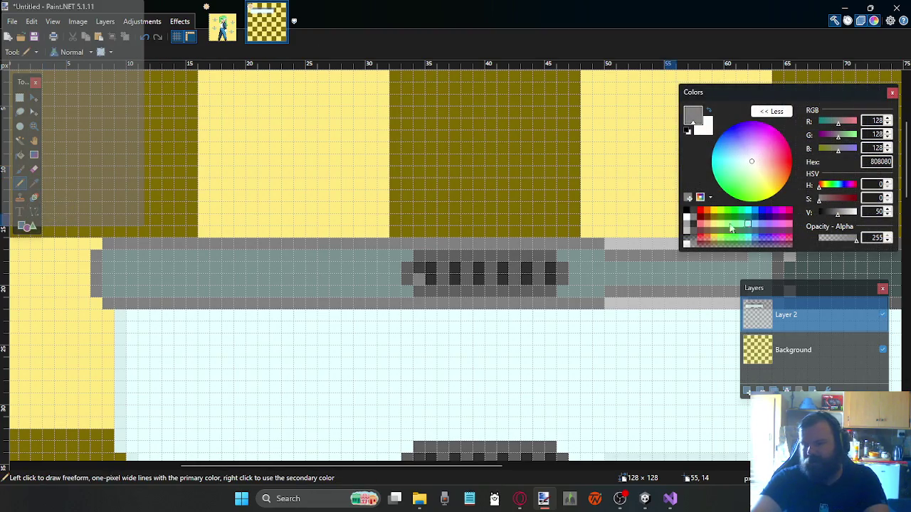
pyautogui.click(832, 212)
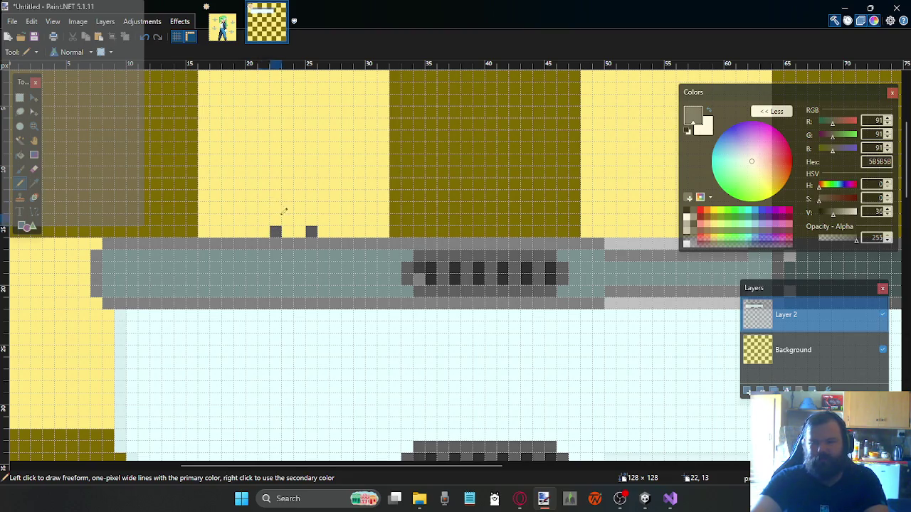
# Draw two parallel one-pixel grey columns rising from the pipe's top edge
pyautogui.scroll(1, 283, 221)
pyautogui.moveTo(311, 292); pyautogui.dragTo(311, 225)
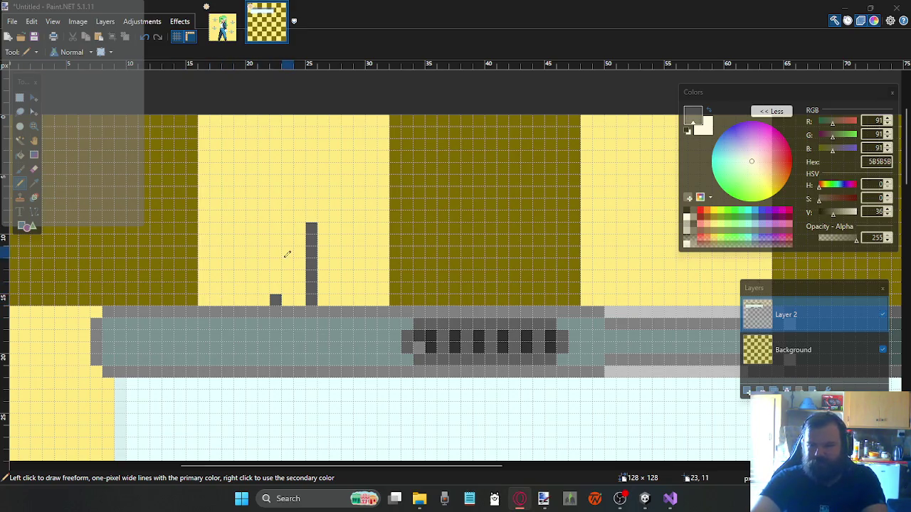
pyautogui.moveTo(279, 292); pyautogui.dragTo(276, 226)
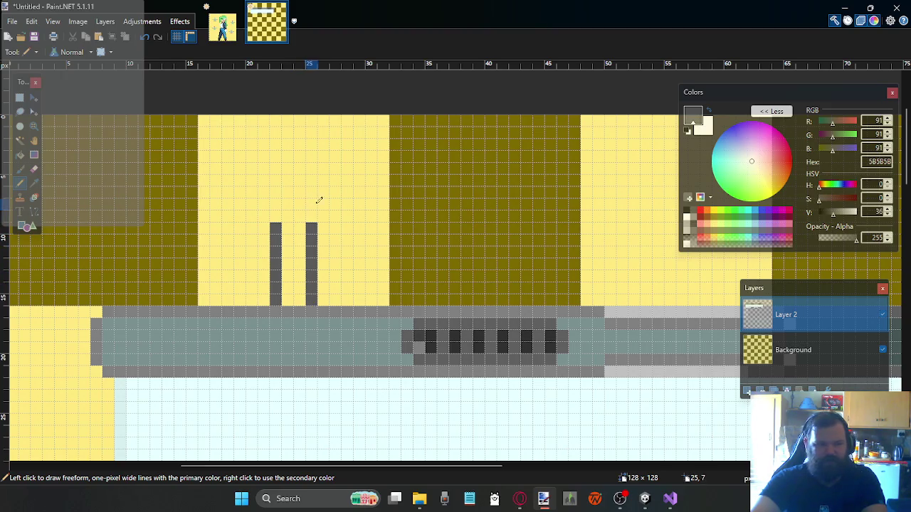
pyautogui.click(276, 216)
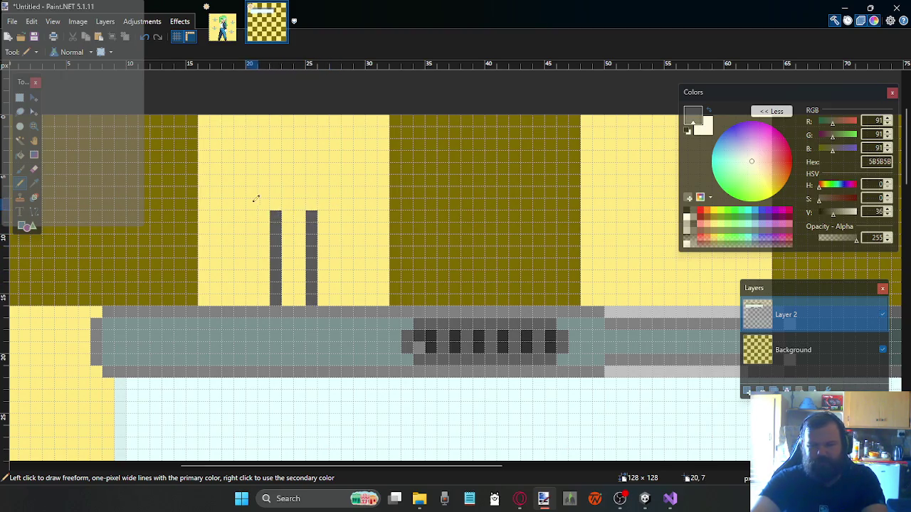
pyautogui.scroll(1, 274, 196)
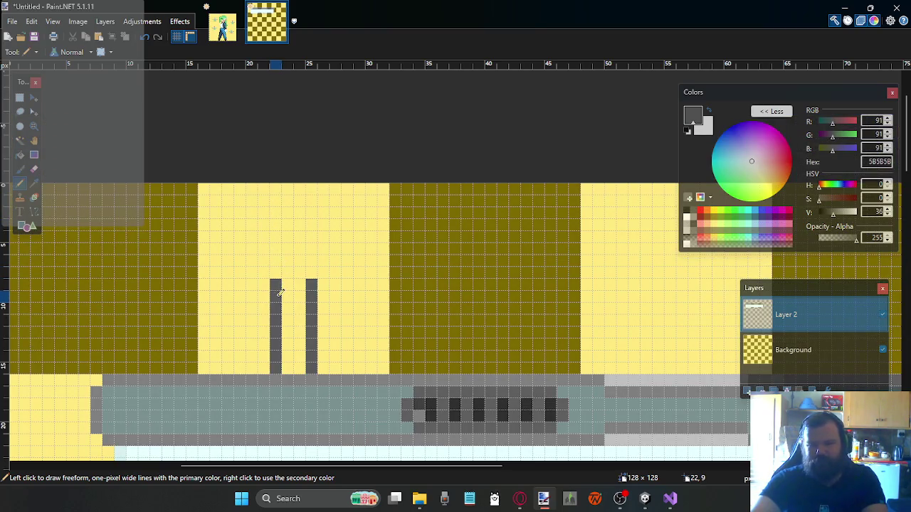
pyautogui.click(222, 22)
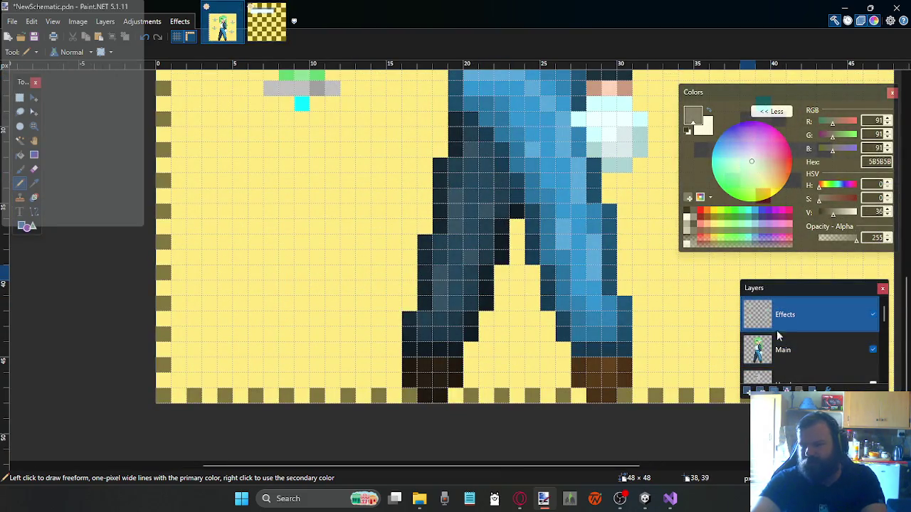
# On a new layer in NewSchematic.pdn, paint a red marker column beside the left leg
pyautogui.click(746, 391)
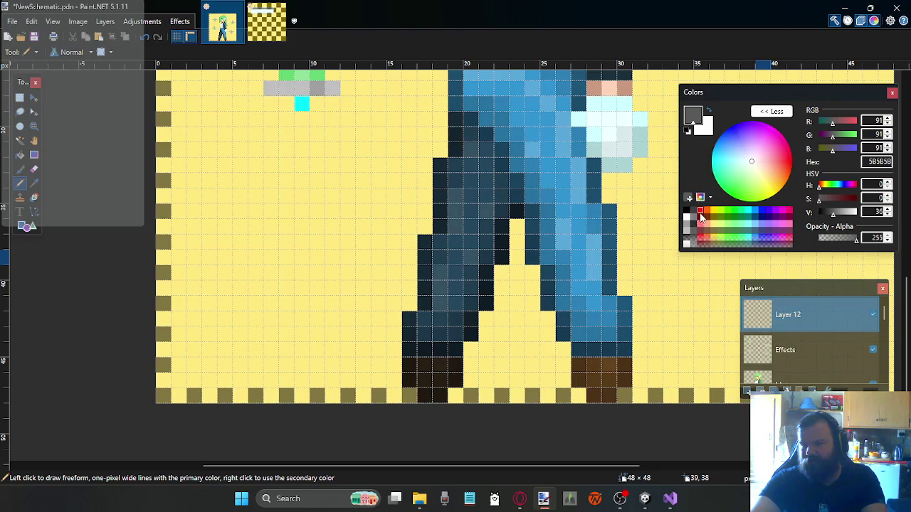
pyautogui.click(701, 211)
pyautogui.click(410, 379)
pyautogui.click(410, 349)
pyautogui.click(410, 333)
pyautogui.hotkey('ctrl', 'z')
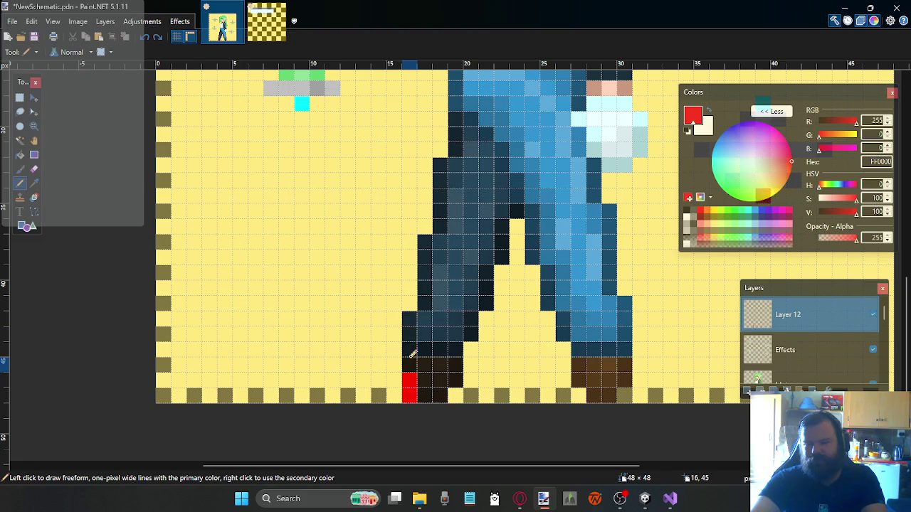
pyautogui.moveTo(410, 333); pyautogui.dragTo(410, 318)
pyautogui.moveTo(412, 274)
pyautogui.mouseDown()
pyautogui.moveTo(411, 288)
pyautogui.moveTo(413, 254)
pyautogui.mouseUp()
pyautogui.hotkey('ctrl', 'z')
pyautogui.moveTo(412, 211); pyautogui.dragTo(411, 196)
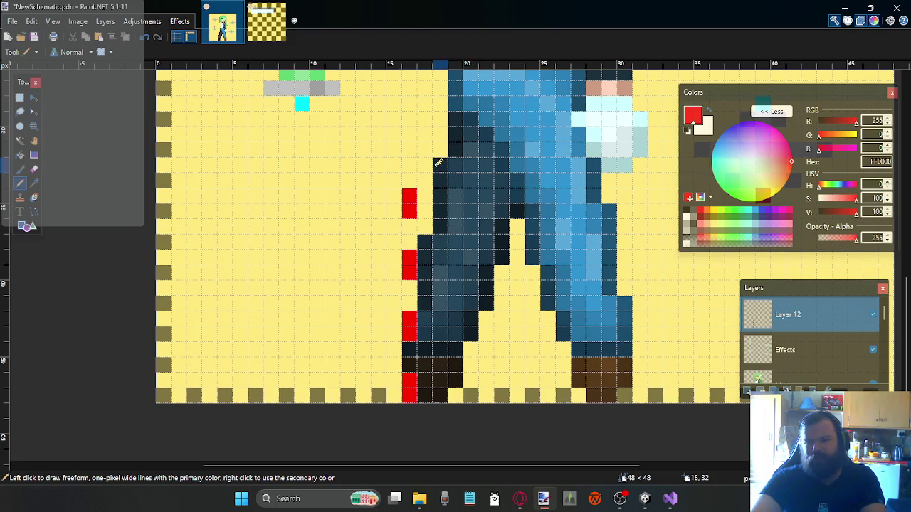
# Draw a red marker row across the character's waist
pyautogui.moveTo(441, 163); pyautogui.dragTo(641, 165)
pyautogui.scroll(5, 619, 203)
pyautogui.scroll(1, 620, 207)
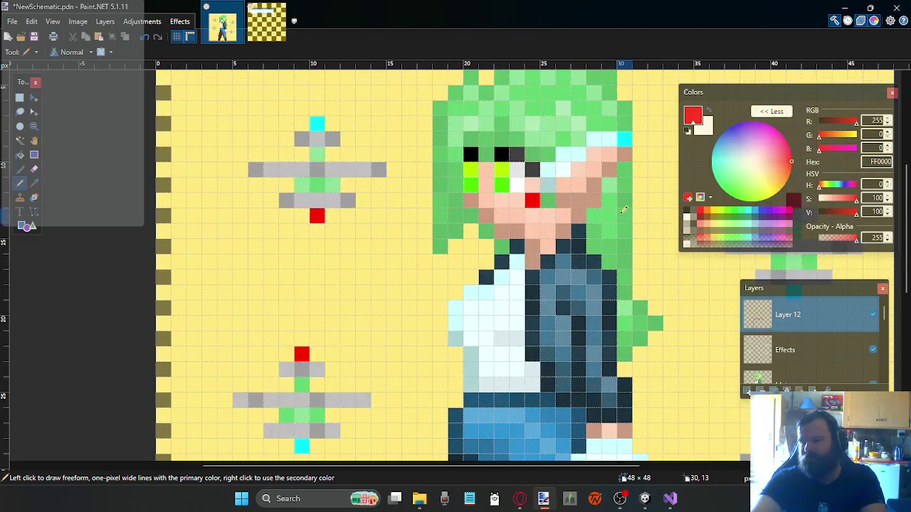
pyautogui.scroll(-4, 612, 220)
pyautogui.scroll(-1, 602, 235)
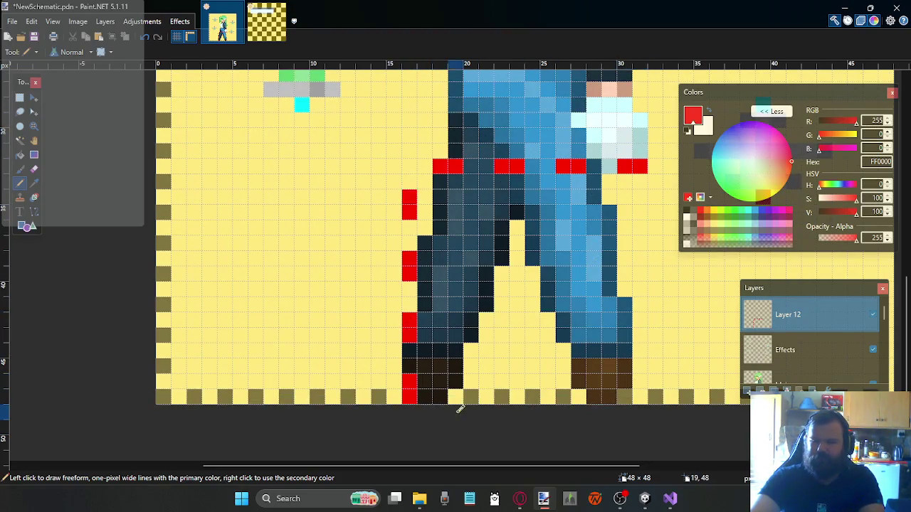
pyautogui.scroll(1, 601, 185)
pyautogui.scroll(-1, 580, 228)
pyautogui.scroll(1, 571, 246)
pyautogui.hscroll(1, 570, 243)
pyautogui.hscroll(1, 570, 243)
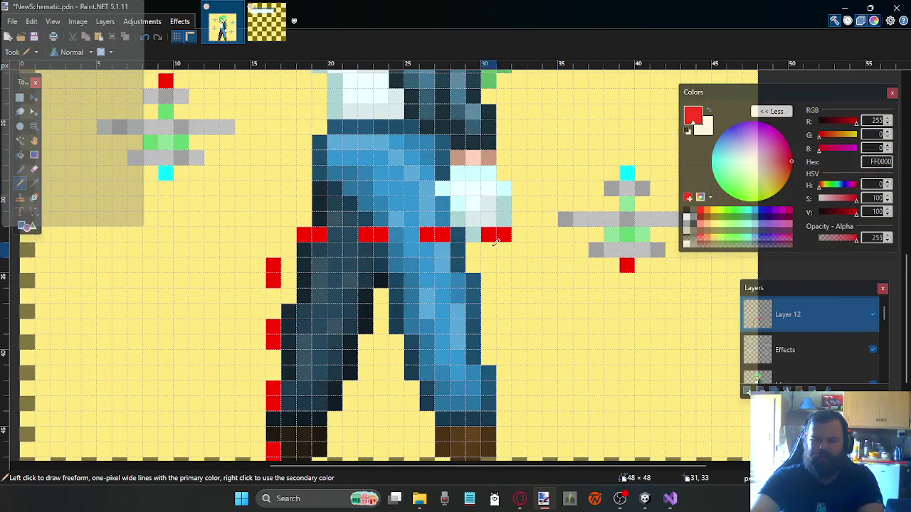
pyautogui.scroll(1, 462, 240)
pyautogui.scroll(-2, 379, 247)
pyautogui.hscroll(-1, 378, 247)
pyautogui.hscroll(1, 349, 250)
# Try a red horizontal line across the legs, then undo it
pyautogui.moveTo(286, 277); pyautogui.dragTo(505, 275)
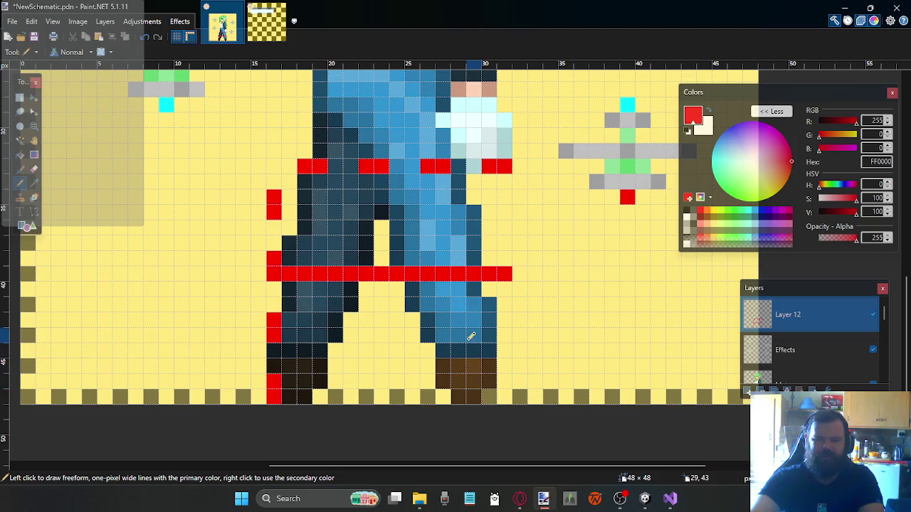
pyautogui.scroll(1, 482, 314)
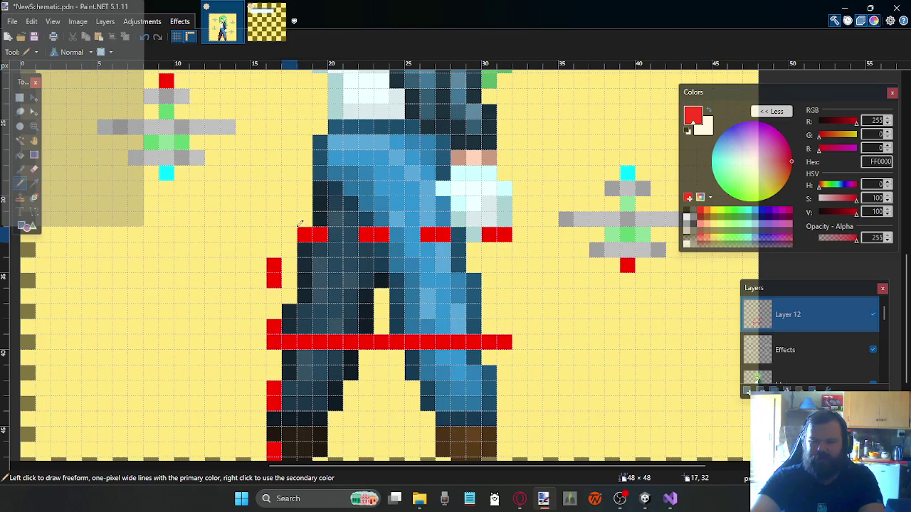
pyautogui.scroll(2, 334, 235)
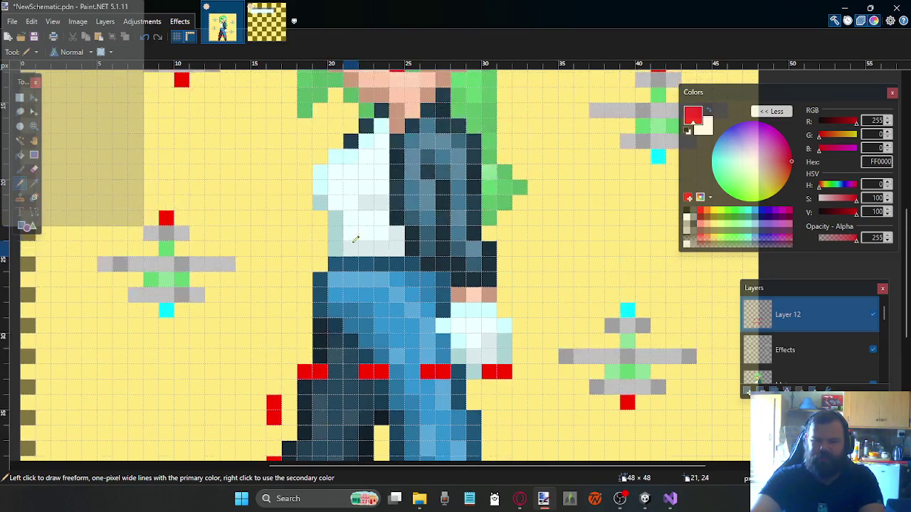
pyautogui.scroll(-2, 374, 241)
pyautogui.scroll(2, 380, 244)
pyautogui.scroll(-3, 390, 248)
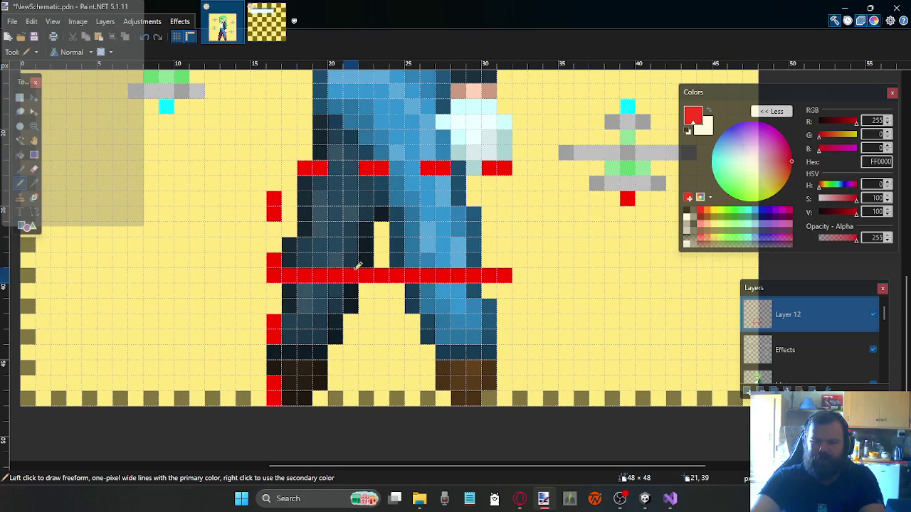
pyautogui.scroll(2, 313, 249)
pyautogui.scroll(-1, 315, 254)
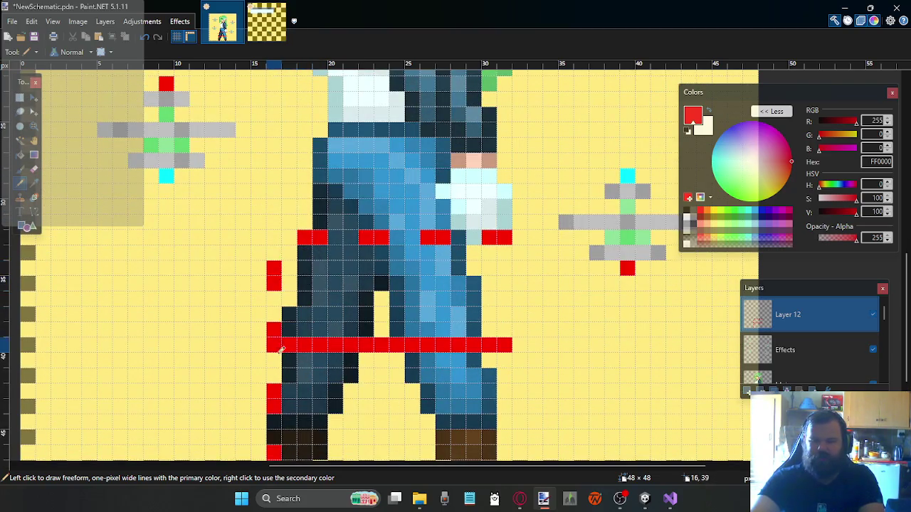
pyautogui.hotkey('ctrl', 'z')
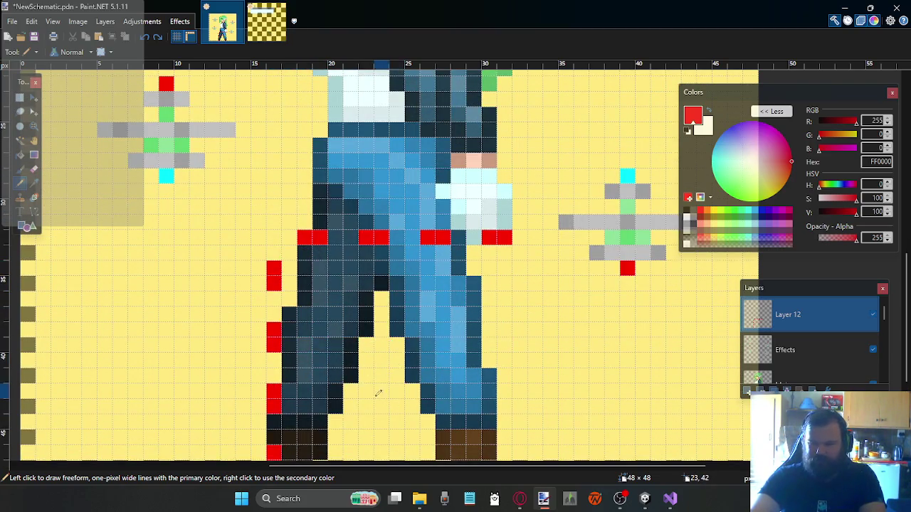
pyautogui.scroll(-2, 378, 387)
pyautogui.scroll(1, 368, 413)
# Draw red guide lines up the right leg and from the left leg to the chest
pyautogui.moveTo(378, 397)
pyautogui.mouseDown()
pyautogui.moveTo(371, 200)
pyautogui.moveTo(367, 388)
pyautogui.mouseUp()
pyautogui.hotkey('ctrl', 'z')
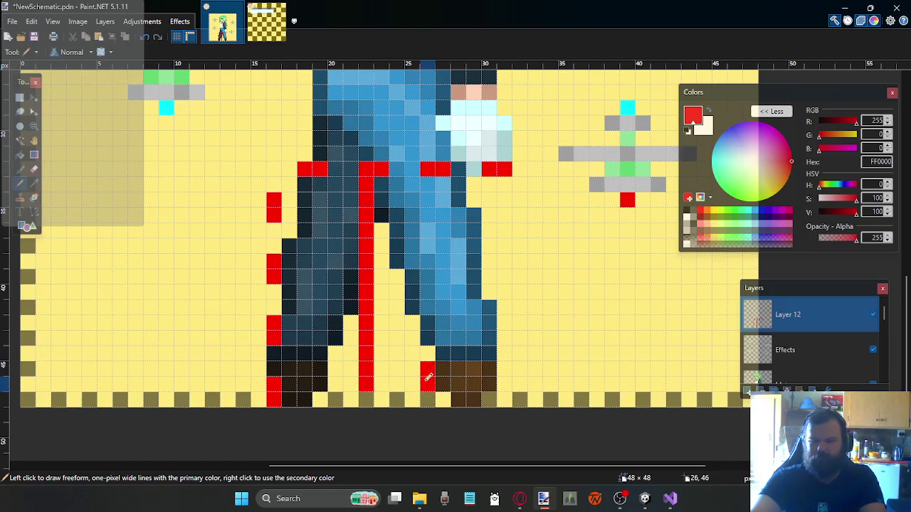
pyautogui.moveTo(412, 384); pyautogui.dragTo(408, 176)
pyautogui.scroll(3, 409, 176)
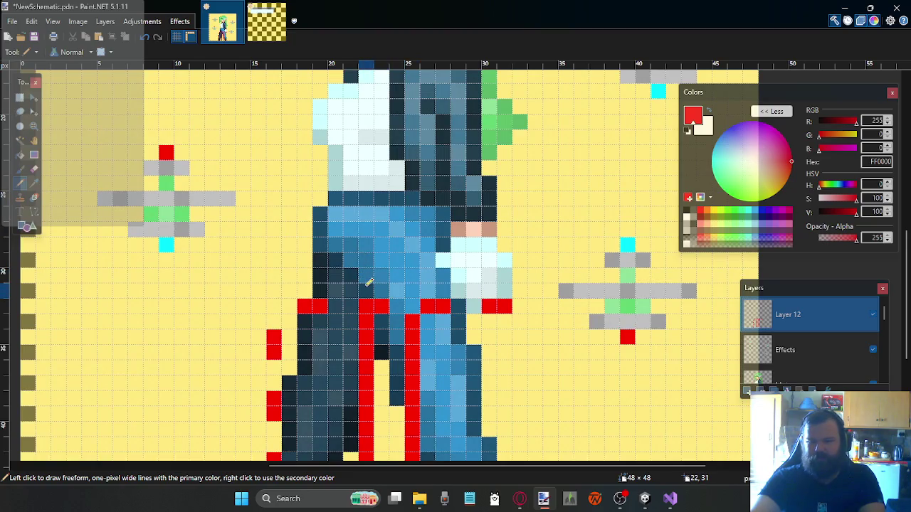
pyautogui.moveTo(369, 284)
pyautogui.mouseDown()
pyautogui.moveTo(369, 217)
pyautogui.moveTo(302, 214)
pyautogui.moveTo(503, 209)
pyautogui.mouseUp()
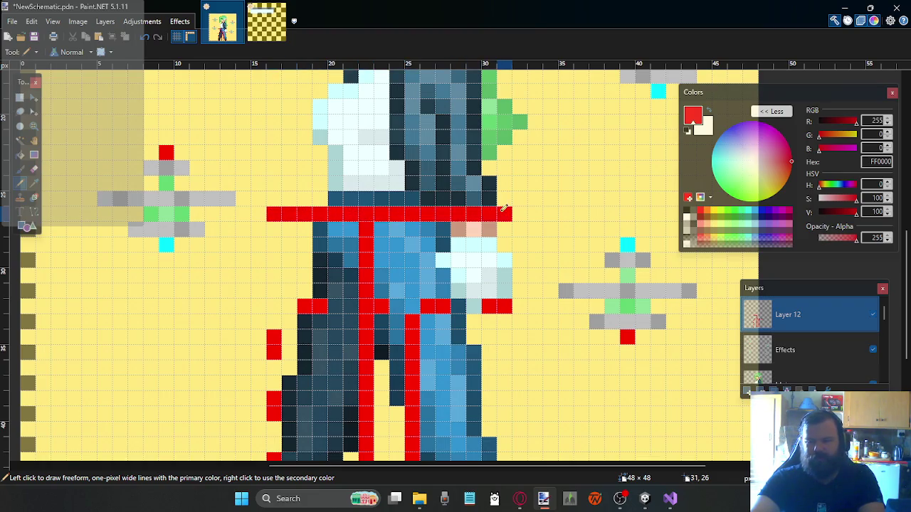
pyautogui.scroll(-3, 491, 301)
pyautogui.scroll(3, 489, 301)
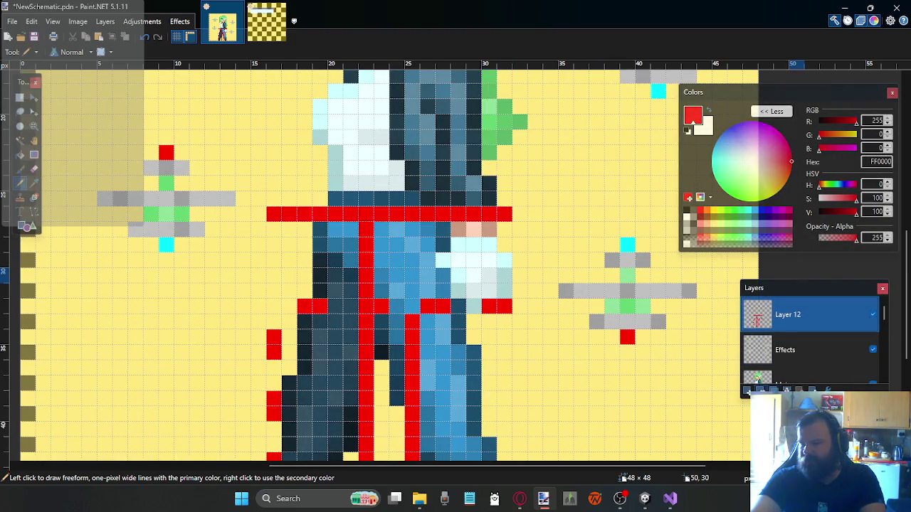
pyautogui.click(267, 22)
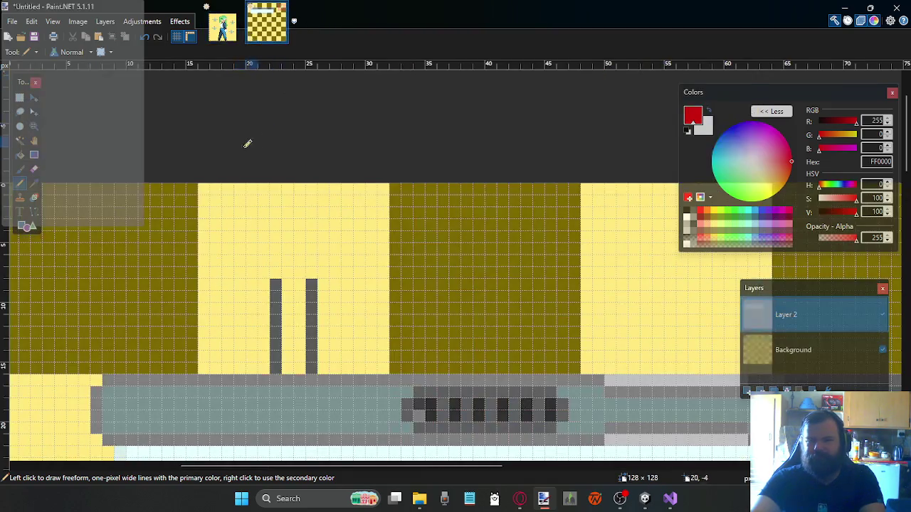
# Move the whole pipe and panel assembly down 16 pixels
pyautogui.scroll(-2, 254, 211)
pyautogui.scroll(-1, 259, 212)
pyautogui.hscroll(3, 270, 209)
pyautogui.keyDown('ctrl'); pyautogui.scroll(-1, 273, 212); pyautogui.keyUp('ctrl')
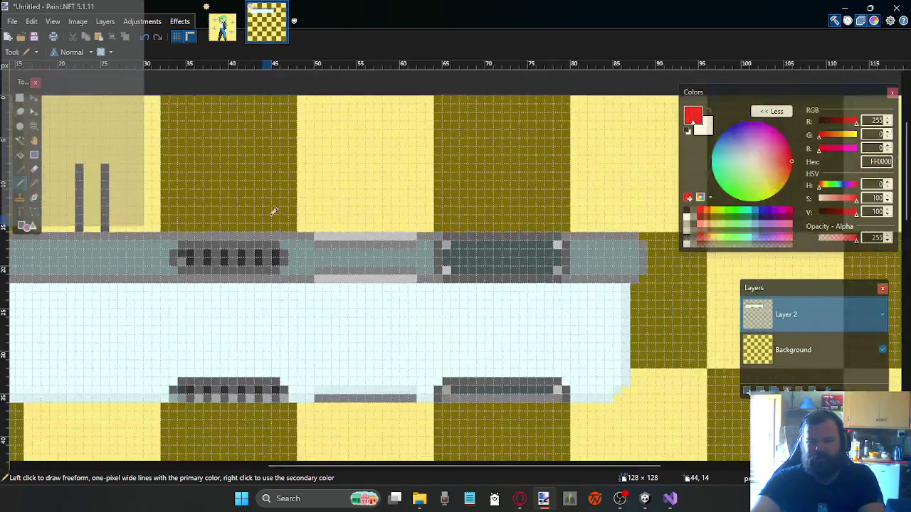
pyautogui.keyDown('ctrl'); pyautogui.scroll(-2, 273, 212); pyautogui.keyUp('ctrl')
pyautogui.keyDown('ctrl'); pyautogui.scroll(-1, 256, 217); pyautogui.keyUp('ctrl')
pyautogui.keyDown('ctrl'); pyautogui.scroll(-1, 247, 222); pyautogui.keyUp('ctrl')
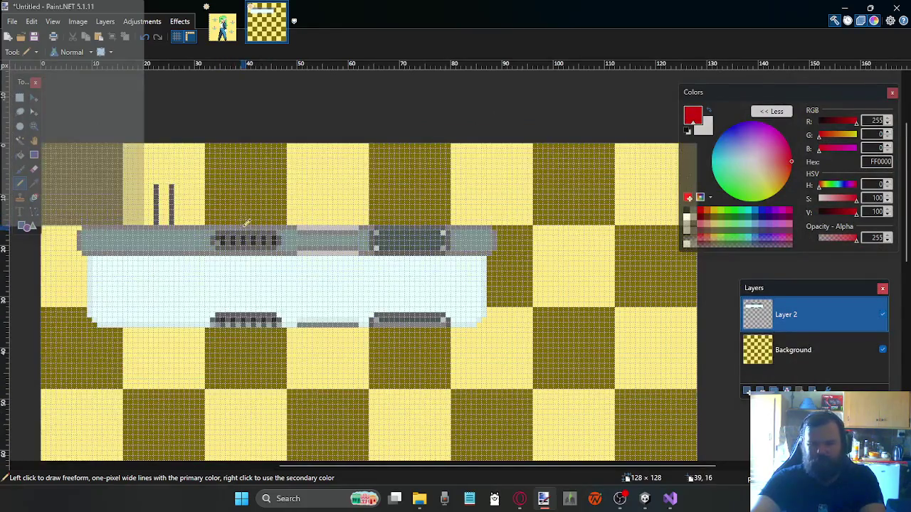
pyautogui.press('s')
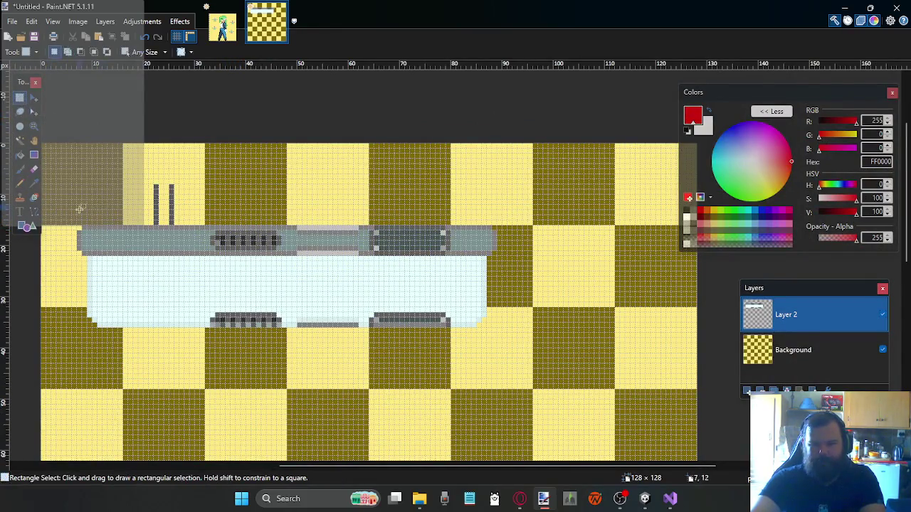
pyautogui.moveTo(79, 226); pyautogui.dragTo(496, 326)
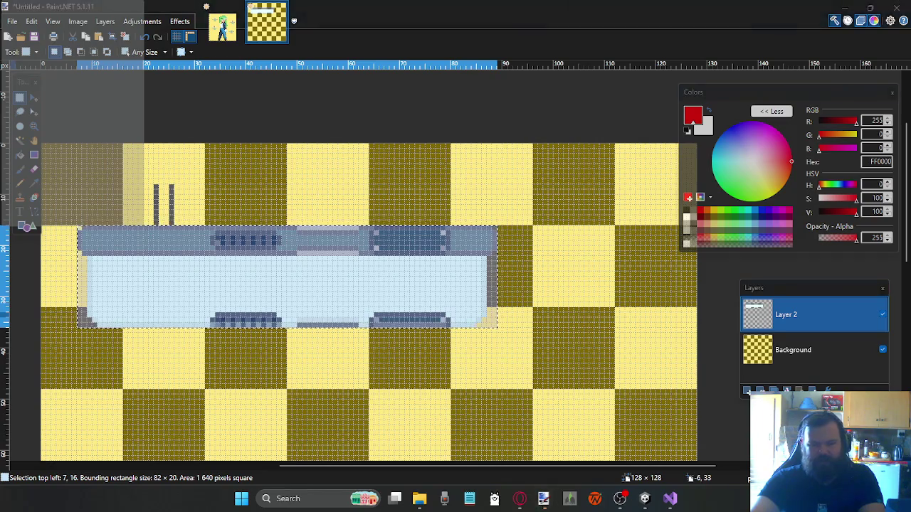
pyautogui.click(34, 98)
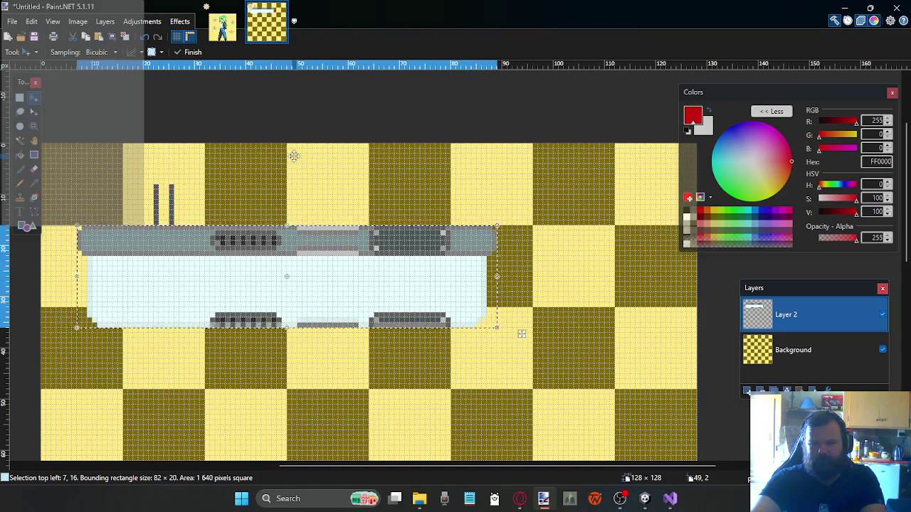
pyautogui.moveTo(522, 333); pyautogui.dragTo(522, 416)
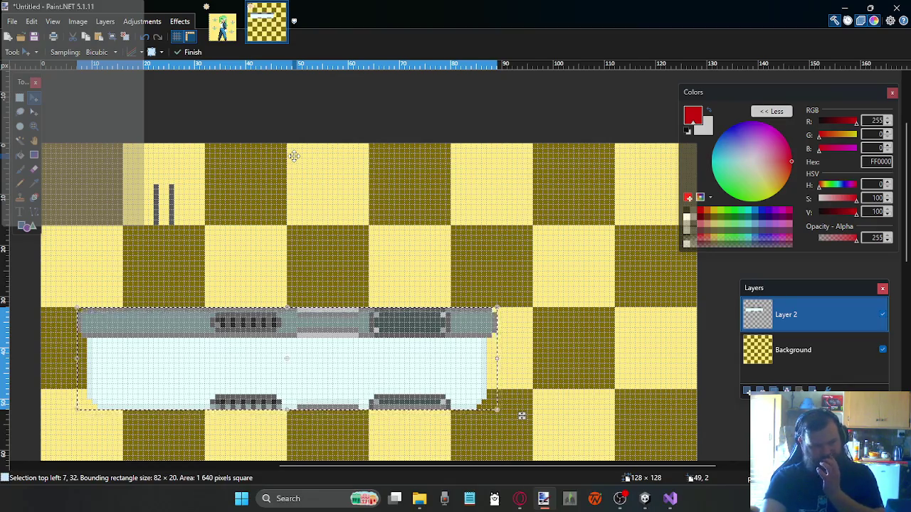
pyautogui.click(19, 97)
# Erase the two dark vent bars sitting above the pipe
pyautogui.click(175, 181)
pyautogui.moveTo(175, 182); pyautogui.dragTo(139, 239)
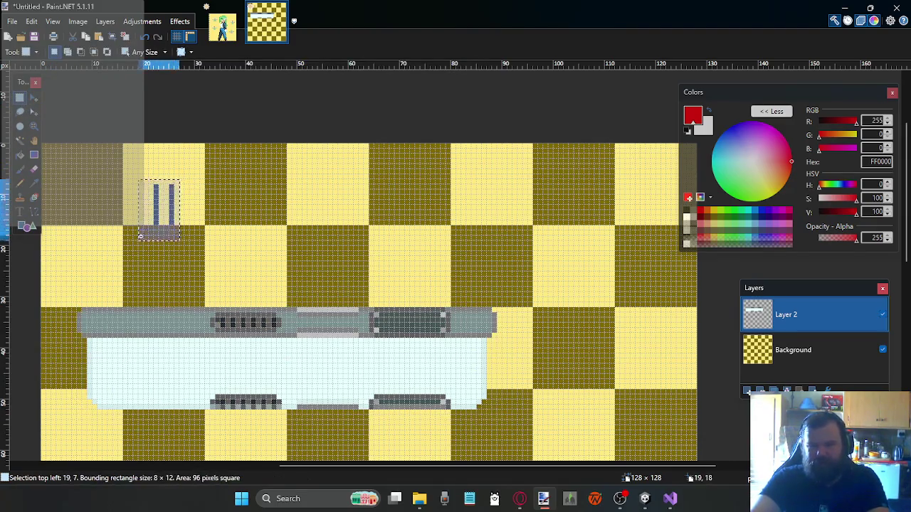
pyautogui.press('Delete')
# Switch to the one-pixel Pencil and zoom in on the tile
pyautogui.click(19, 169)
pyautogui.scroll(2, 143, 292)
pyautogui.scroll(-3, 140, 295)
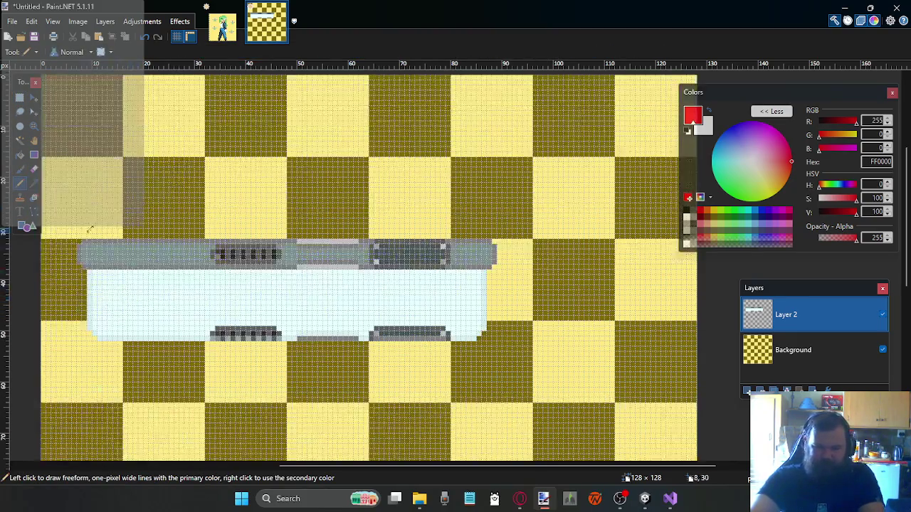
pyautogui.scroll(2, 141, 294)
pyautogui.keyDown('ctrl'); pyautogui.scroll(1, 146, 284); pyautogui.keyUp('ctrl')
pyautogui.keyDown('ctrl'); pyautogui.scroll(1, 151, 274); pyautogui.keyUp('ctrl')
pyautogui.keyDown('ctrl'); pyautogui.scroll(1, 152, 272); pyautogui.keyUp('ctrl')
pyautogui.keyDown('ctrl'); pyautogui.scroll(-1, 142, 292); pyautogui.keyUp('ctrl')
pyautogui.keyDown('ctrl'); pyautogui.scroll(1, 137, 313); pyautogui.keyUp('ctrl')
pyautogui.keyDown('ctrl'); pyautogui.scroll(1, 163, 321); pyautogui.keyUp('ctrl')
pyautogui.scroll(-2, 183, 325)
pyautogui.scroll(2, 159, 330)
# Pick dark grey 606060 and draw a vertical conduit line up from the pipe
pyautogui.click(692, 233)
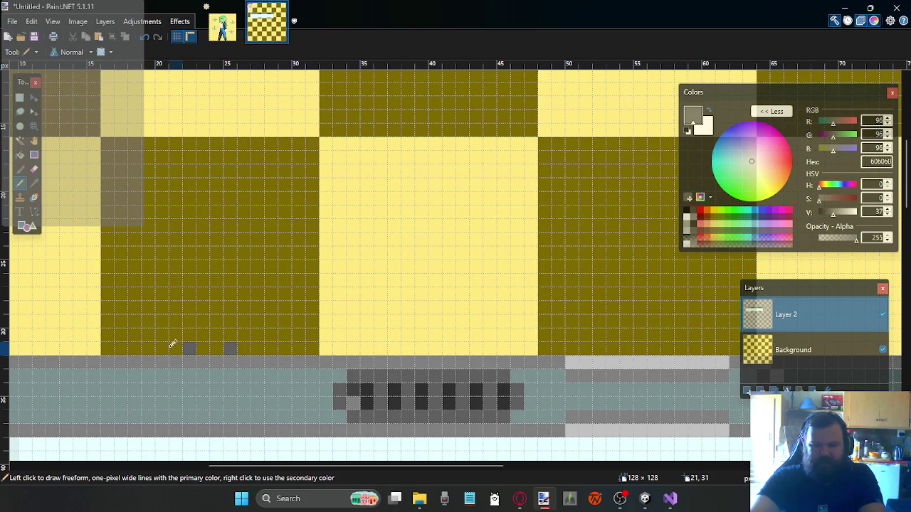
pyautogui.moveTo(189, 336)
pyautogui.mouseDown()
pyautogui.moveTo(186, 153)
pyautogui.moveTo(190, 329)
pyautogui.moveTo(230, 283)
pyautogui.moveTo(229, 178)
pyautogui.mouseUp()
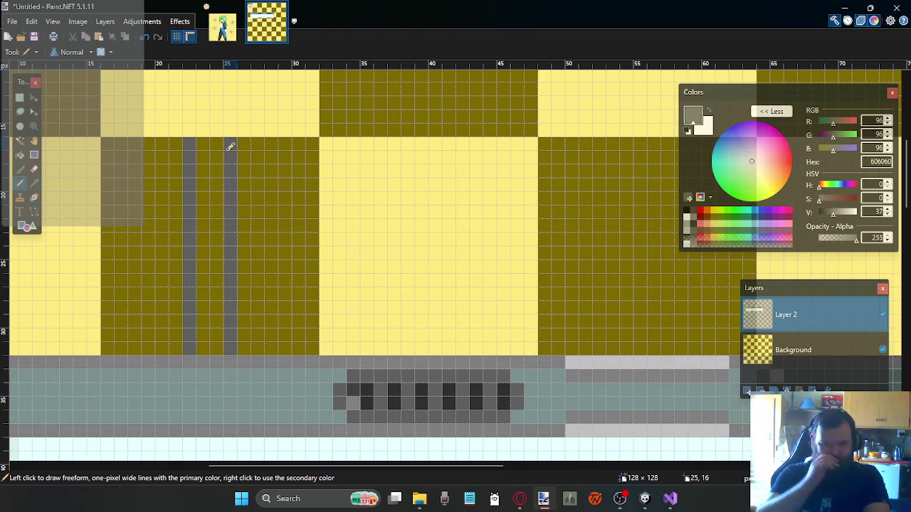
pyautogui.scroll(1, 224, 163)
pyautogui.scroll(1, 217, 183)
pyautogui.scroll(-1, 214, 234)
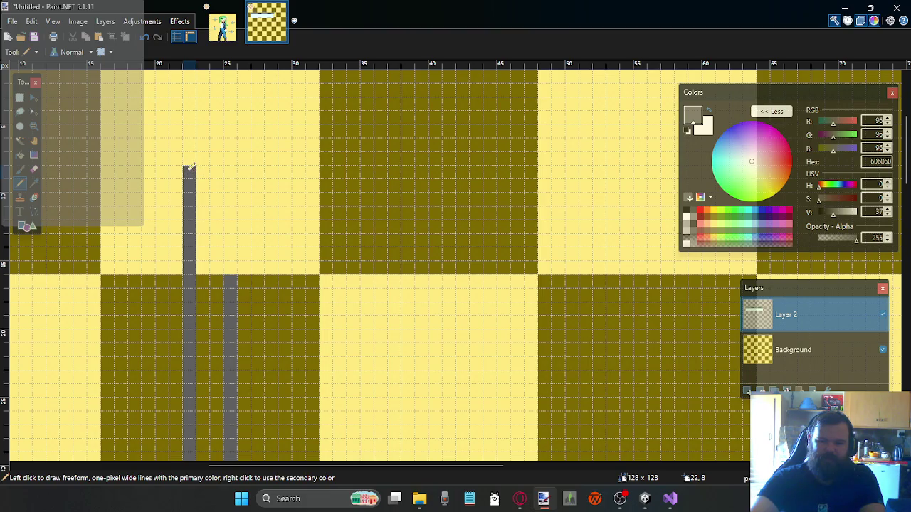
pyautogui.moveTo(190, 173); pyautogui.dragTo(183, 190)
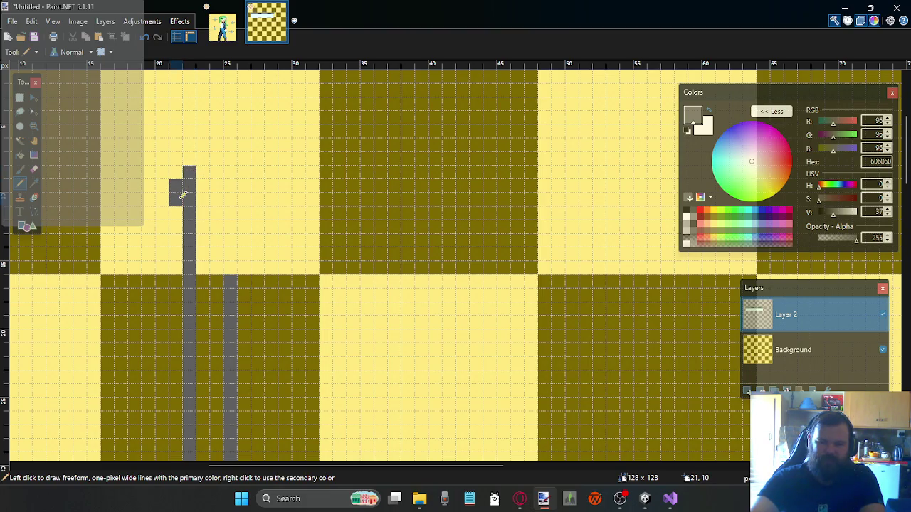
pyautogui.hotkey('ctrl', 'z')
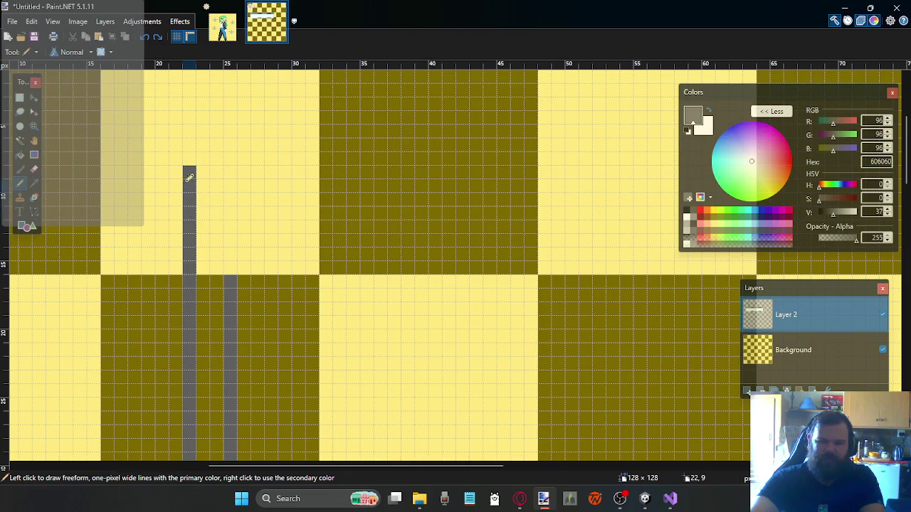
pyautogui.hotkey('ctrl', 'z')
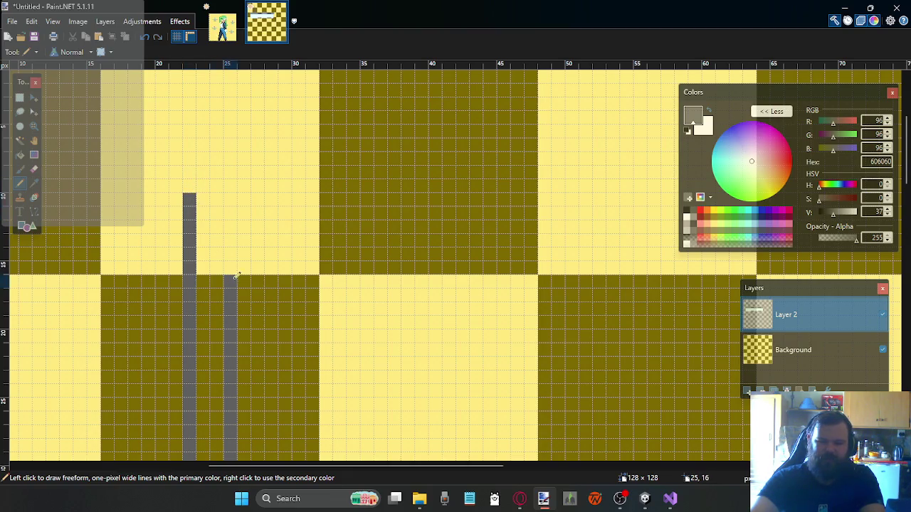
# Add a second vertical, left and right branches, and a parallel line across row 7
pyautogui.moveTo(238, 262); pyautogui.dragTo(236, 212)
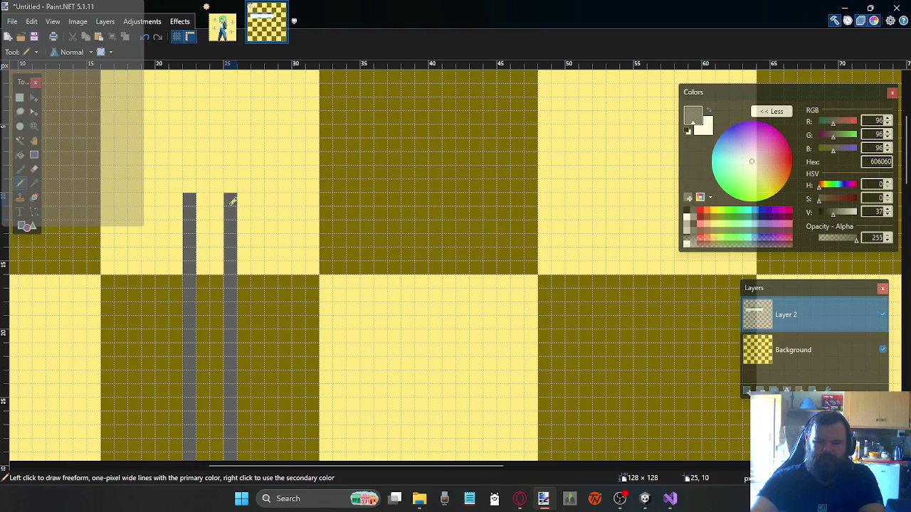
pyautogui.moveTo(182, 197); pyautogui.dragTo(111, 197)
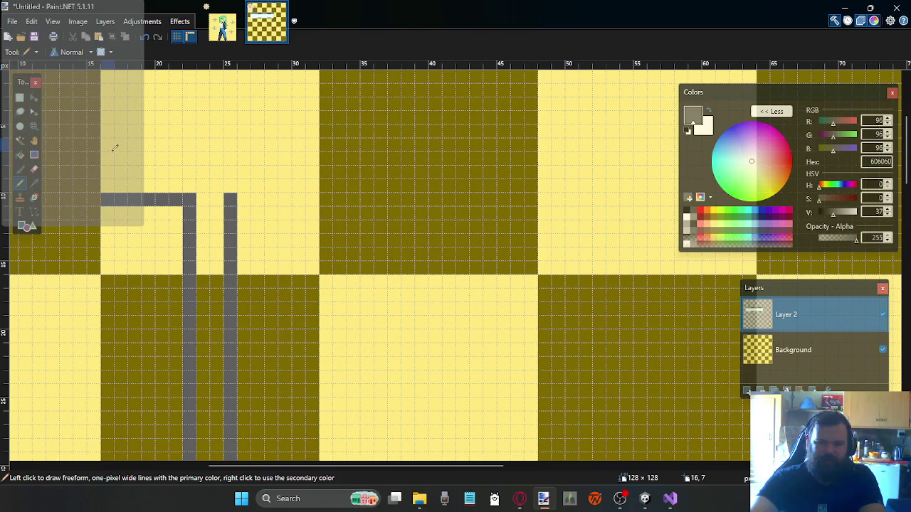
pyautogui.moveTo(241, 199); pyautogui.dragTo(314, 199)
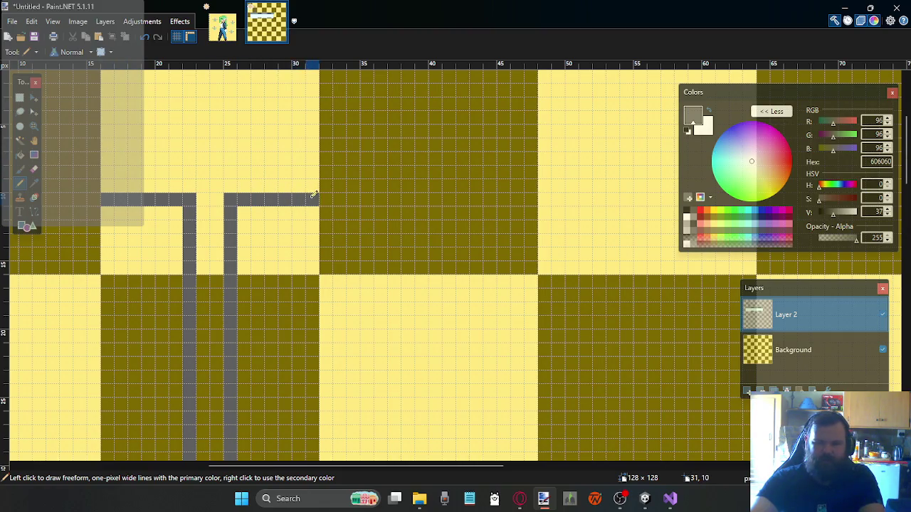
pyautogui.moveTo(317, 153); pyautogui.dragTo(118, 153)
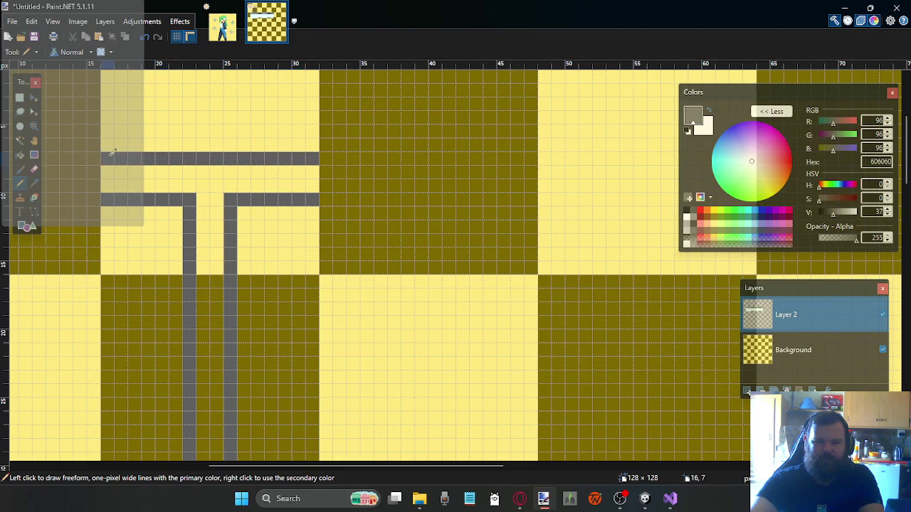
pyautogui.scroll(2, 220, 150)
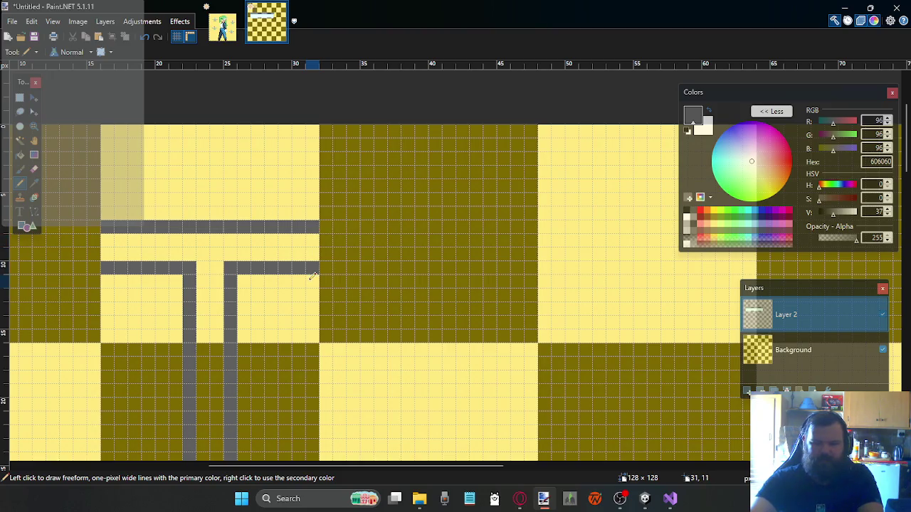
# Add a grey step pixel at the upper horizontal line's left end
pyautogui.scroll(2, 230, 271)
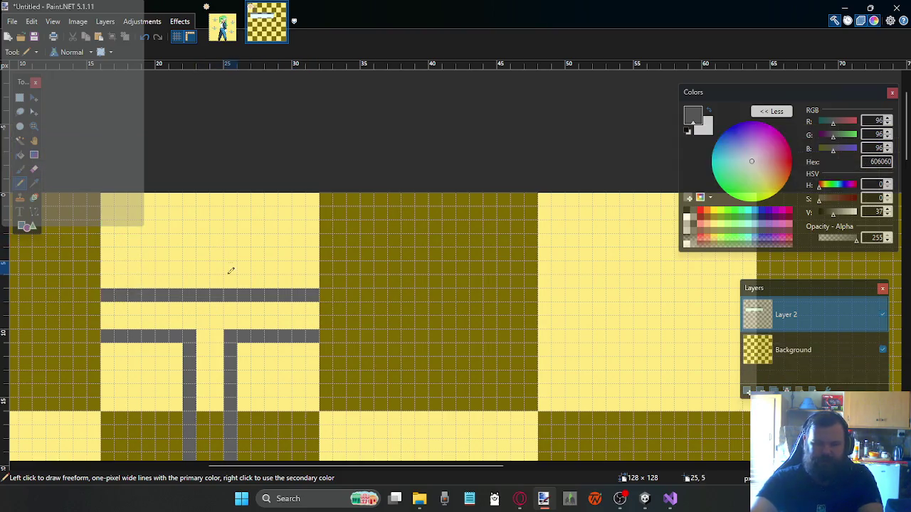
pyautogui.scroll(-4, 258, 252)
pyautogui.scroll(1, 257, 223)
pyautogui.scroll(-2, 255, 221)
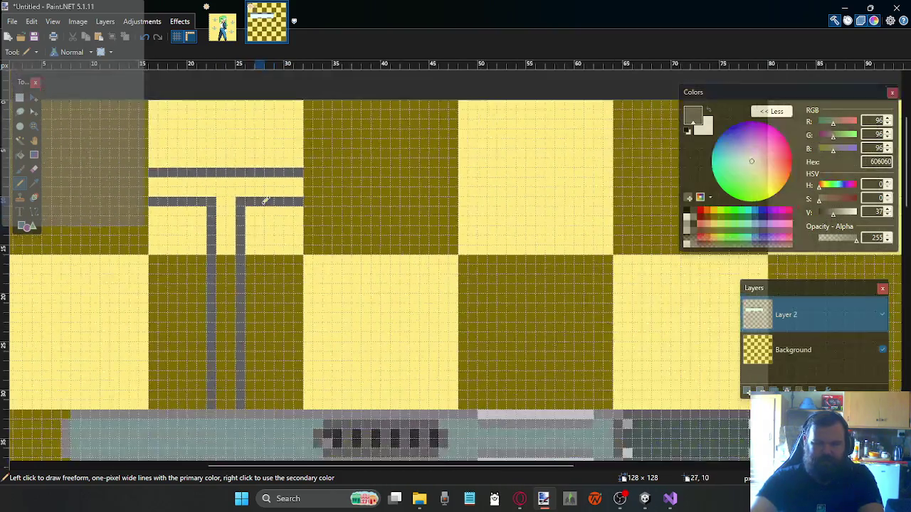
pyautogui.scroll(1, 242, 214)
pyautogui.scroll(-1, 234, 213)
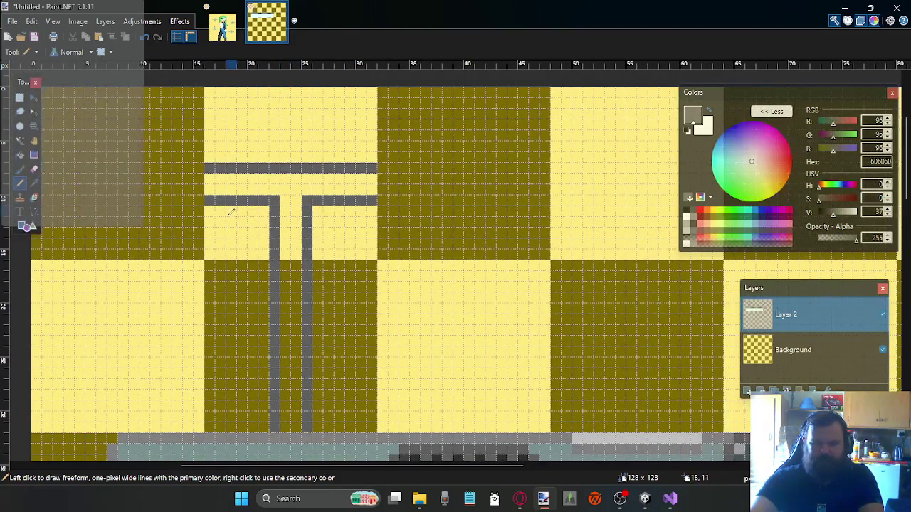
pyautogui.hscroll(2, 248, 219)
pyautogui.hscroll(-1, 247, 213)
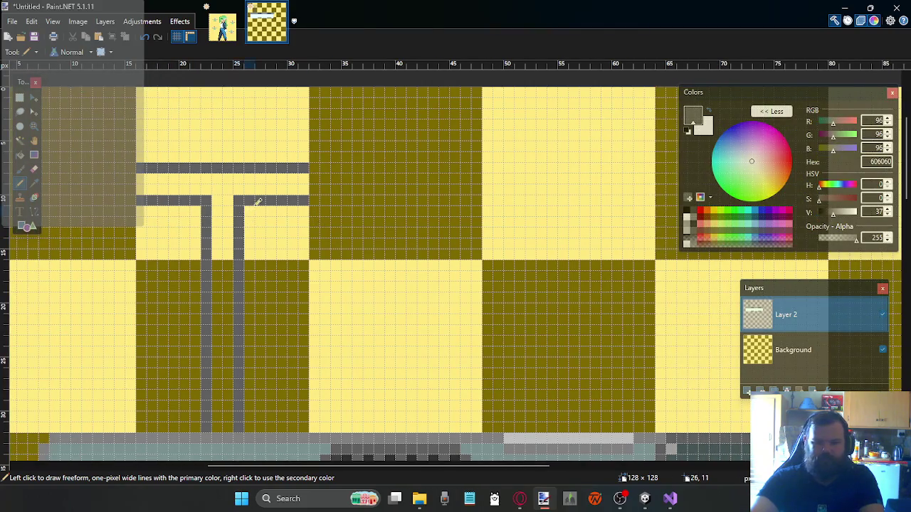
pyautogui.hscroll(-2, 264, 201)
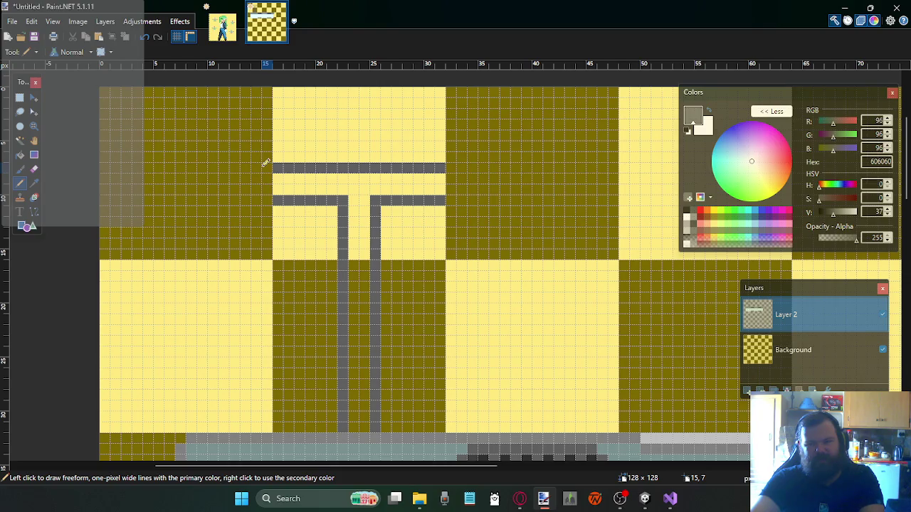
pyautogui.click(247, 168)
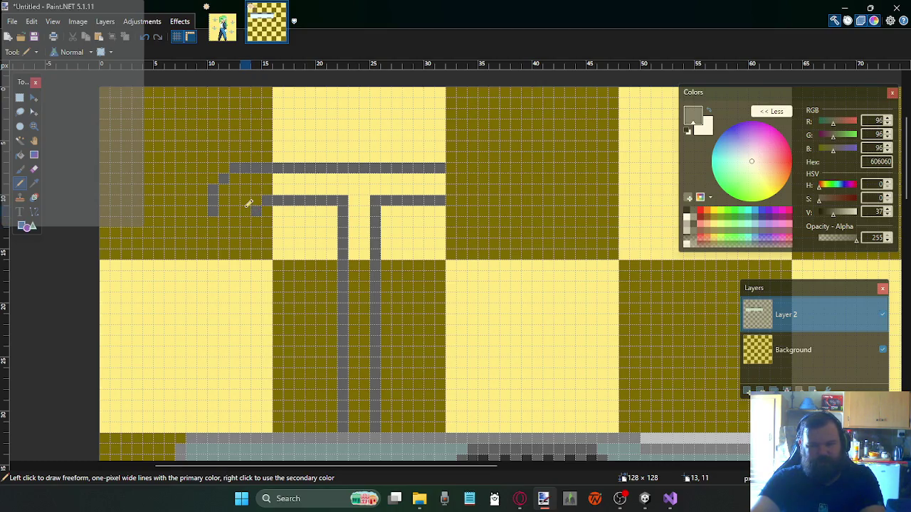
pyautogui.hotkey('ctrl', 'z')
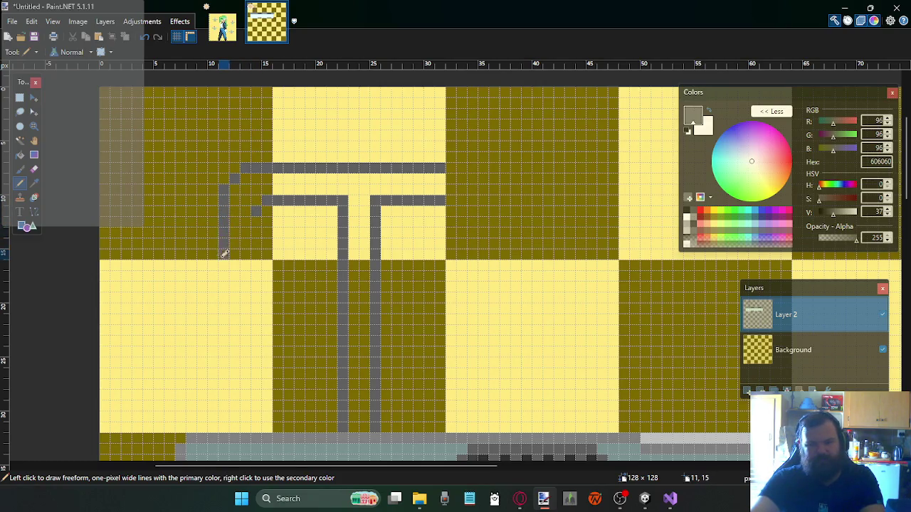
# Draw the outer and inner grey vertical lines down to the pipe
pyautogui.moveTo(224, 253); pyautogui.dragTo(223, 328)
pyautogui.hotkey('ctrl', 'z')
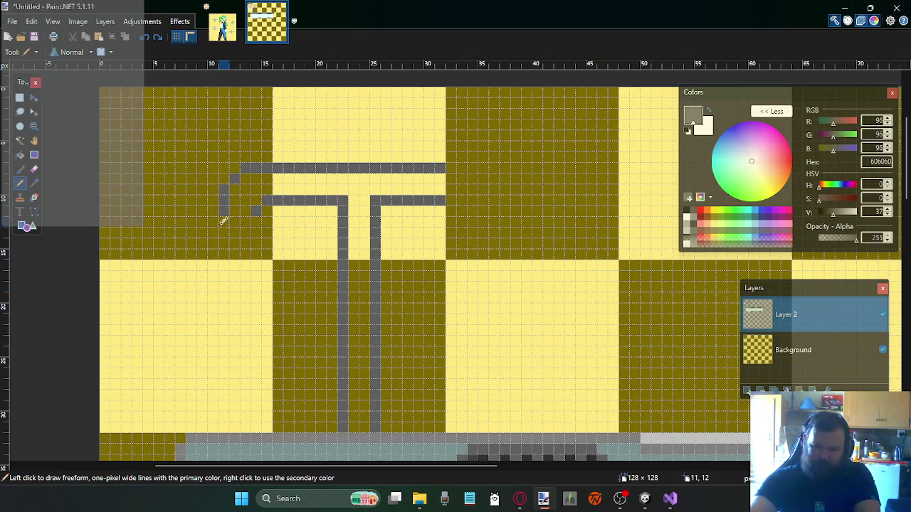
pyautogui.moveTo(223, 225); pyautogui.dragTo(227, 425)
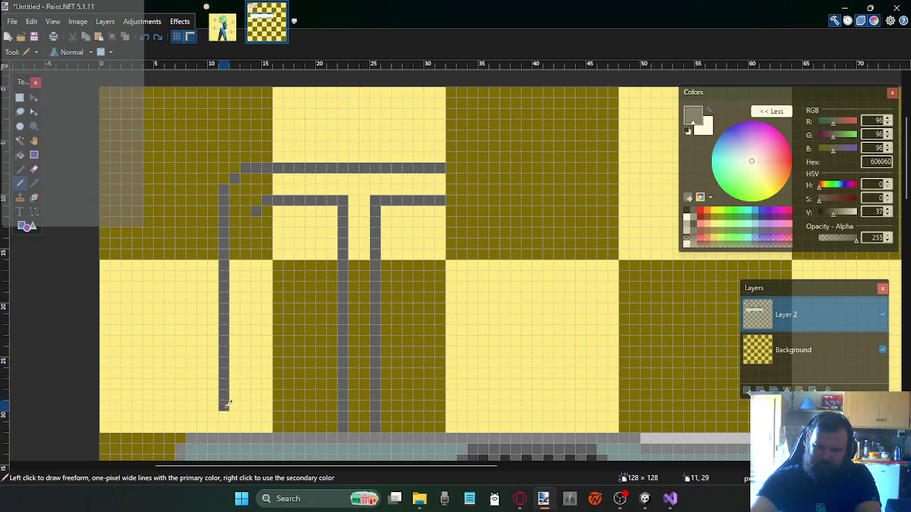
pyautogui.moveTo(257, 245); pyautogui.dragTo(256, 423)
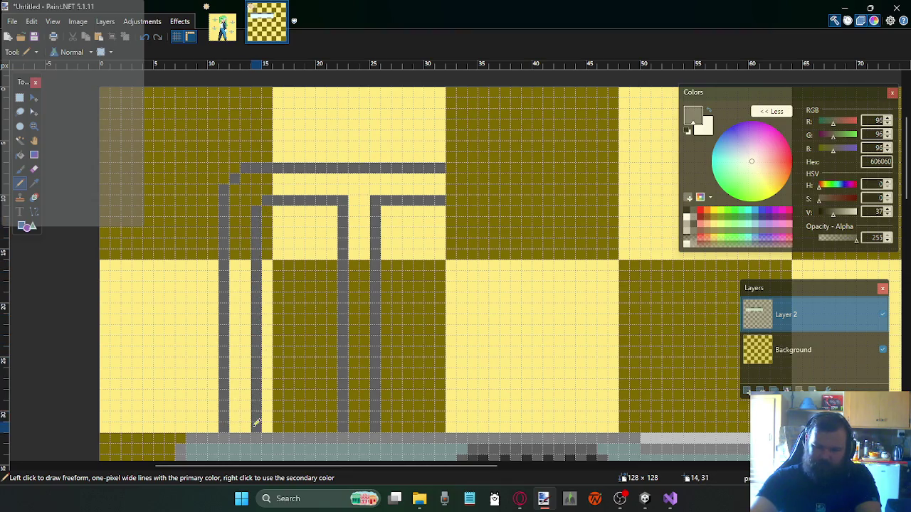
pyautogui.scroll(2, 305, 248)
pyautogui.scroll(-2, 370, 238)
pyautogui.keyDown('ctrl'); pyautogui.scroll(-1, 447, 230); pyautogui.keyUp('ctrl')
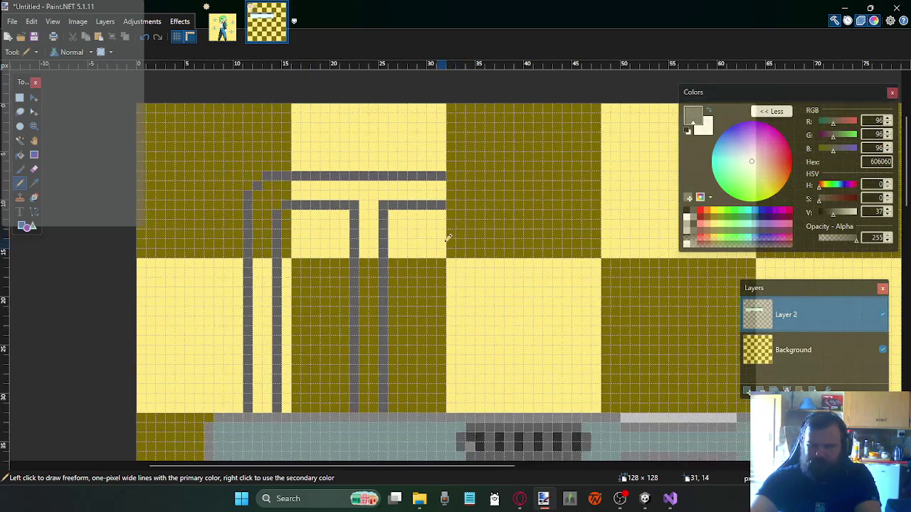
pyautogui.hscroll(-1, 502, 221)
pyautogui.hscroll(1, 513, 223)
pyautogui.hscroll(2, 516, 220)
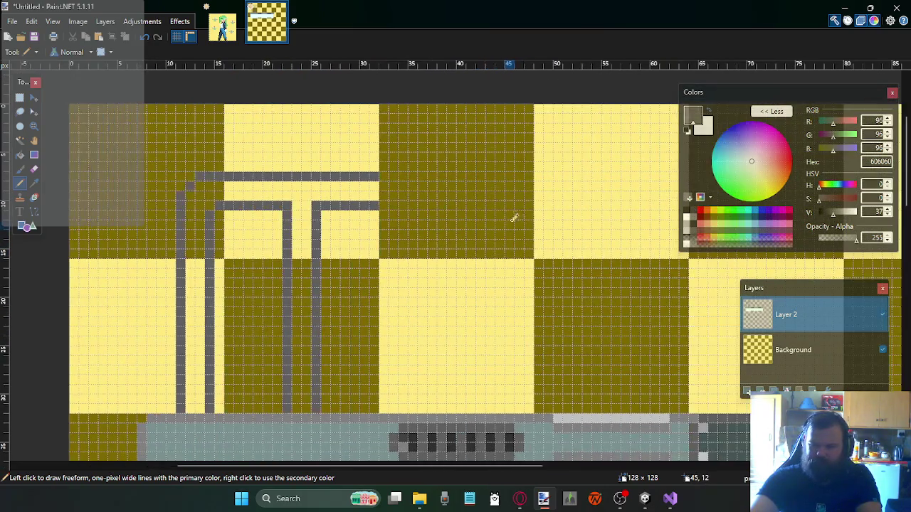
pyautogui.hscroll(2, 514, 217)
pyautogui.hscroll(-2, 492, 223)
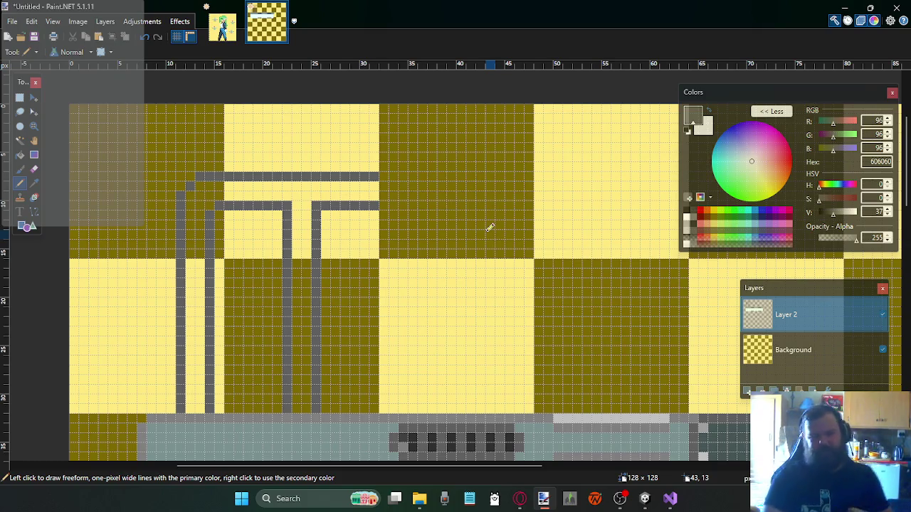
pyautogui.scroll(-2, 417, 242)
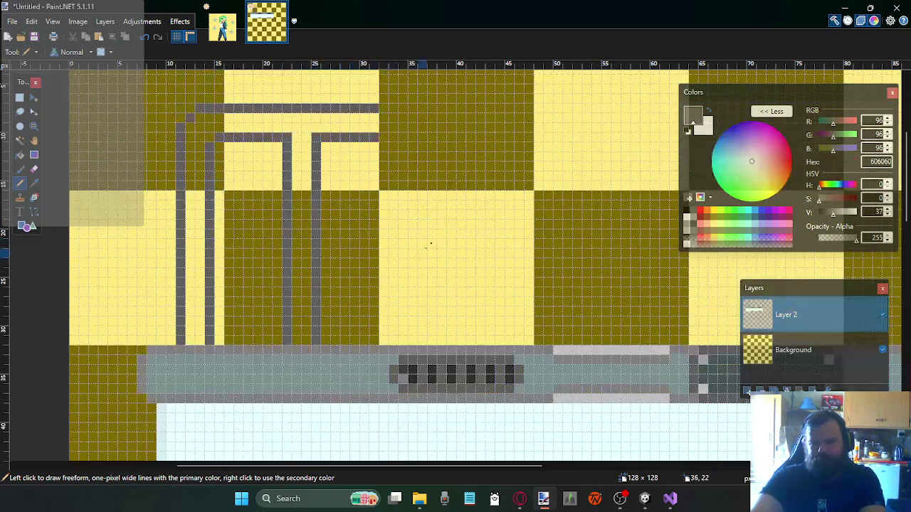
# Select the T-shaped conduit piece and paste a duplicate of it
pyautogui.click(20, 98)
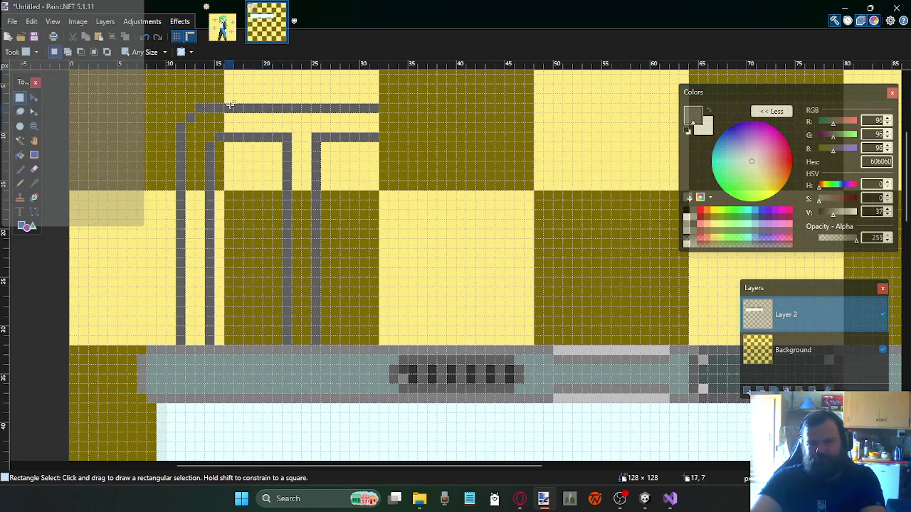
pyautogui.moveTo(226, 106); pyautogui.dragTo(380, 345)
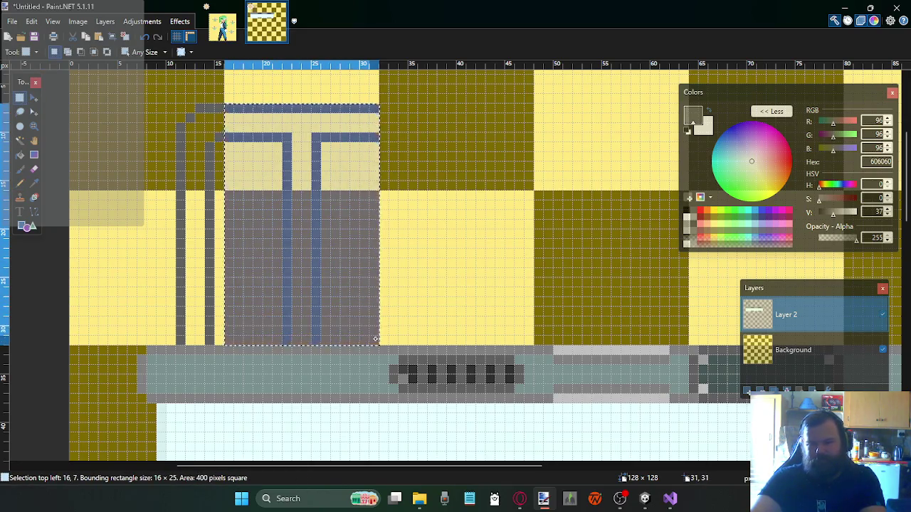
pyautogui.hotkey('ctrl', 'c')
pyautogui.hotkey('ctrl', 'v')
# Nudge the pasted conduit copy rightward to x 48 and place it
pyautogui.press('Right')
pyautogui.press('Right')
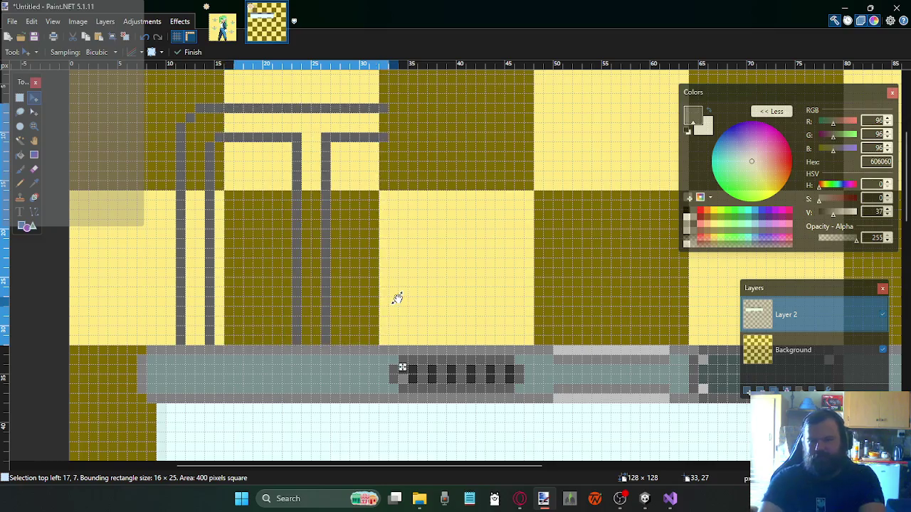
pyautogui.press('Right')
pyautogui.press('Right')
pyautogui.press('Right')
pyautogui.press('Right')
pyautogui.press('Right')
pyautogui.press('Right')
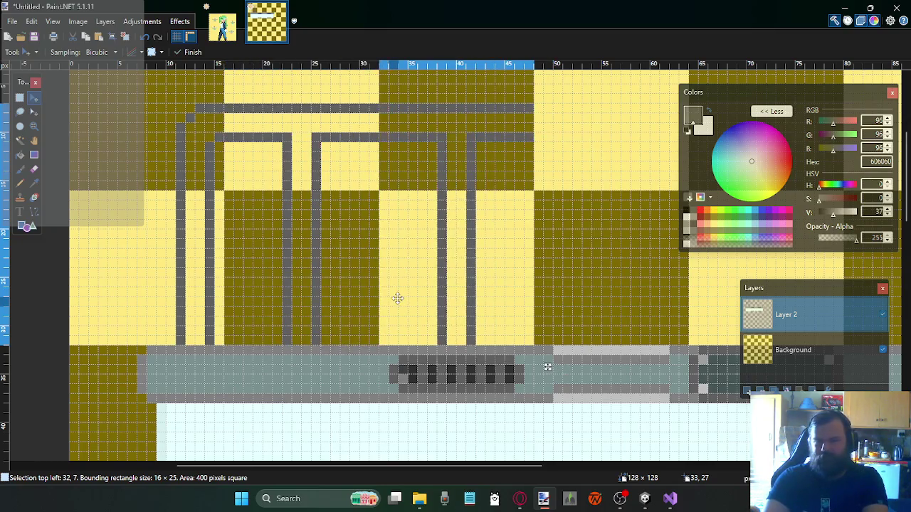
pyautogui.hscroll(4, 223, 250)
pyautogui.hscroll(1, 240, 252)
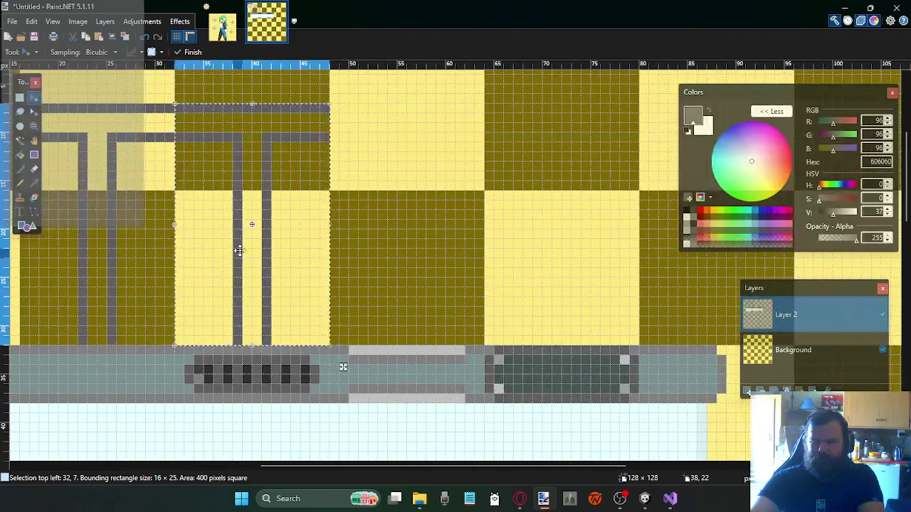
pyautogui.press('Right')
pyautogui.press('Right')
pyautogui.press('Right')
pyautogui.press('Right')
pyautogui.press('Right')
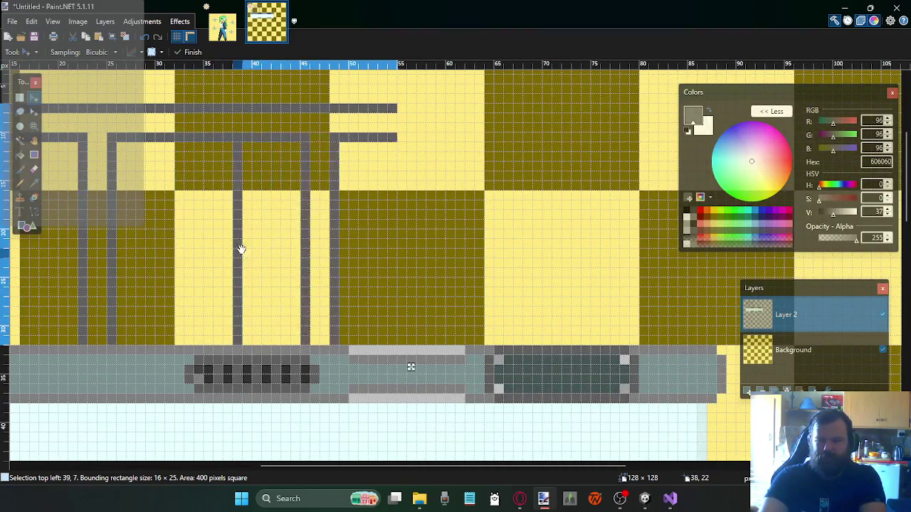
pyautogui.press('Right')
pyautogui.press('Right')
pyautogui.press('Right')
pyautogui.press('Right')
pyautogui.press('Right')
pyautogui.press('Right')
pyautogui.press('Right')
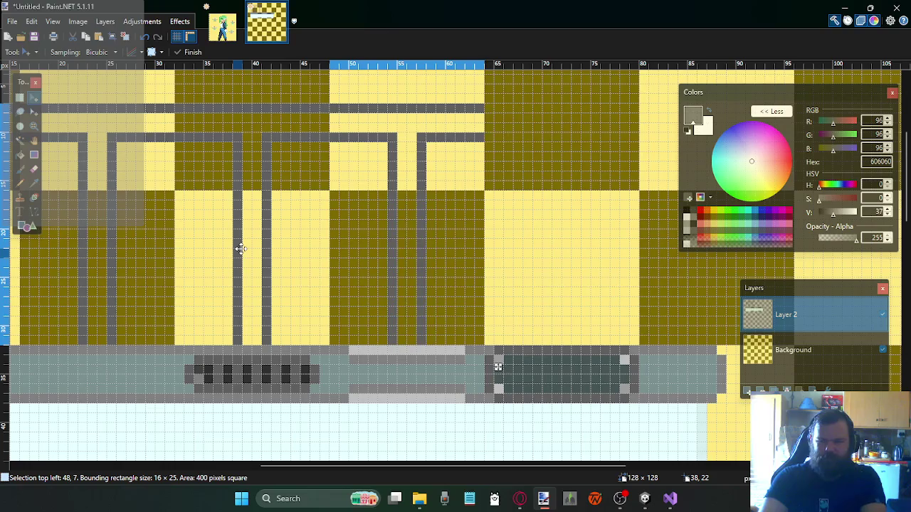
pyautogui.press('Right')
pyautogui.press('Right')
pyautogui.press('Right')
pyautogui.press('Right')
pyautogui.press('Right')
pyautogui.press('Left')
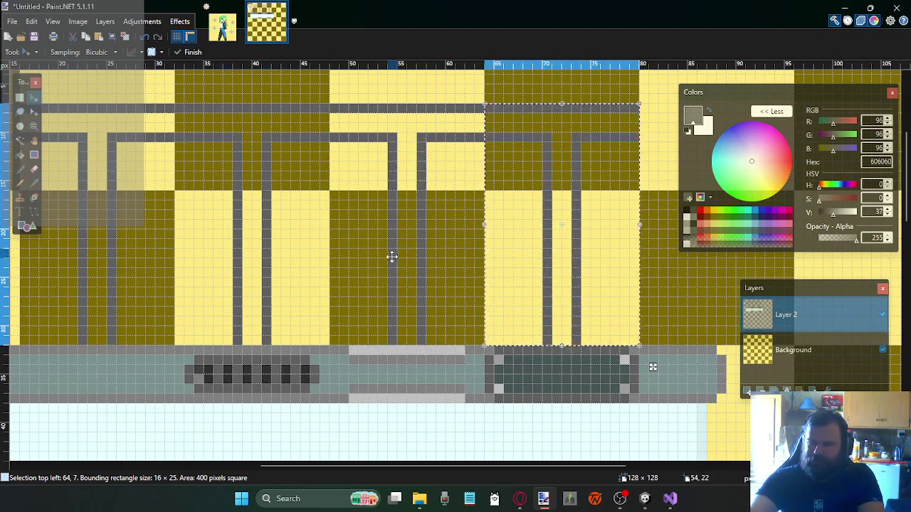
pyautogui.hscroll(3, 475, 217)
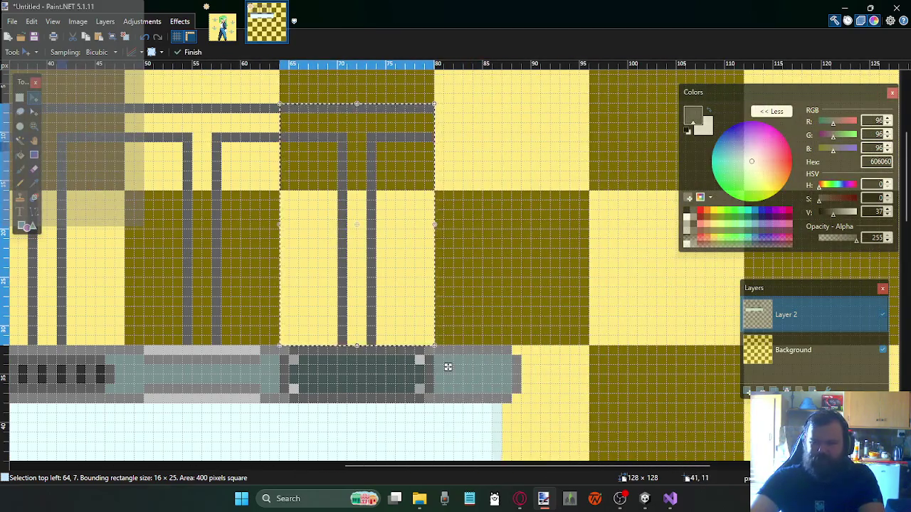
pyautogui.click(20, 100)
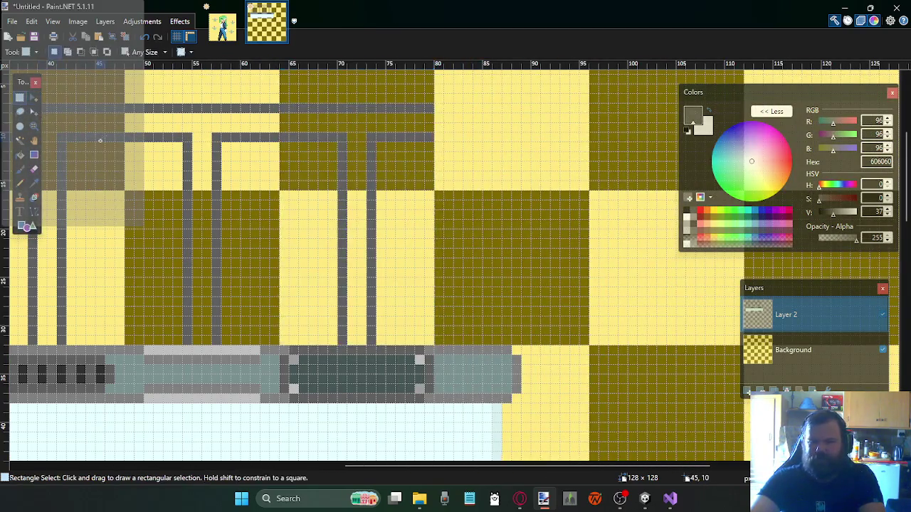
# With the Pencil, extend the top grey line right and run a grey line down from its end
pyautogui.click(20, 183)
pyautogui.moveTo(436, 108); pyautogui.dragTo(459, 108)
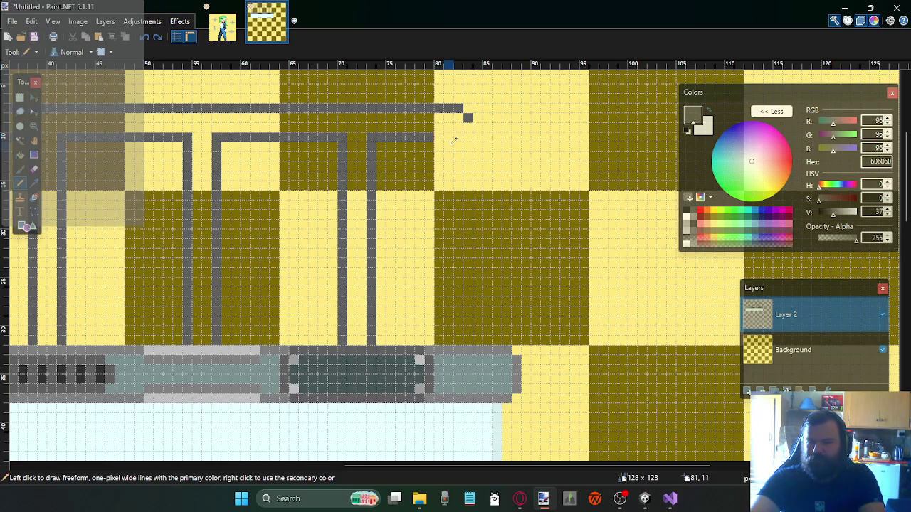
pyautogui.moveTo(476, 126); pyautogui.dragTo(482, 148)
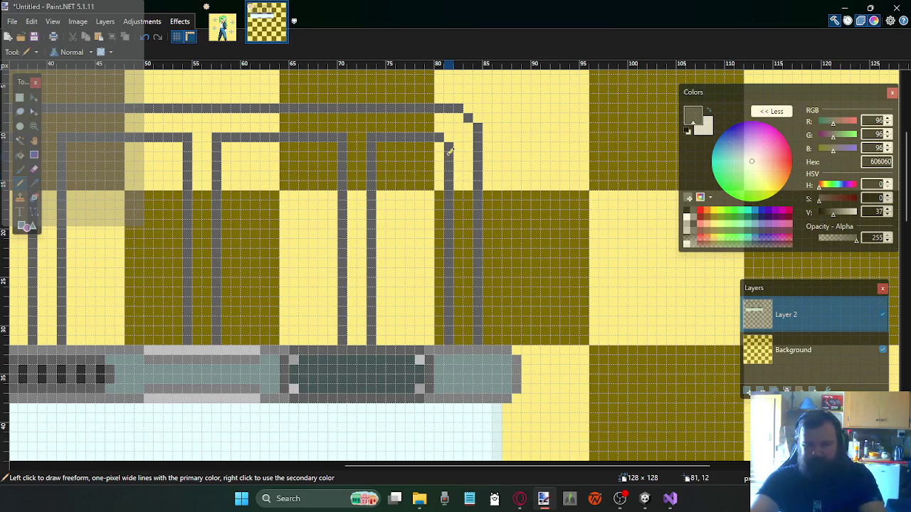
# Draw a short grey jog one row below the top conduit line
pyautogui.scroll(1, 417, 163)
pyautogui.hscroll(-2, 413, 171)
pyautogui.hscroll(-3, 386, 155)
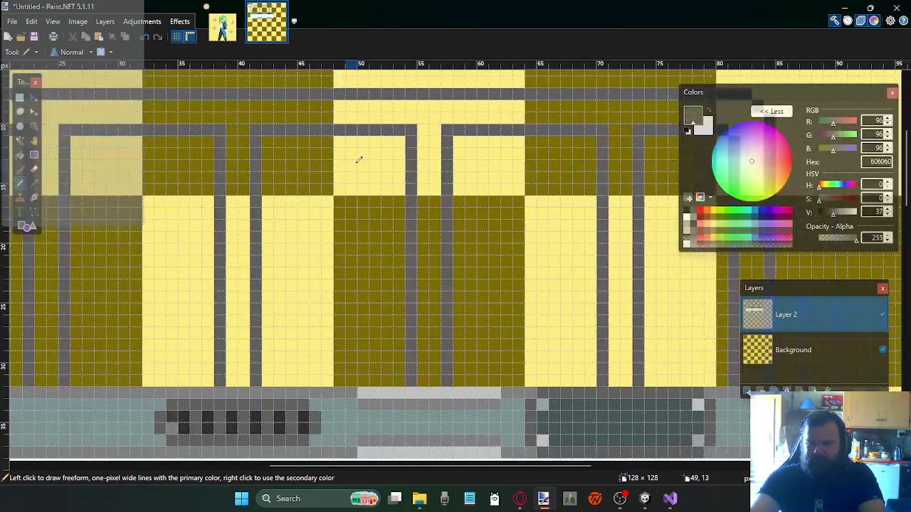
pyautogui.hscroll(2, 358, 155)
pyautogui.hscroll(2, 356, 161)
pyautogui.hscroll(-4, 354, 163)
pyautogui.hscroll(-4, 353, 163)
pyautogui.hscroll(-4, 351, 171)
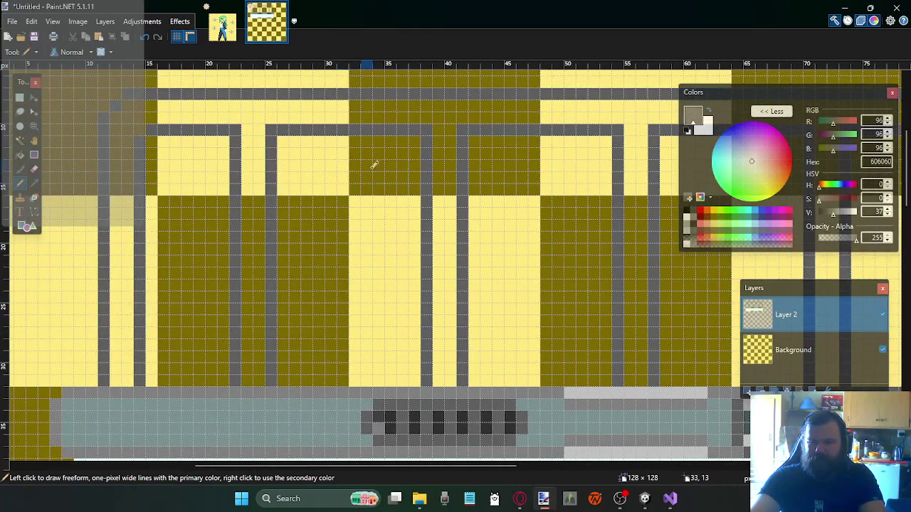
pyautogui.scroll(2, 370, 166)
pyautogui.scroll(-2, 464, 168)
pyautogui.scroll(2, 464, 164)
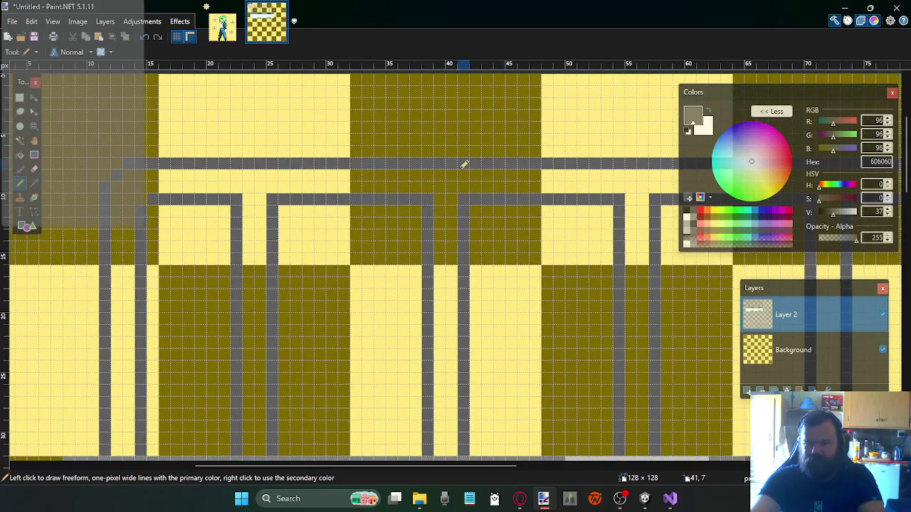
pyautogui.scroll(1, 464, 164)
pyautogui.hscroll(2, 463, 163)
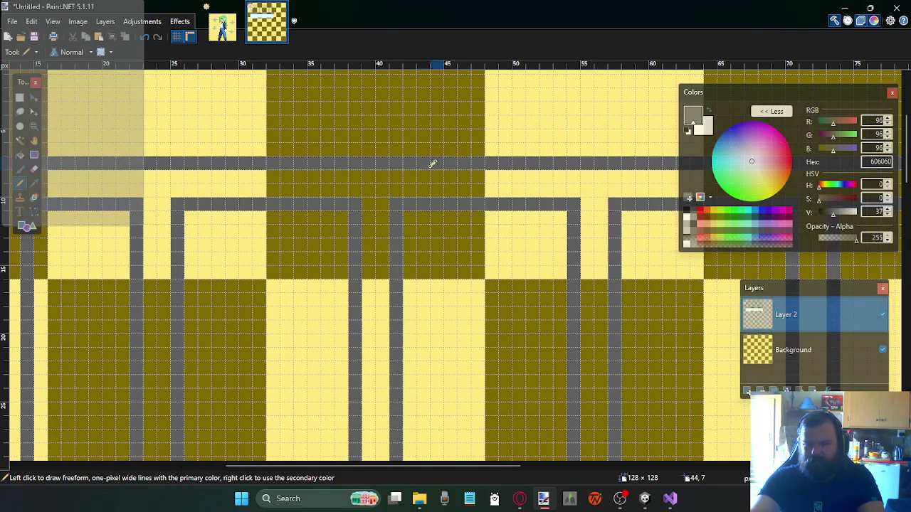
pyautogui.moveTo(415, 171); pyautogui.dragTo(349, 175)
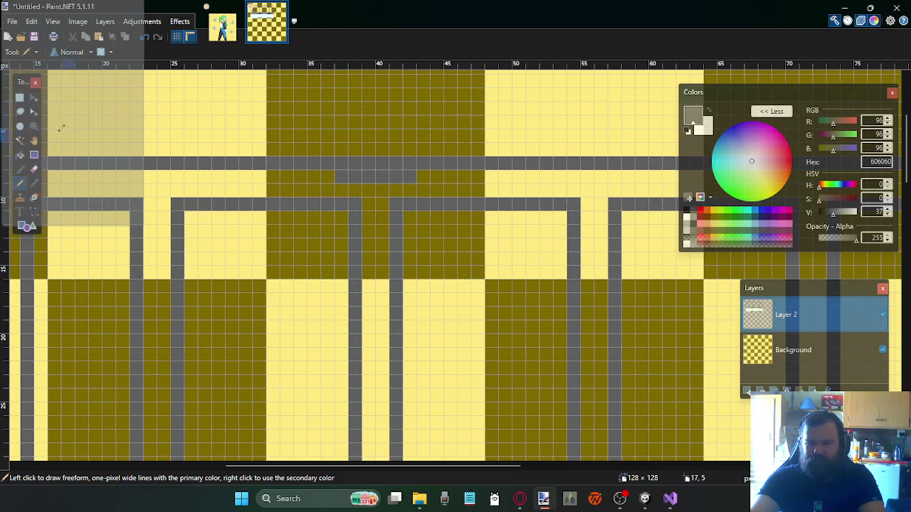
pyautogui.click(19, 97)
pyautogui.moveTo(417, 171); pyautogui.dragTo(345, 153)
pyautogui.click(347, 149)
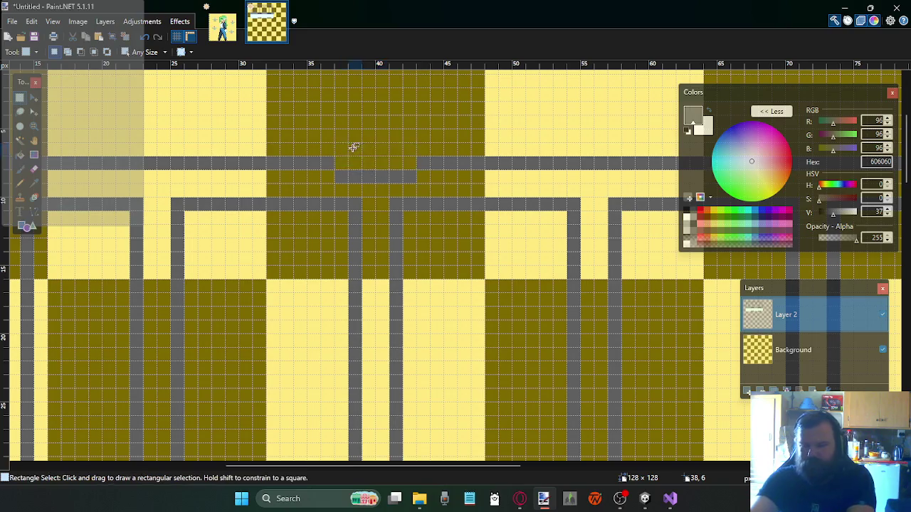
# Add a short offset grey vertical segment to the conduit line, undoing a misplaced full-length line
pyautogui.scroll(-3, 349, 235)
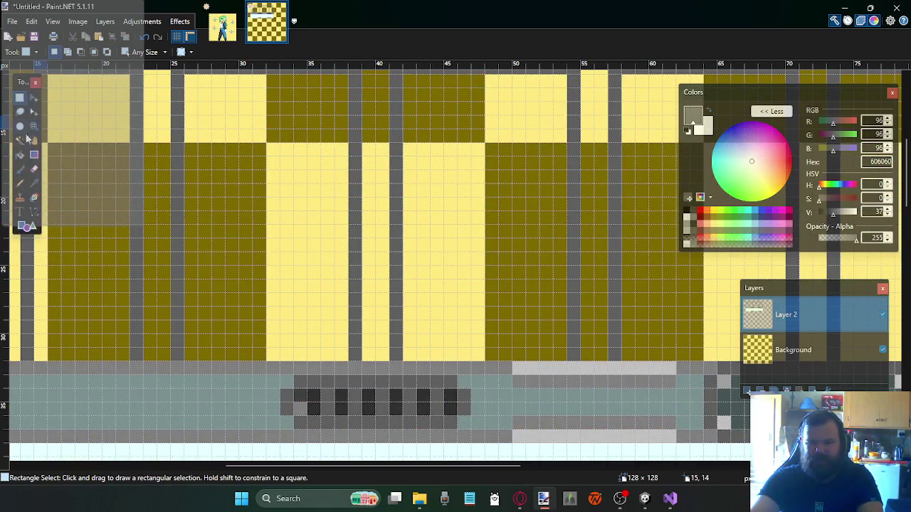
pyautogui.click(20, 183)
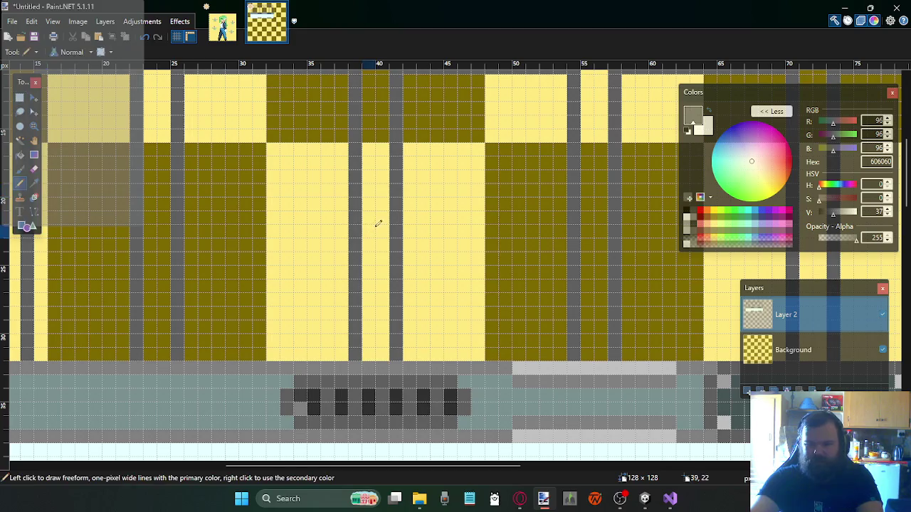
pyautogui.moveTo(368, 202); pyautogui.dragTo(367, 303)
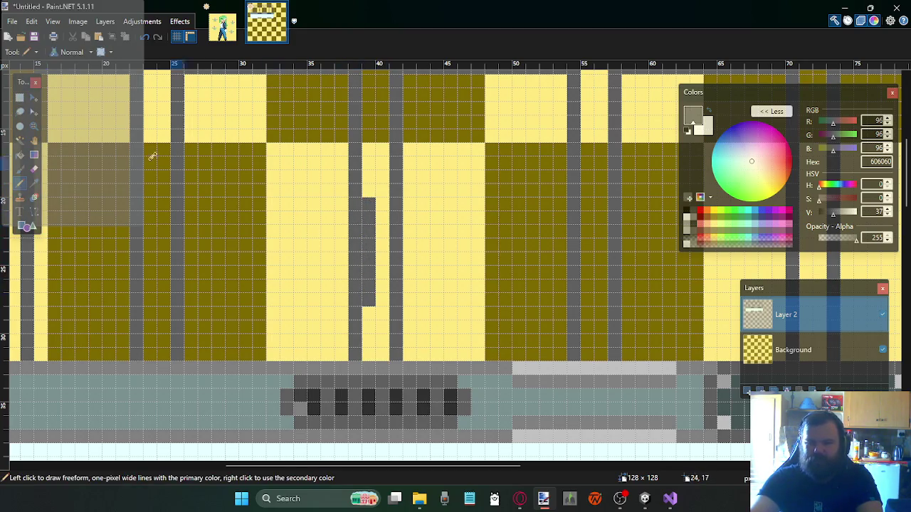
pyautogui.click(19, 99)
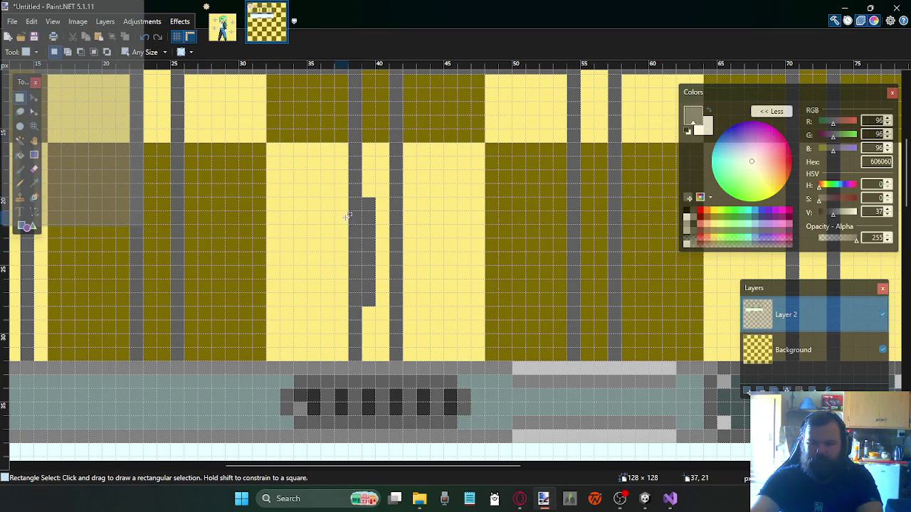
pyautogui.hotkey('ctrl', 'z')
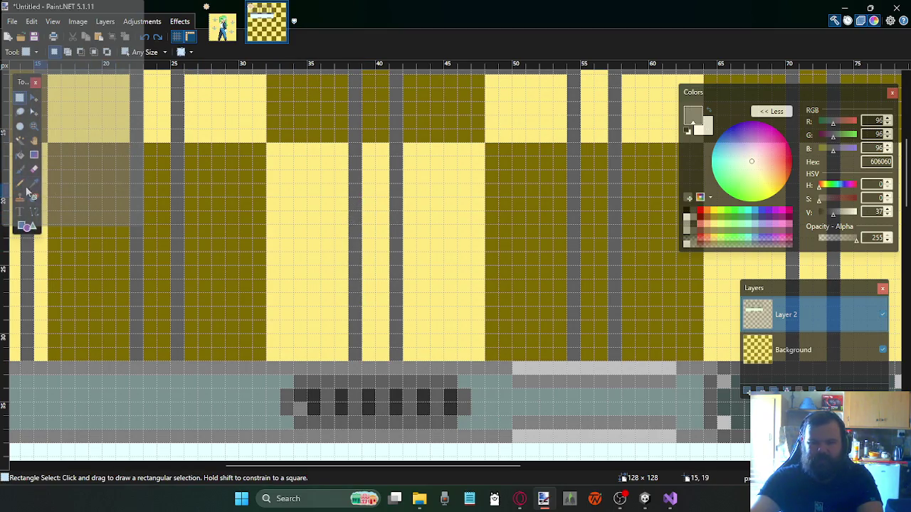
pyautogui.click(20, 183)
pyautogui.moveTo(368, 304); pyautogui.dragTo(374, 251)
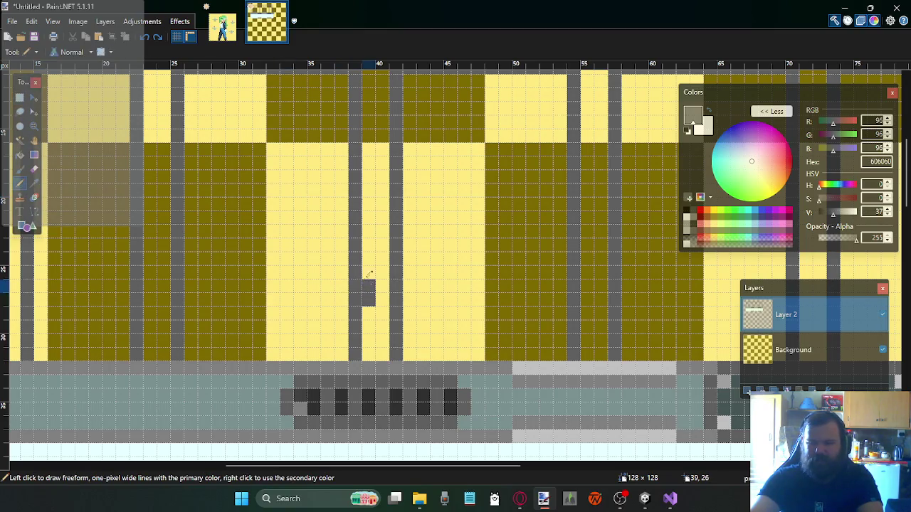
pyautogui.click(19, 99)
pyautogui.moveTo(361, 252); pyautogui.dragTo(335, 307)
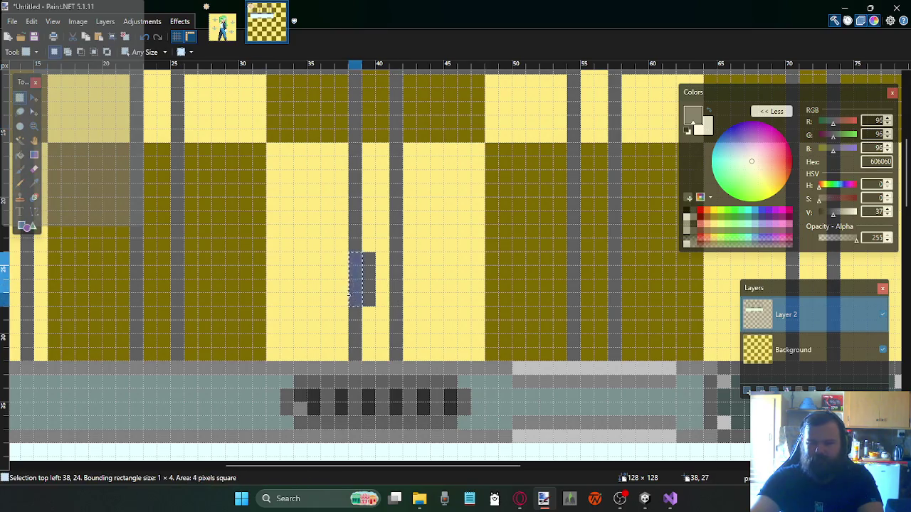
pyautogui.click(346, 273)
# Delete six pixels of the top grey line and deselect
pyautogui.scroll(2, 399, 231)
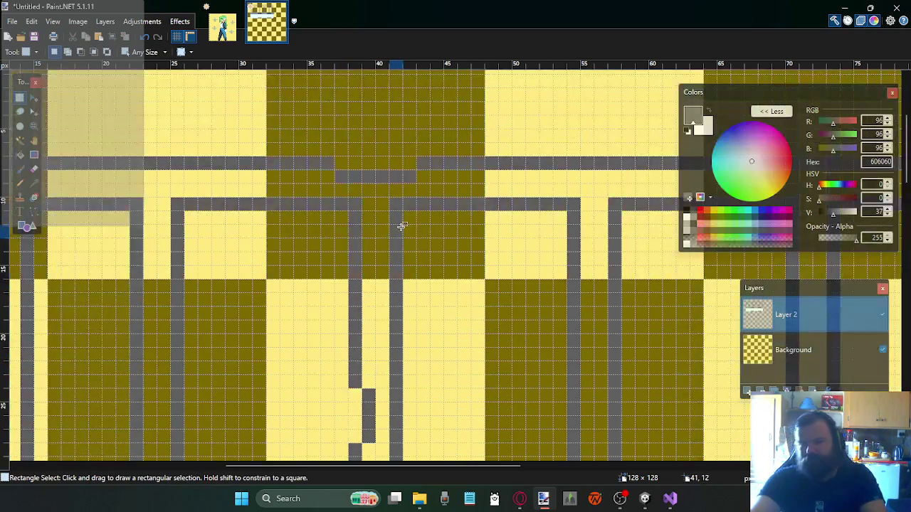
pyautogui.scroll(-1, 399, 231)
pyautogui.scroll(-1, 472, 246)
pyautogui.scroll(1, 472, 244)
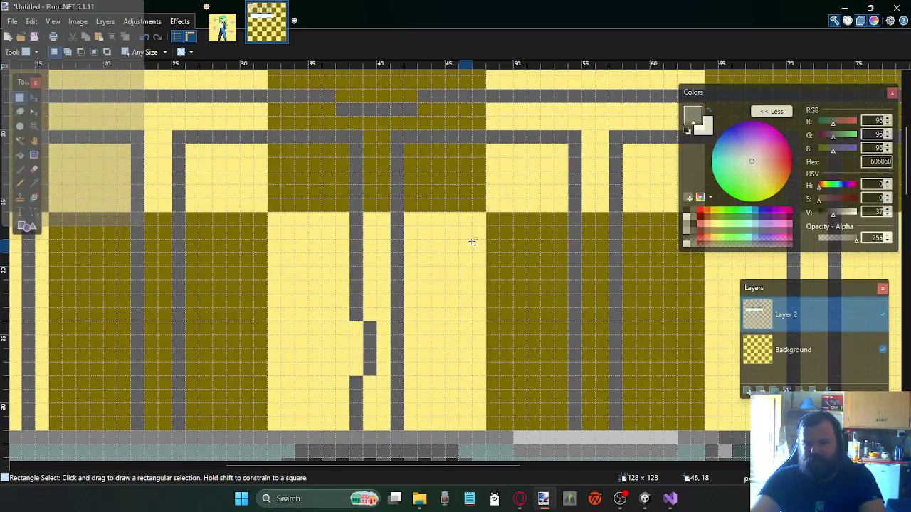
pyautogui.scroll(2, 470, 222)
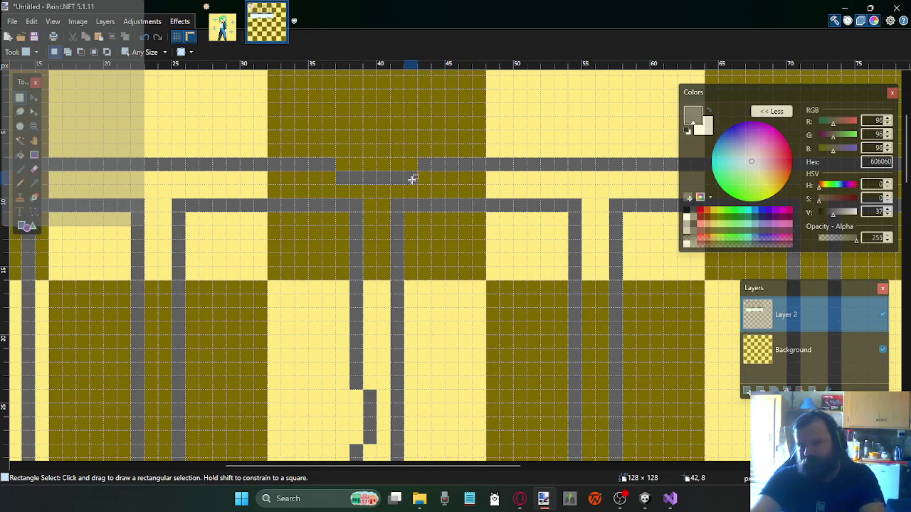
pyautogui.moveTo(416, 178); pyautogui.dragTo(346, 179)
pyautogui.press('Delete')
pyautogui.hotkey('ctrl', 'd')
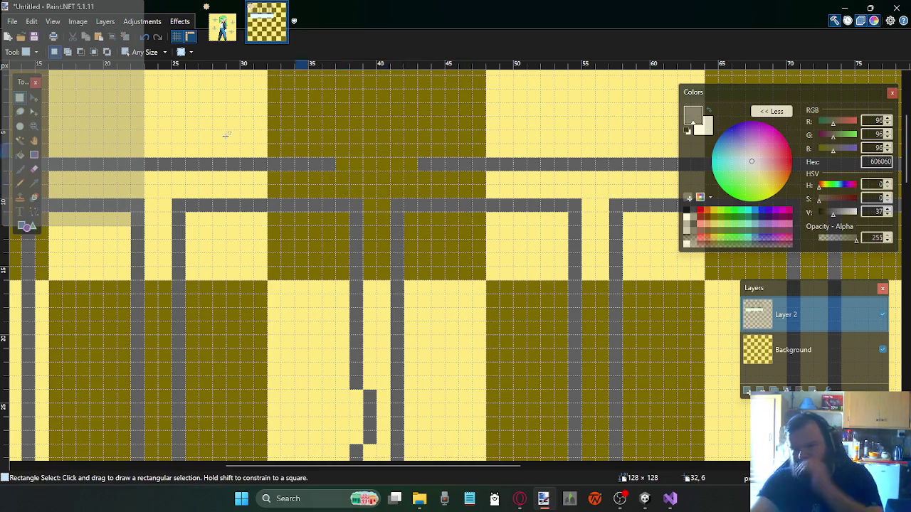
pyautogui.click(20, 183)
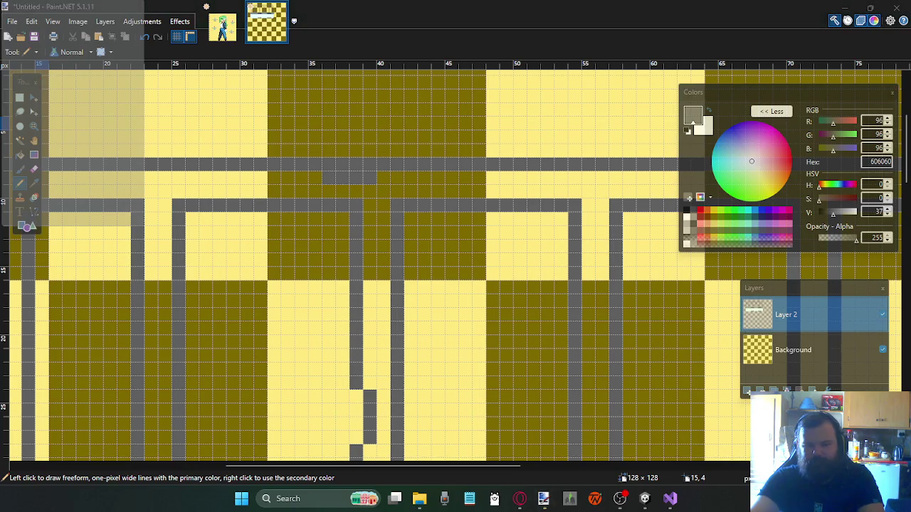
# Shift a four-pixel stretch of the top grey line down and draw a connecting grey run along row 8
pyautogui.click(19, 100)
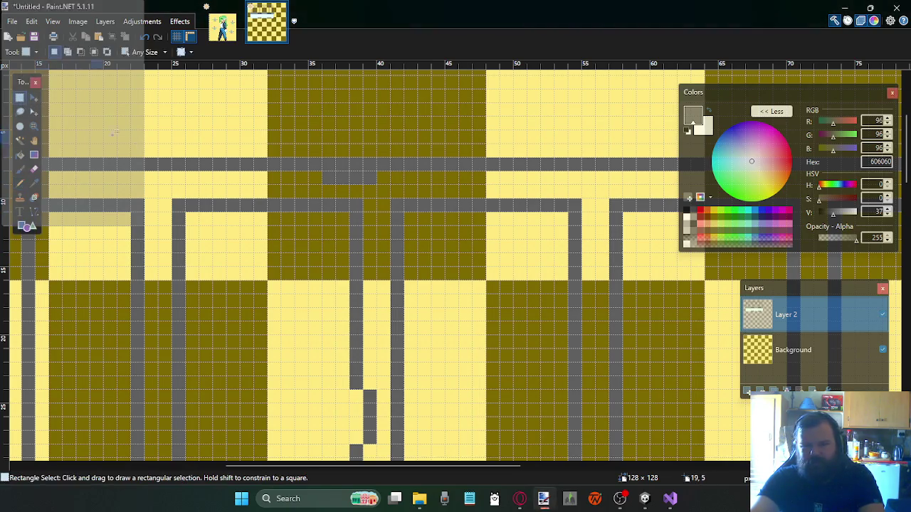
pyautogui.moveTo(327, 165); pyautogui.dragTo(367, 163)
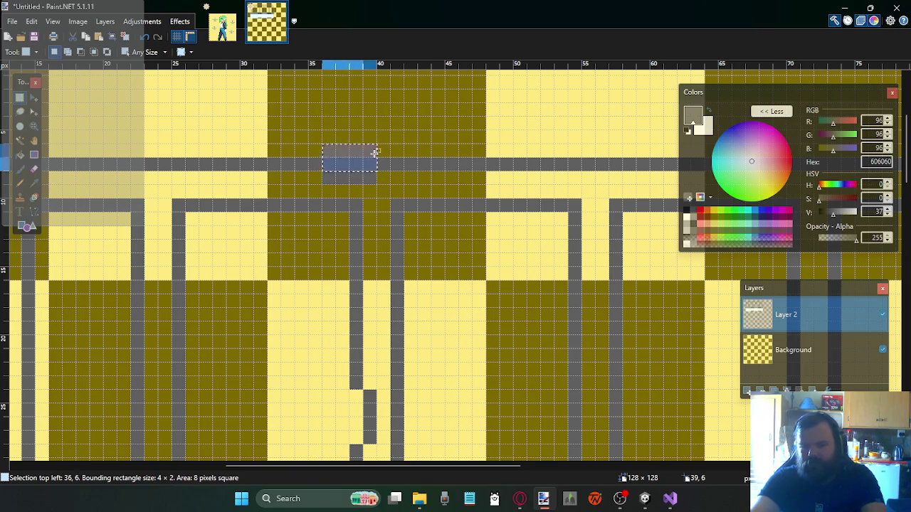
pyautogui.click(377, 149)
pyautogui.scroll(-2, 335, 170)
pyautogui.scroll(1, 377, 179)
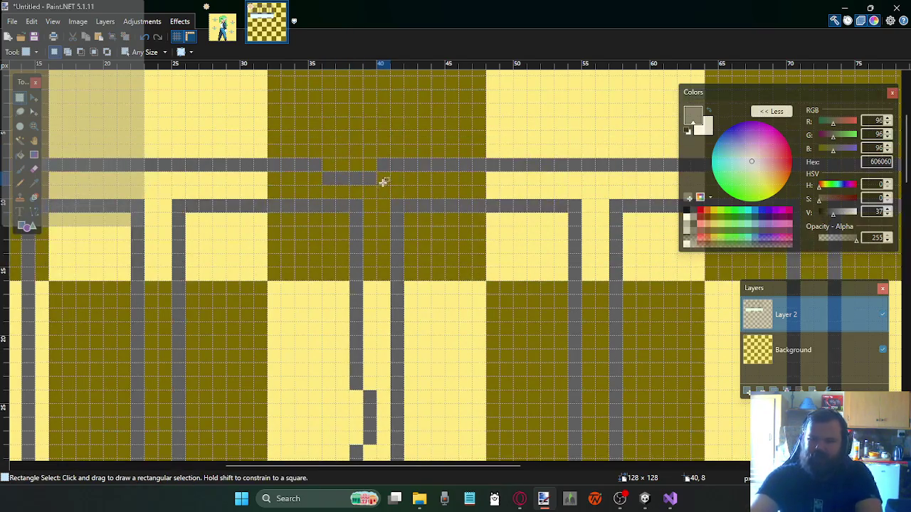
pyautogui.keyDown('ctrl'); pyautogui.scroll(-1, 398, 203); pyautogui.keyUp('ctrl')
pyautogui.hscroll(1, 432, 205)
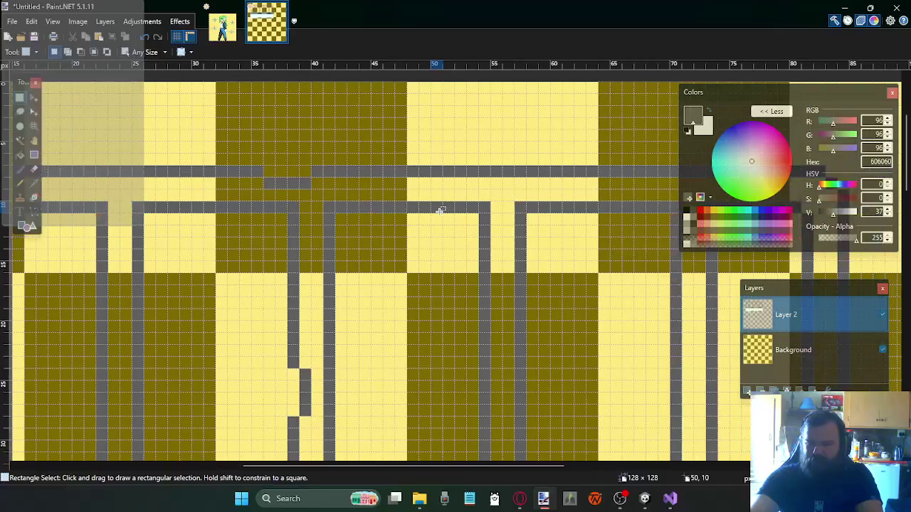
pyautogui.hscroll(2, 437, 203)
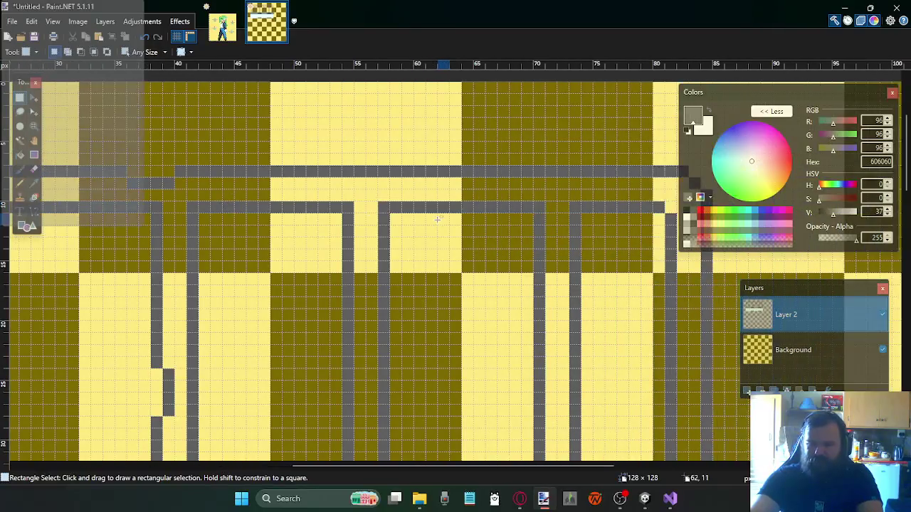
pyautogui.click(20, 186)
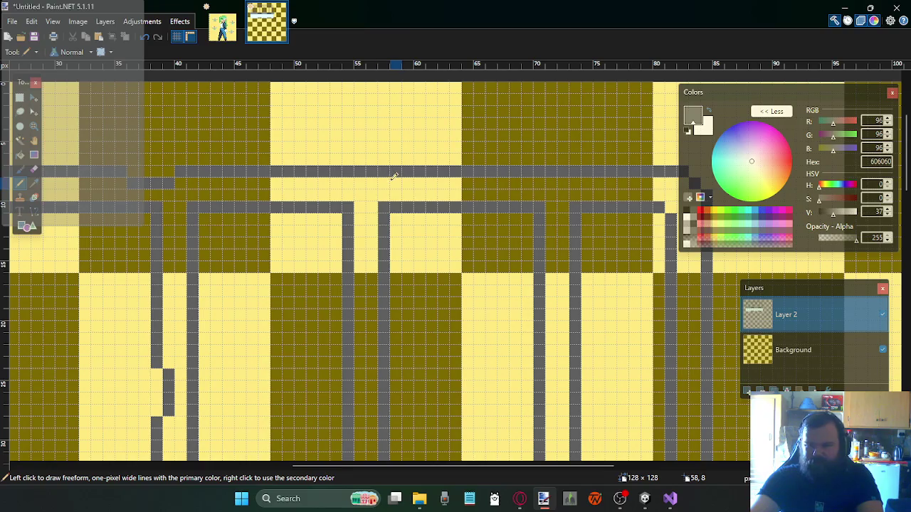
pyautogui.moveTo(407, 181); pyautogui.dragTo(380, 182)
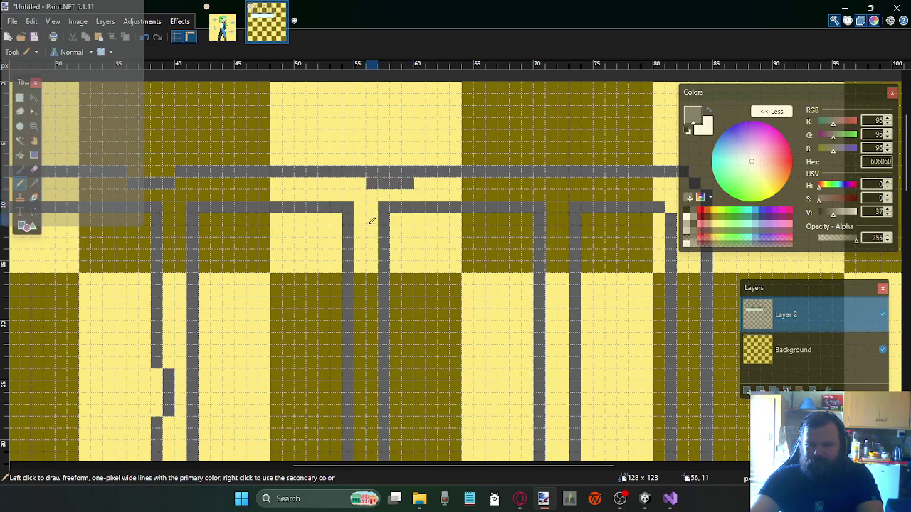
# Draw a short grey vertical stroke at column 55 and move it sideways
pyautogui.scroll(-1, 371, 217)
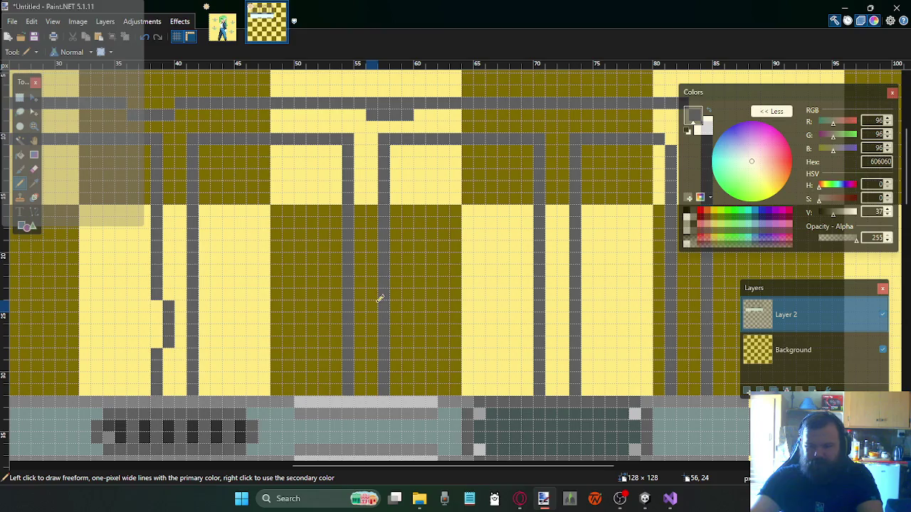
pyautogui.moveTo(372, 344); pyautogui.dragTo(372, 303)
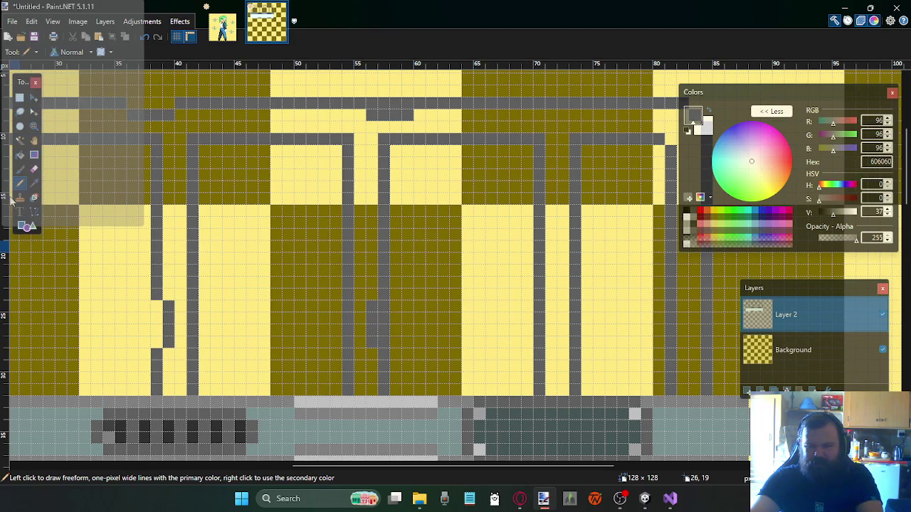
pyautogui.click(20, 100)
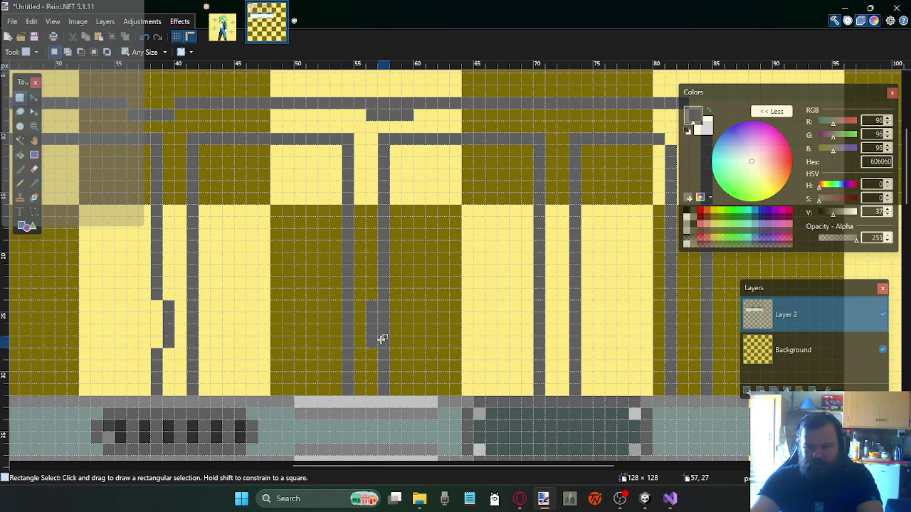
pyautogui.moveTo(379, 301); pyautogui.dragTo(397, 336)
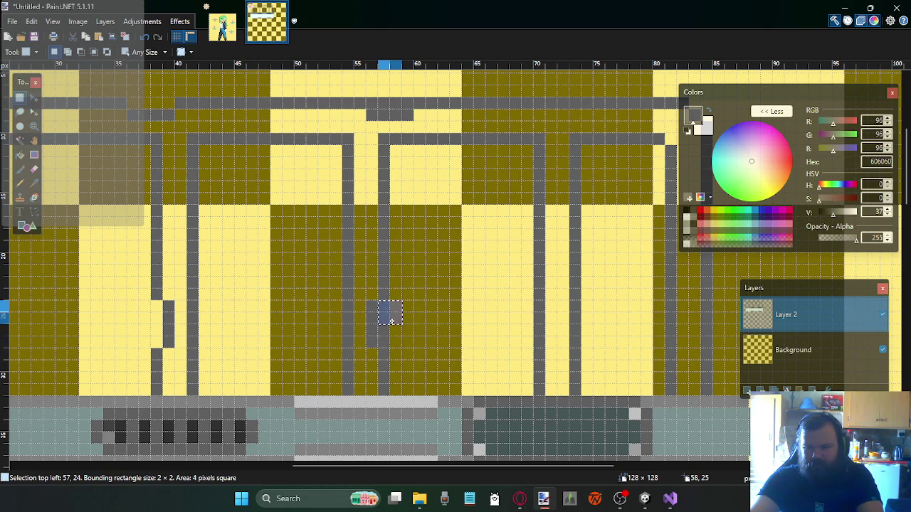
pyautogui.click(403, 321)
# Nudge the top-line jog near columns 55–58 down one pixel and drop the selection
pyautogui.scroll(2, 408, 201)
pyautogui.moveTo(412, 172); pyautogui.dragTo(367, 153)
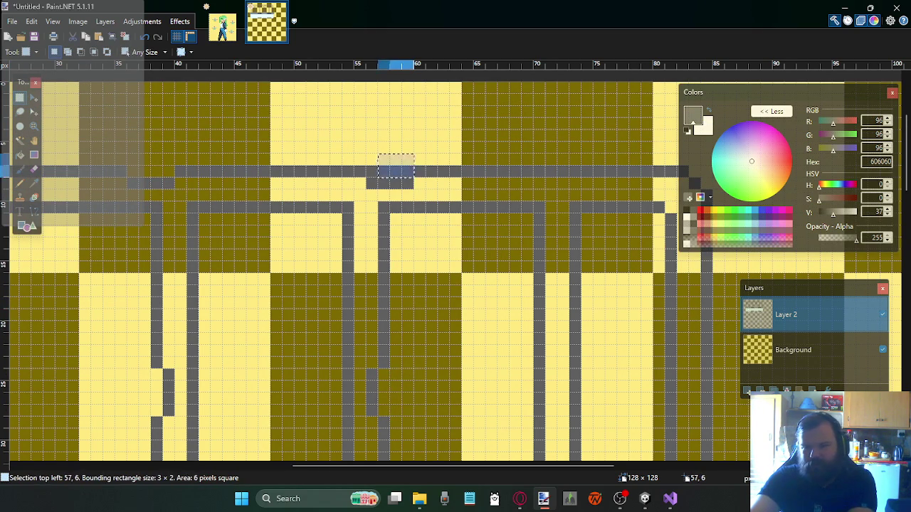
pyautogui.click(409, 174)
pyautogui.scroll(-4, 411, 202)
pyautogui.scroll(2, 411, 201)
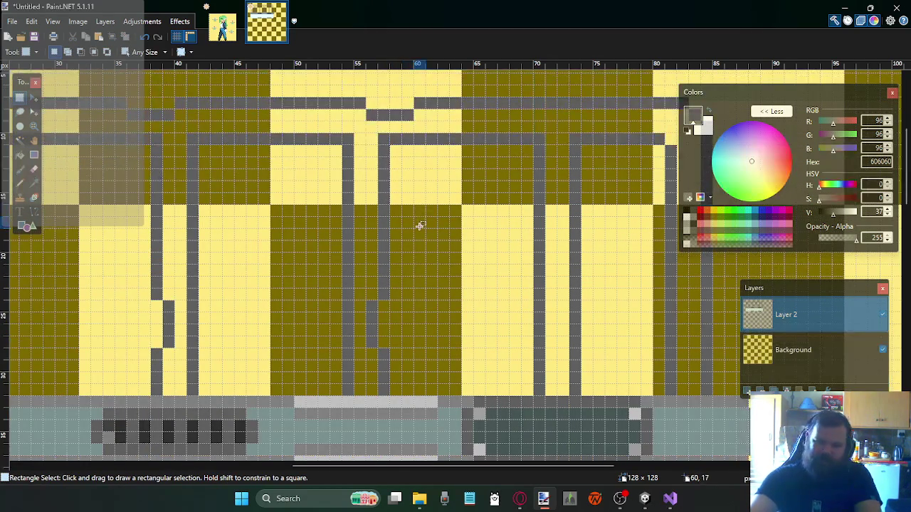
pyautogui.hscroll(4, 416, 213)
pyautogui.hscroll(-2, 420, 230)
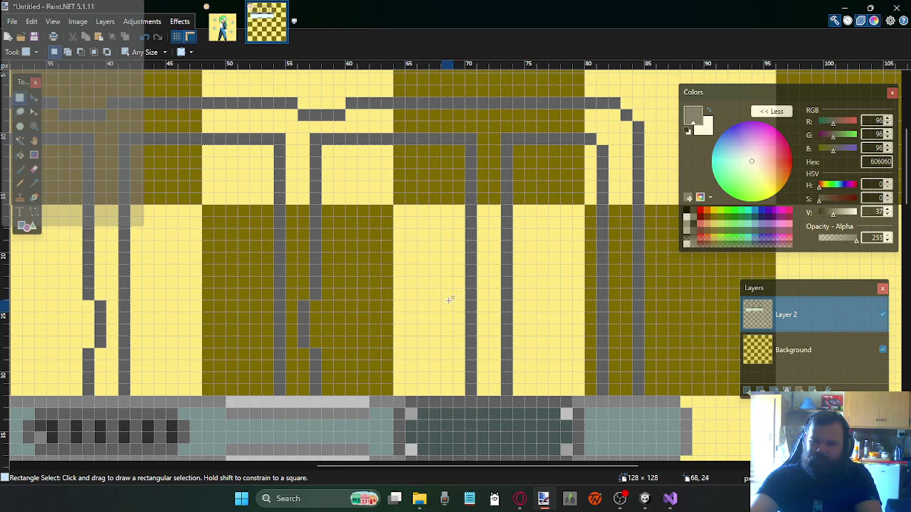
# Pencil a stepped grey kink beside the vertical conduit line and delete the stray pixels
pyautogui.click(21, 183)
pyautogui.click(483, 306)
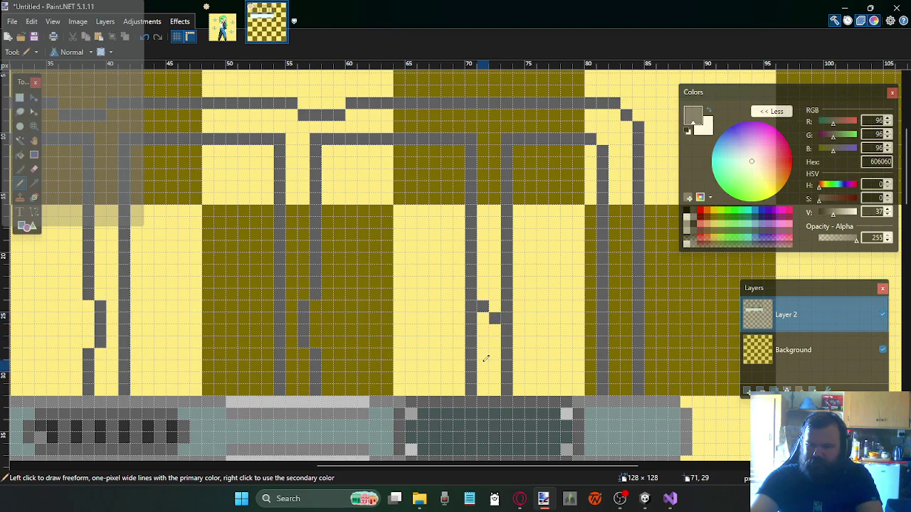
pyautogui.click(484, 341)
pyautogui.click(495, 354)
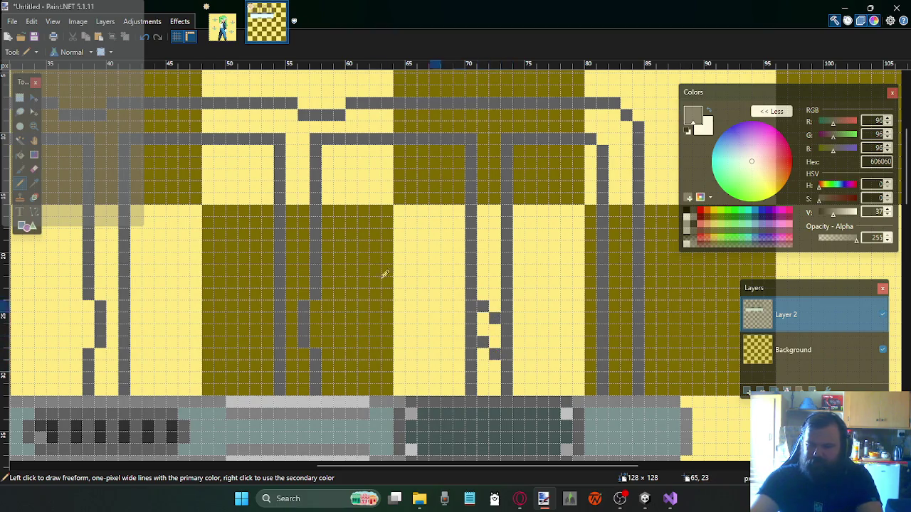
pyautogui.click(20, 98)
pyautogui.moveTo(493, 324); pyautogui.dragTo(463, 315)
pyautogui.press('Delete')
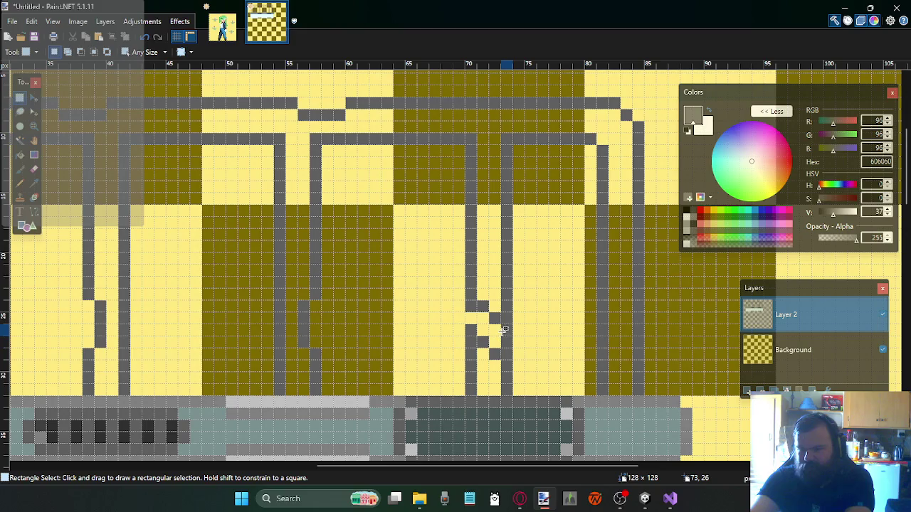
pyautogui.moveTo(504, 339); pyautogui.dragTo(527, 350)
pyautogui.press('Delete')
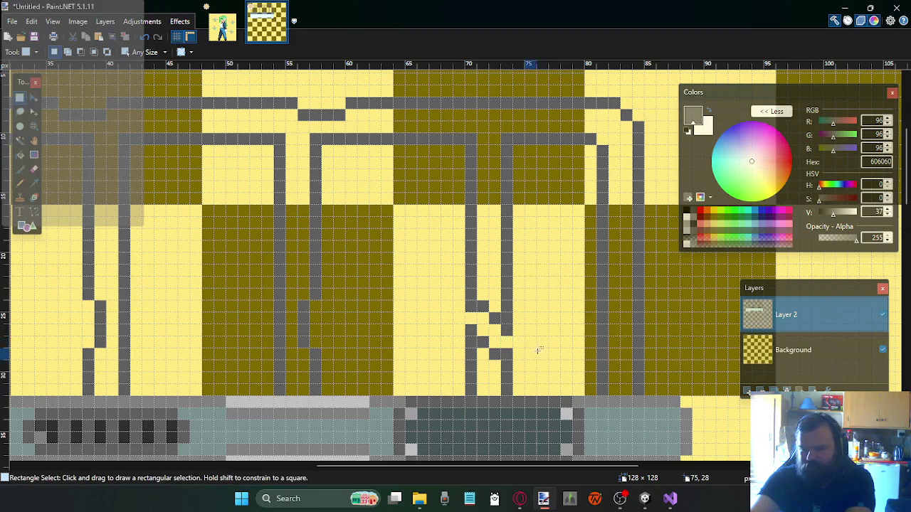
pyautogui.scroll(2, 541, 334)
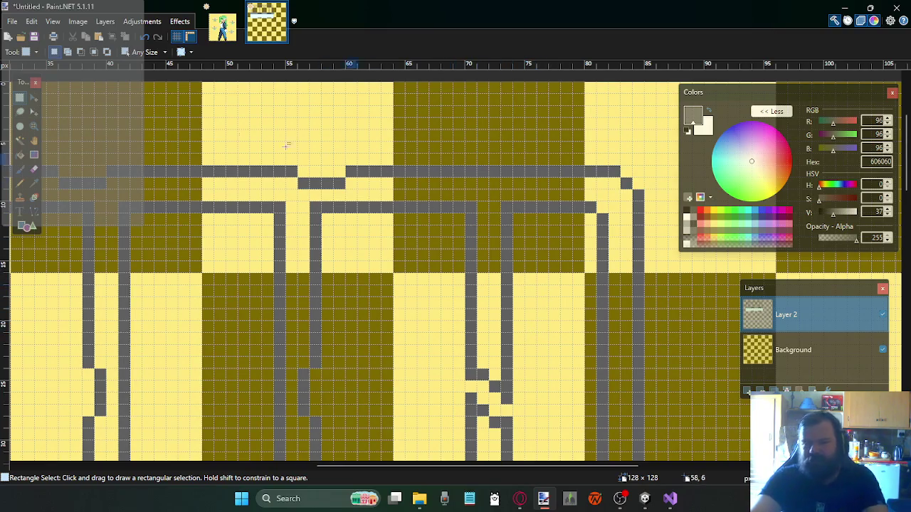
# Add two grey pixels forming a diagonal step between the two top conduit lines
pyautogui.click(29, 184)
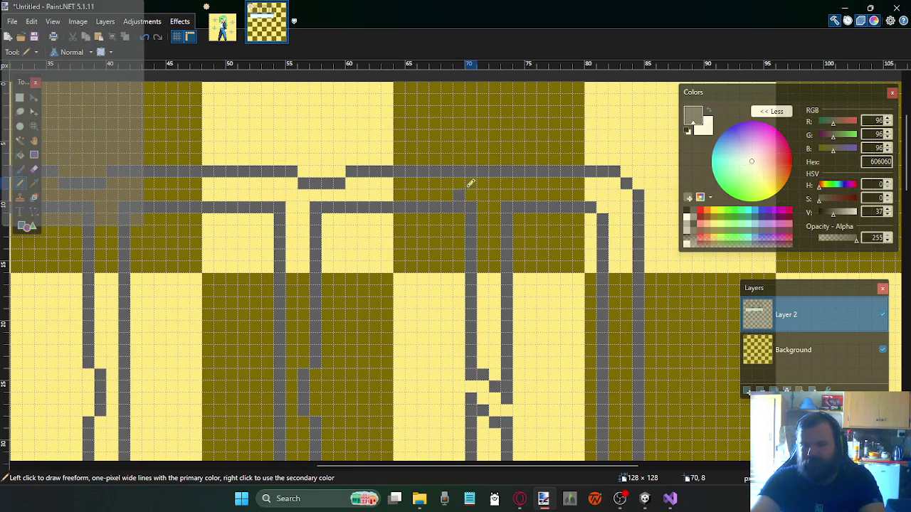
pyautogui.click(427, 195)
pyautogui.click(434, 183)
pyautogui.click(22, 98)
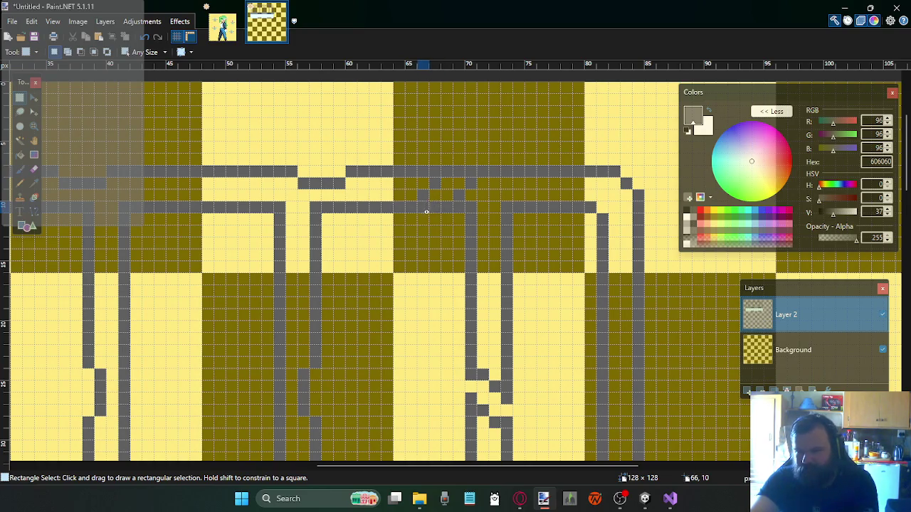
pyautogui.moveTo(426, 211); pyautogui.dragTo(435, 212)
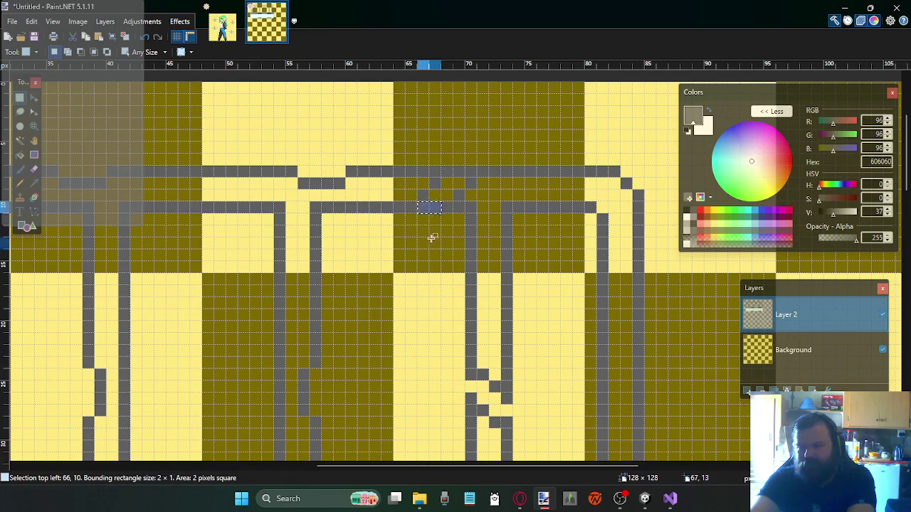
pyautogui.hscroll(3, 432, 238)
pyautogui.click(428, 215)
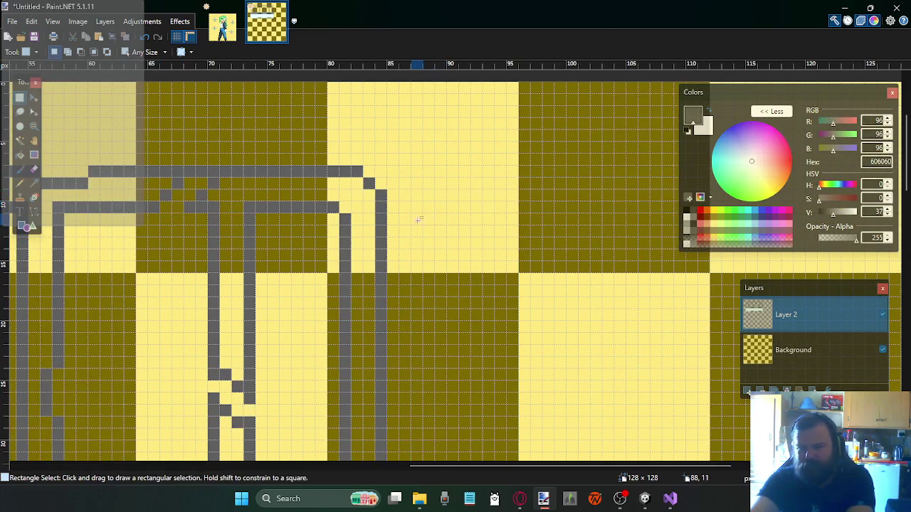
# Delete one pixel of the upper top line near column 67 to form a jog, undoing a mistaken deletion
pyautogui.moveTo(211, 171); pyautogui.dragTo(200, 172)
pyautogui.press('Delete')
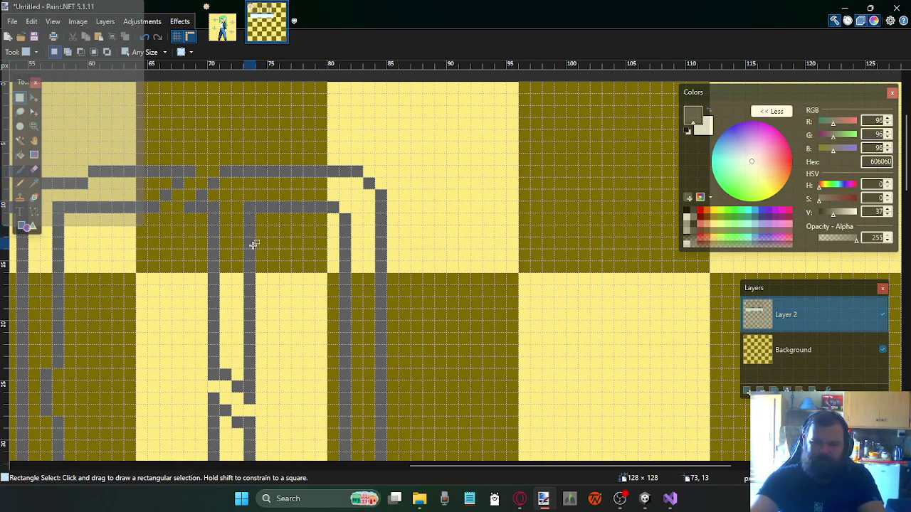
pyautogui.hscroll(-1, 253, 243)
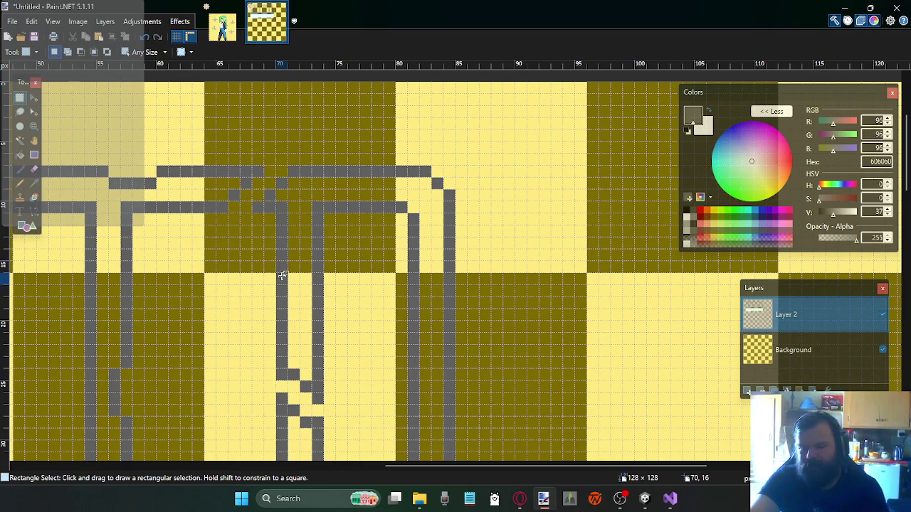
pyautogui.hotkey('ctrl', 'z')
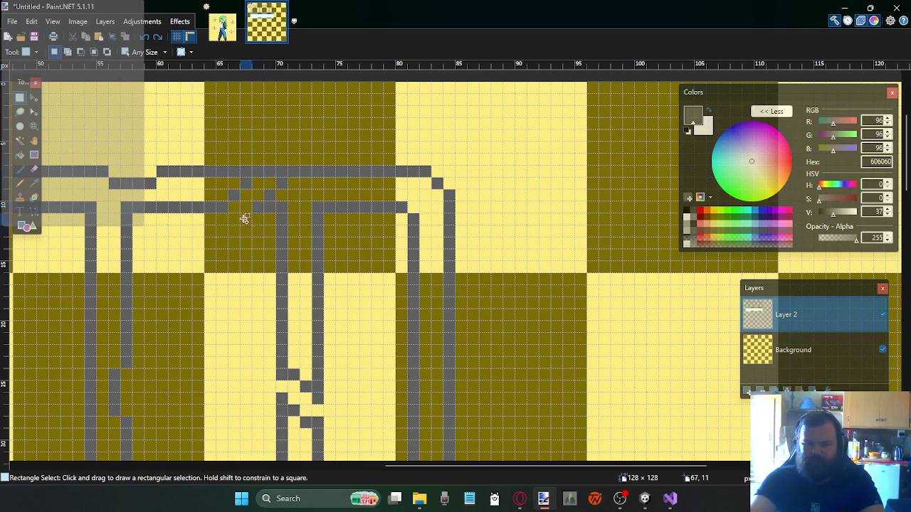
pyautogui.moveTo(250, 205); pyautogui.dragTo(250, 222)
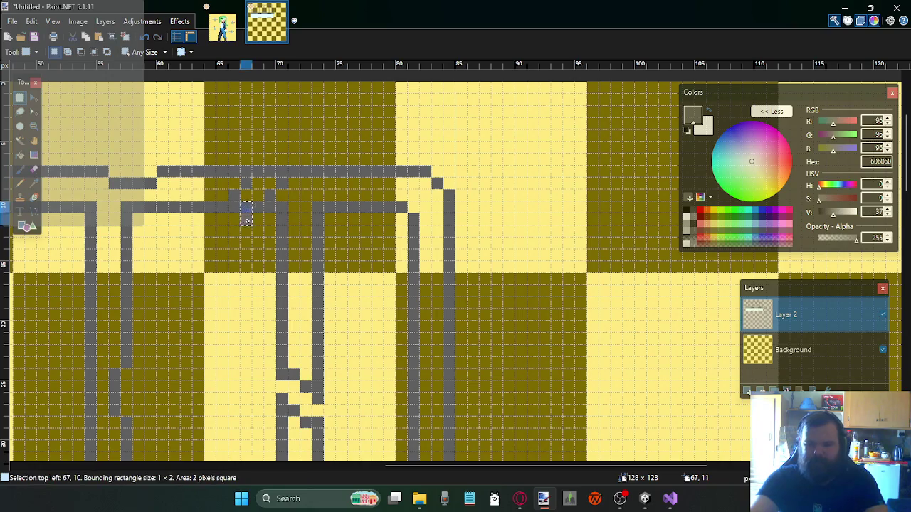
pyautogui.hotkey('ctrl', 'd')
pyautogui.moveTo(264, 170); pyautogui.dragTo(270, 173)
pyautogui.press('Delete')
pyautogui.hotkey('ctrl', 'd')
pyautogui.hscroll(-2, 263, 270)
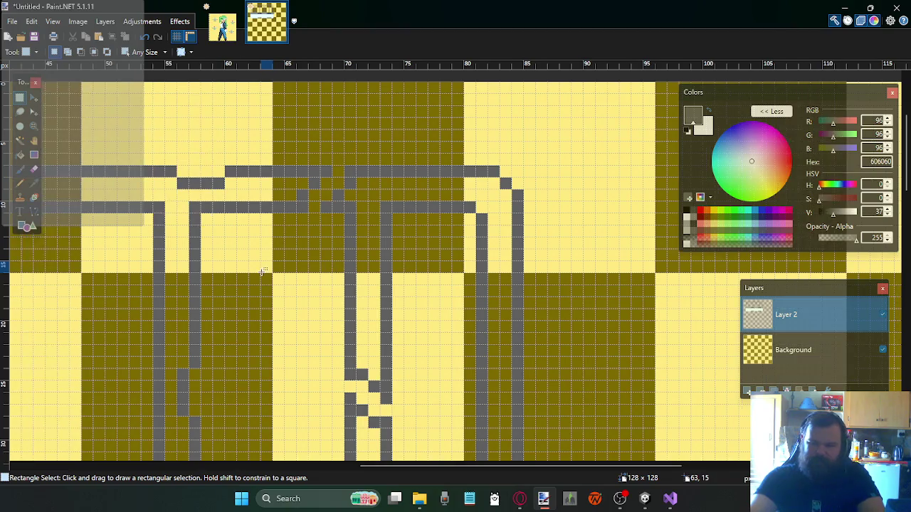
pyautogui.hscroll(-2, 261, 266)
pyautogui.hscroll(-2, 263, 265)
pyautogui.hscroll(-2, 288, 264)
pyautogui.scroll(-2, 301, 265)
pyautogui.scroll(-3, 314, 278)
pyautogui.scroll(2, 317, 283)
pyautogui.scroll(-1, 317, 283)
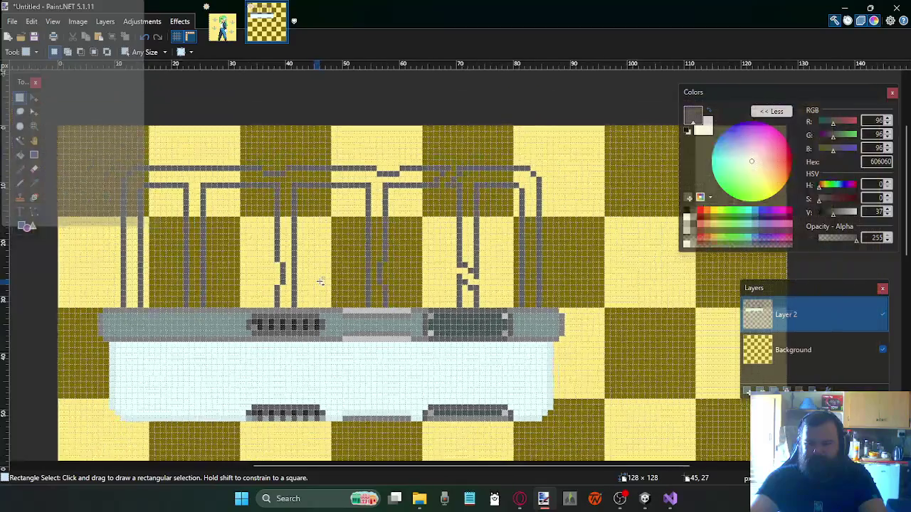
pyautogui.scroll(-1, 313, 292)
pyautogui.scroll(2, 312, 299)
pyautogui.scroll(-2, 311, 302)
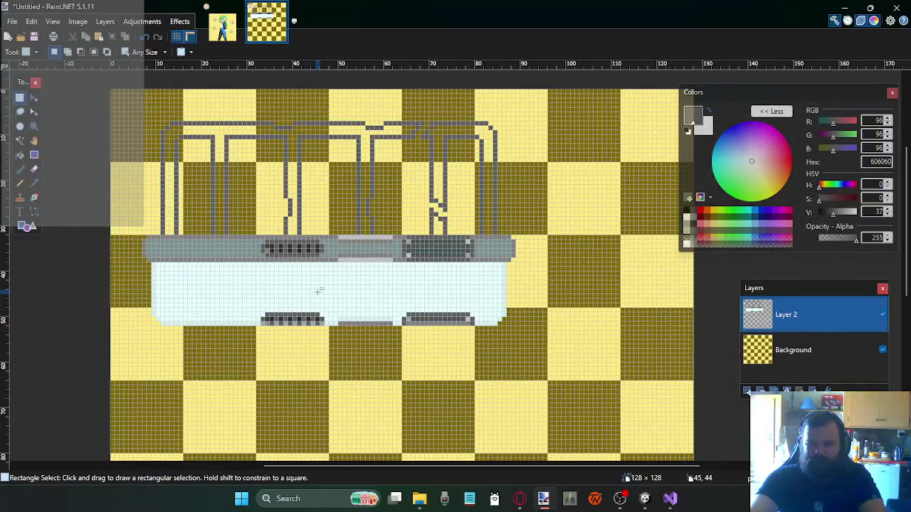
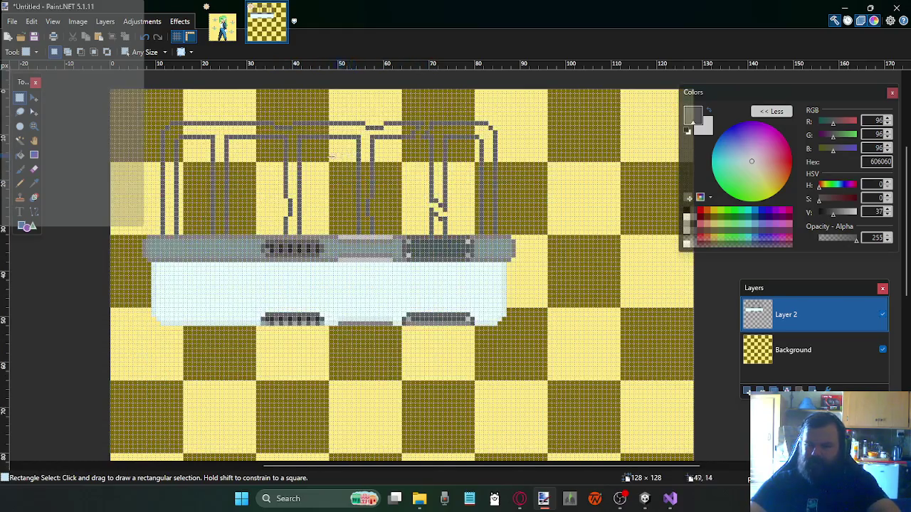
# Fill the left and right pipe frames and a small gap with light grey C0C0C0
pyautogui.keyDown('ctrl'); pyautogui.scroll(2, 292, 151); pyautogui.keyUp('ctrl')
pyautogui.keyDown('ctrl'); pyautogui.scroll(-2, 301, 144); pyautogui.keyUp('ctrl')
pyautogui.keyDown('ctrl'); pyautogui.scroll(-3, 311, 133); pyautogui.keyUp('ctrl')
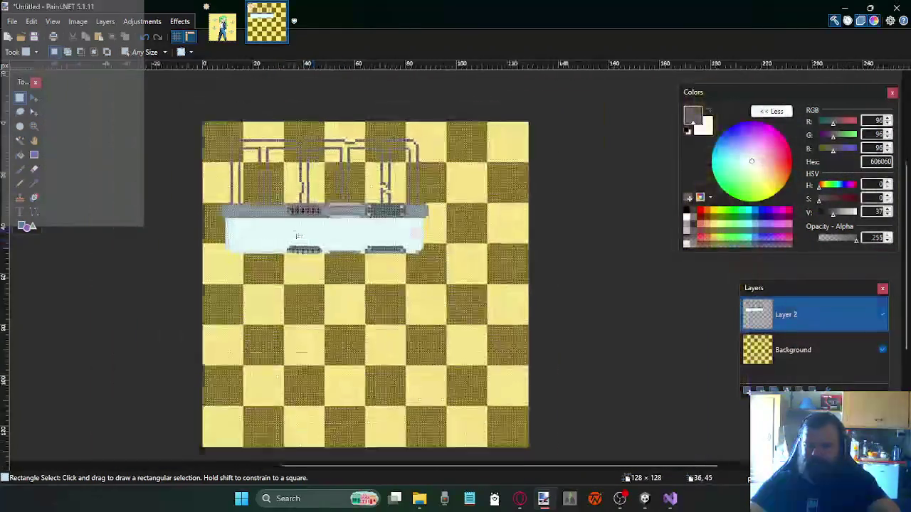
pyautogui.keyDown('ctrl'); pyautogui.scroll(-1, 295, 240); pyautogui.keyUp('ctrl')
pyautogui.keyDown('ctrl'); pyautogui.scroll(1, 250, 220); pyautogui.keyUp('ctrl')
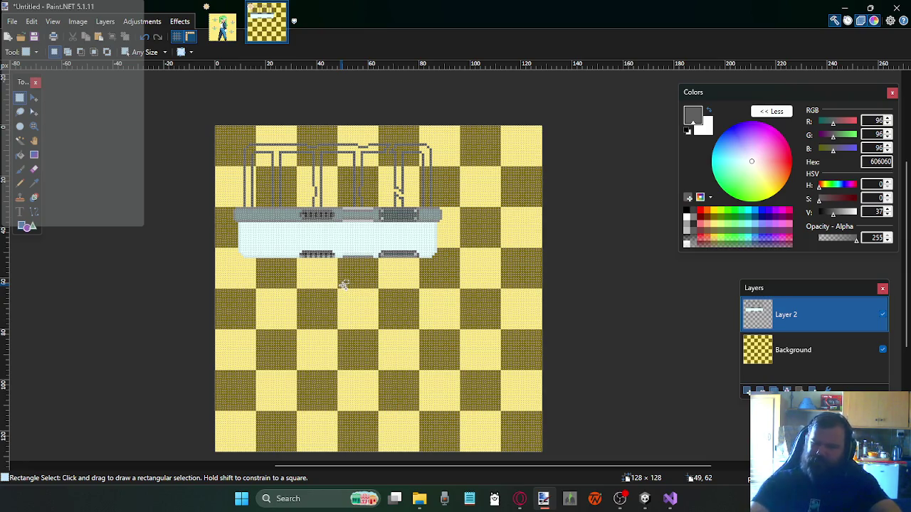
pyautogui.scroll(3, 317, 219)
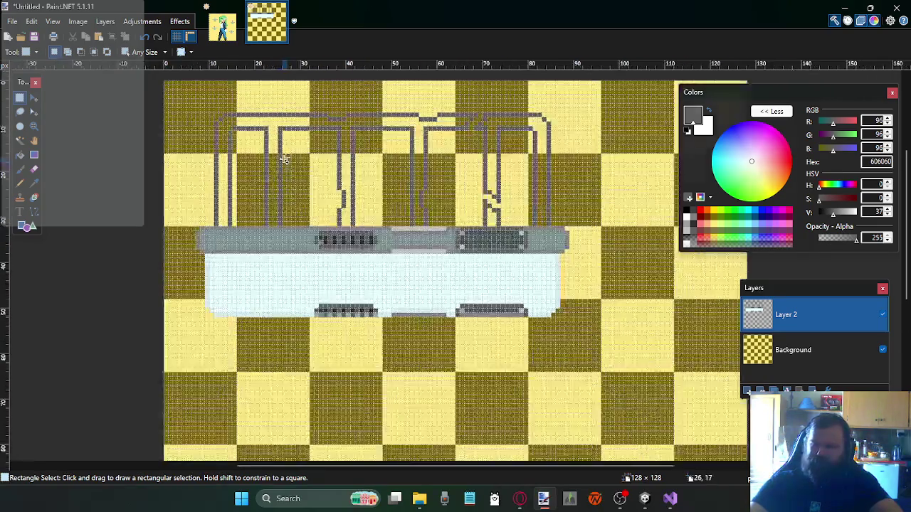
pyautogui.hscroll(-1, 383, 188)
pyautogui.hscroll(2, 388, 177)
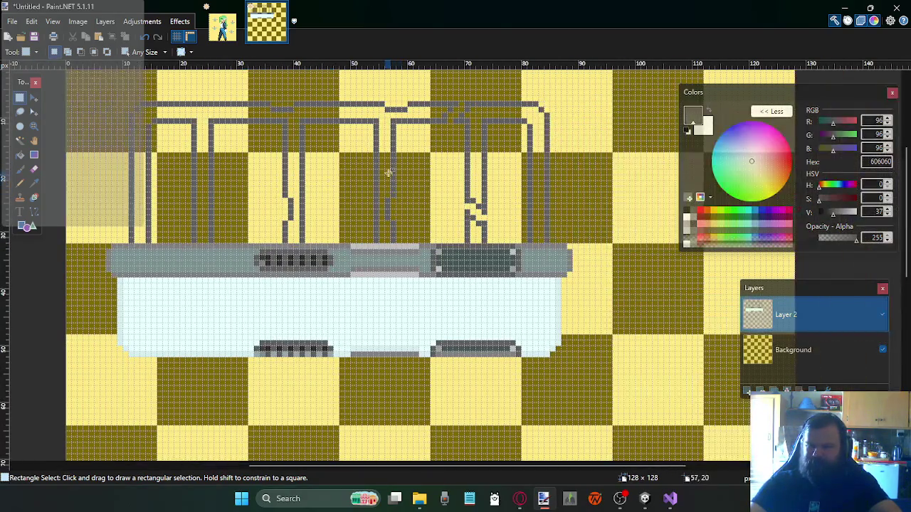
pyautogui.click(687, 232)
pyautogui.click(20, 154)
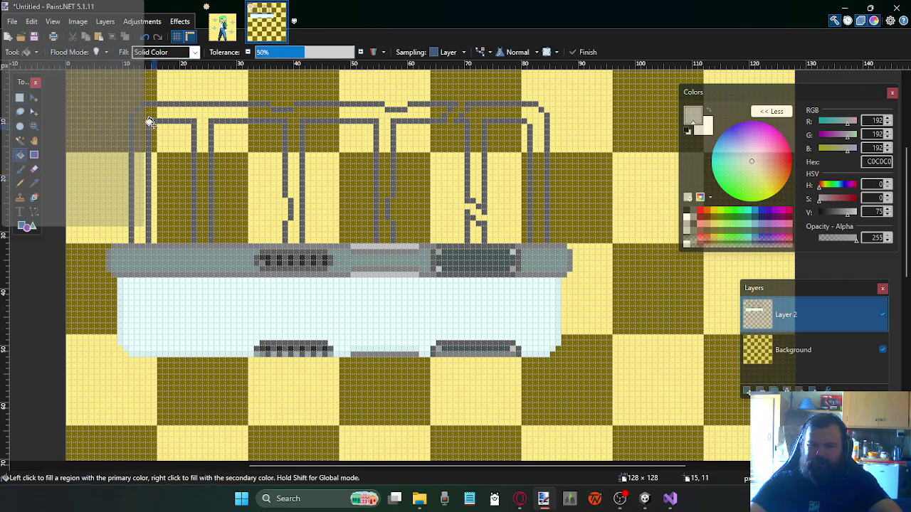
pyautogui.click(158, 114)
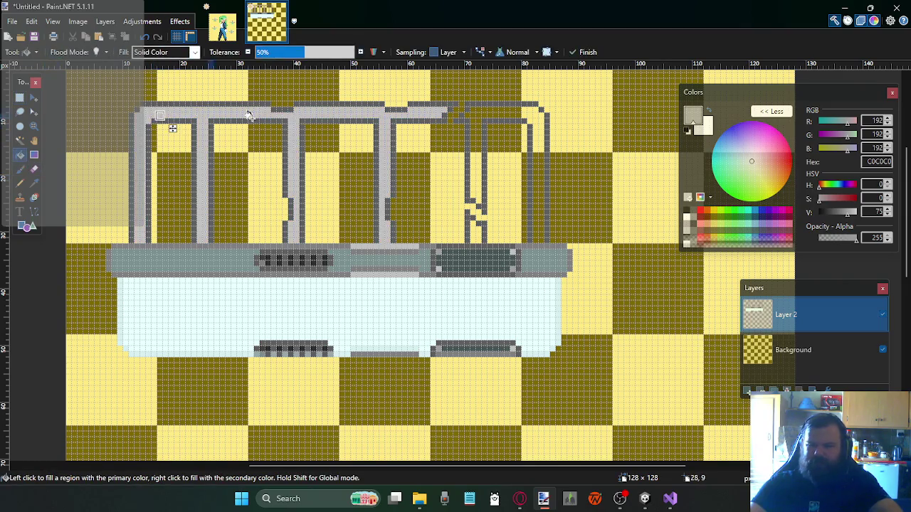
pyautogui.click(481, 117)
pyautogui.click(472, 216)
# Refill the frame, middle pipes and right pipe with darker grey A0A0A0
pyautogui.scroll(1, 235, 177)
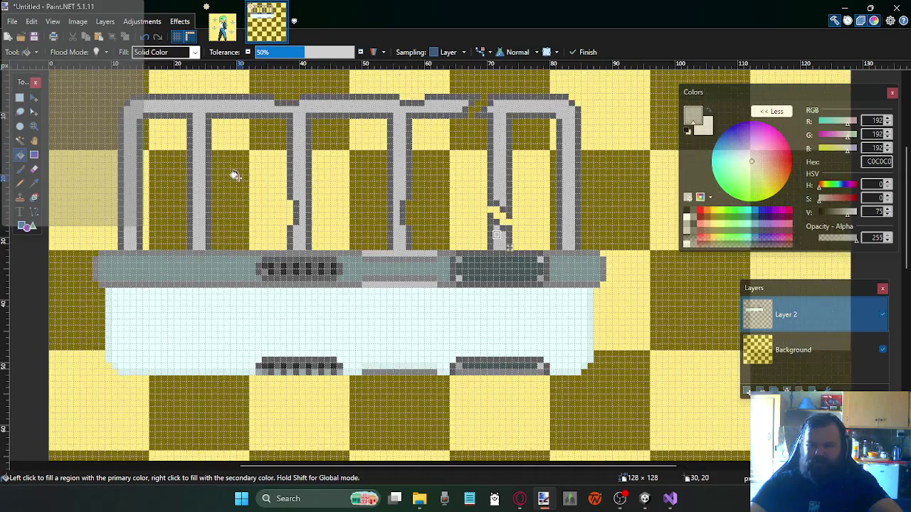
pyautogui.scroll(1, 242, 171)
pyautogui.scroll(1, 257, 169)
pyautogui.scroll(1, 266, 176)
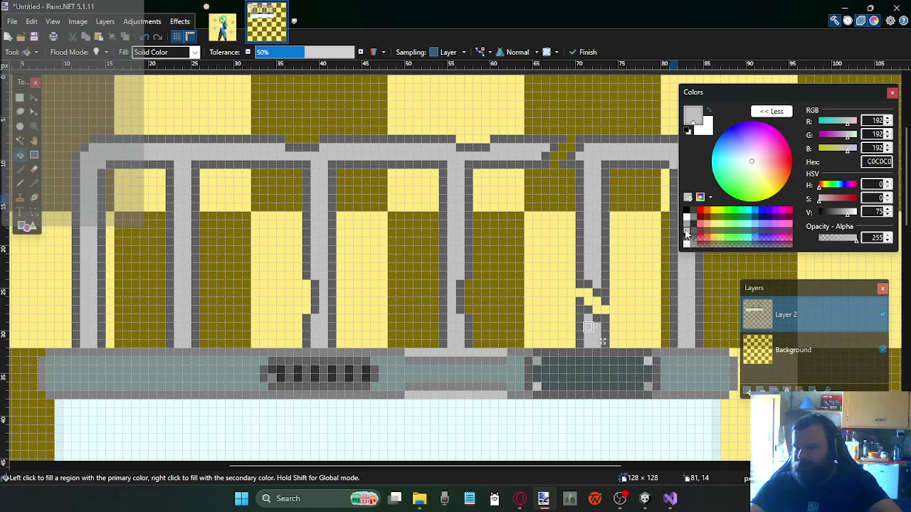
pyautogui.click(687, 228)
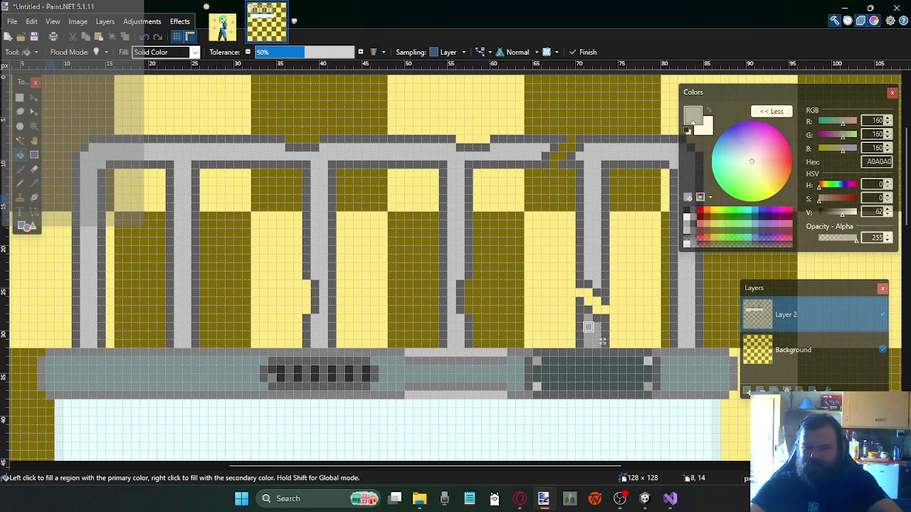
pyautogui.click(199, 147)
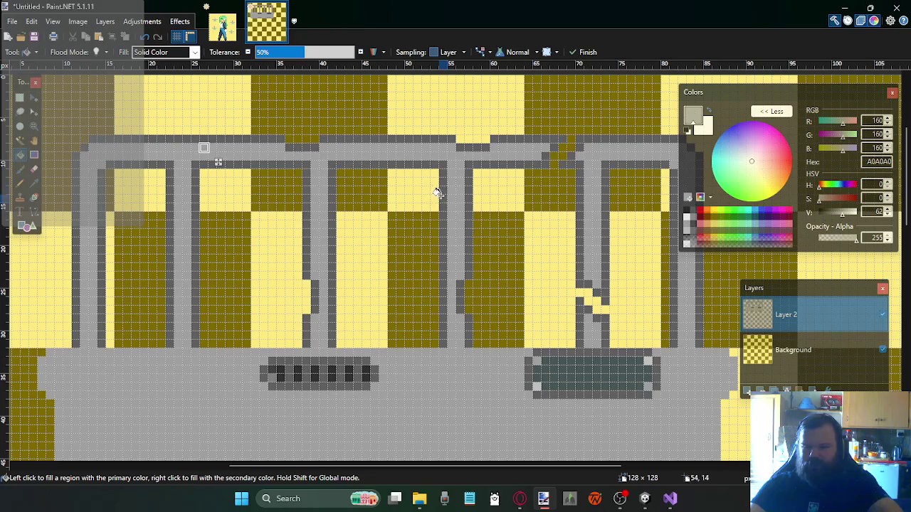
pyautogui.hotkey('ctrl', 'z')
pyautogui.hotkey('ctrl', 'z')
pyautogui.hotkey('ctrl', 'z')
pyautogui.hotkey('ctrl', 'z')
pyautogui.hotkey('ctrl', 'z')
pyautogui.hotkey('ctrl', 'z')
pyautogui.hotkey('ctrl', 'y')
pyautogui.click(323, 165)
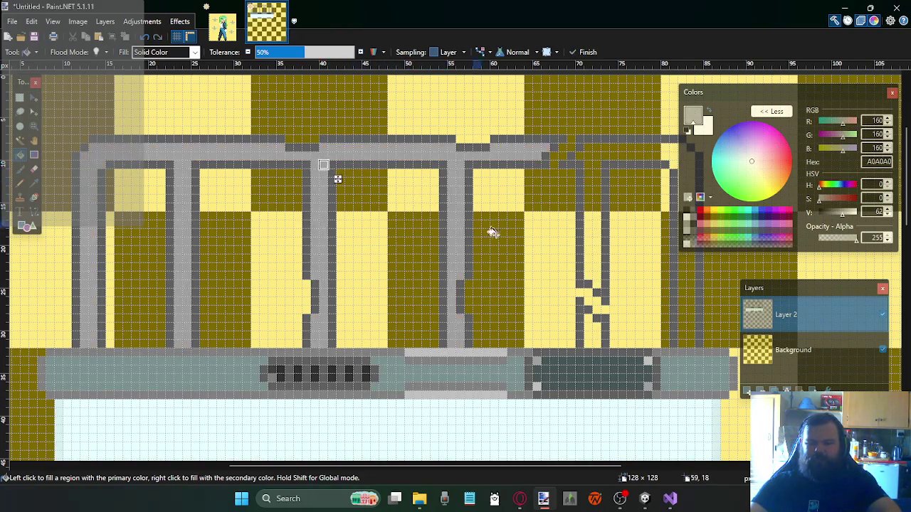
pyautogui.click(578, 204)
pyautogui.click(588, 344)
# Scroll around the canvas to inspect the filled pipe frame
pyautogui.scroll(2, 412, 289)
pyautogui.scroll(-3, 407, 289)
pyautogui.hscroll(2, 404, 279)
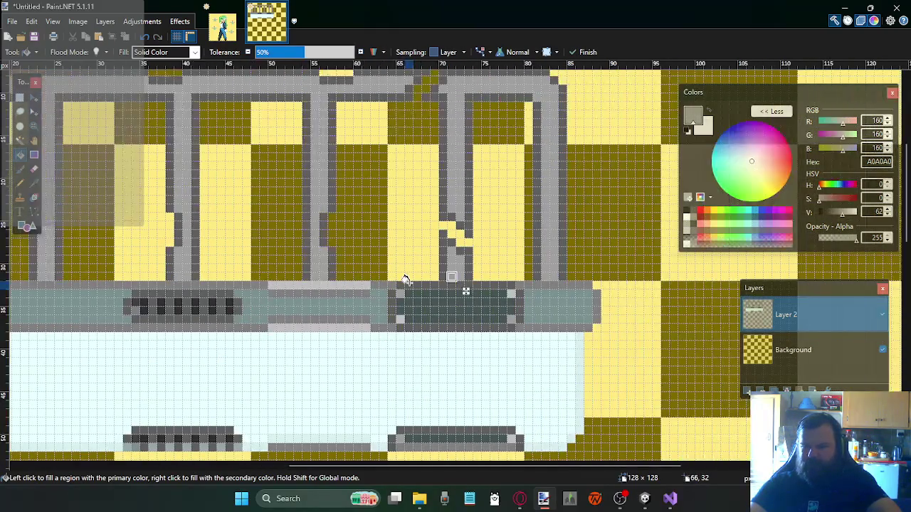
pyautogui.hscroll(-2, 403, 279)
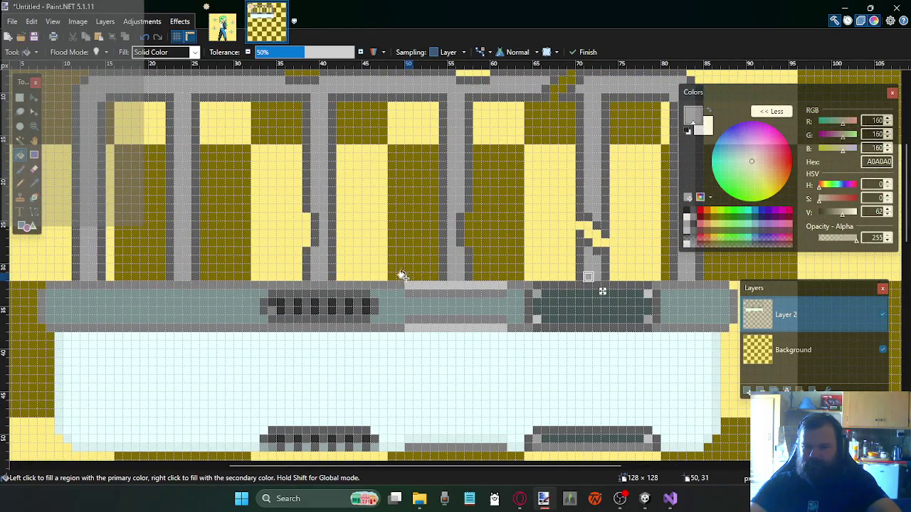
pyautogui.keyDown('ctrl'); pyautogui.scroll(-1, 342, 259); pyautogui.keyUp('ctrl')
pyautogui.keyDown('ctrl'); pyautogui.scroll(-1, 341, 260); pyautogui.keyUp('ctrl')
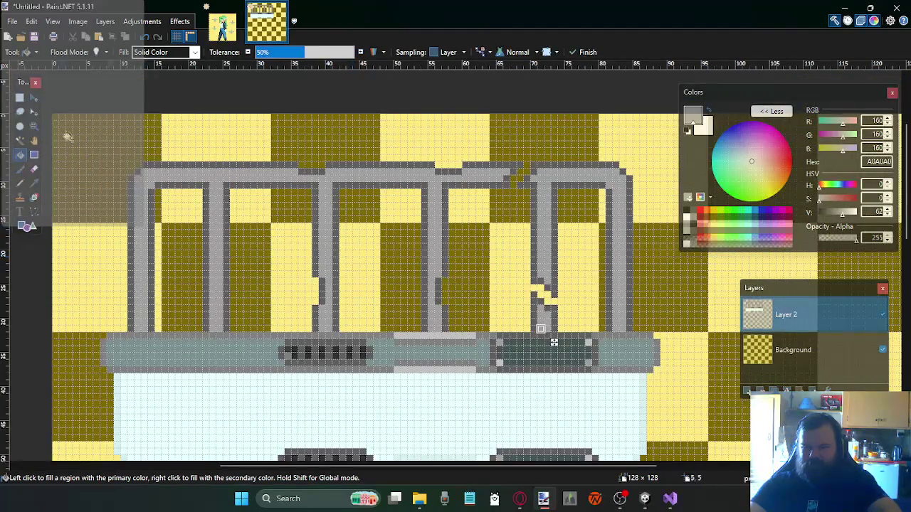
pyautogui.click(21, 99)
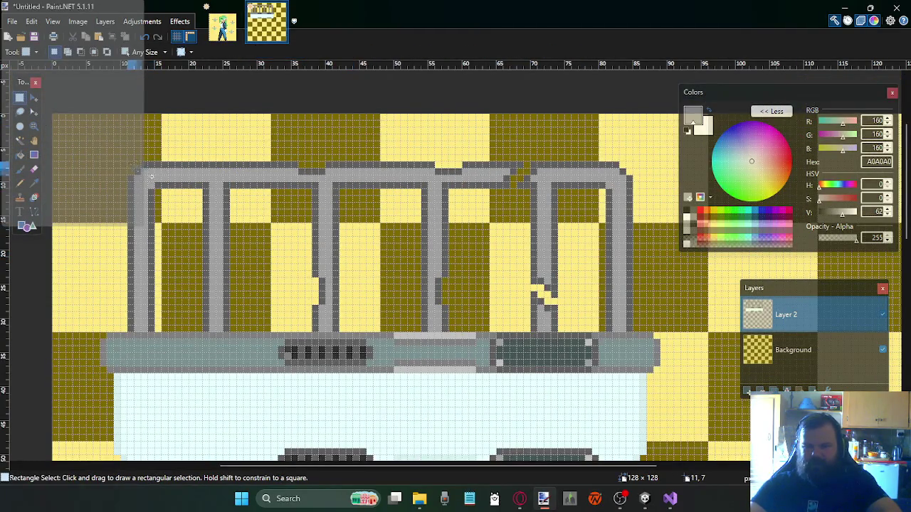
# Cut the pipe frame from Layer 2 and paste it onto a new Layer 3
pyautogui.moveTo(137, 169); pyautogui.dragTo(629, 329)
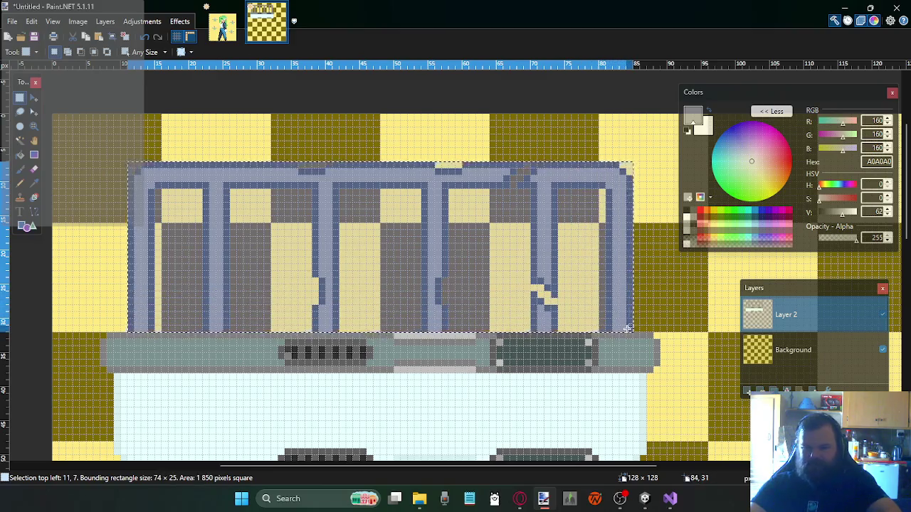
pyautogui.press('Delete')
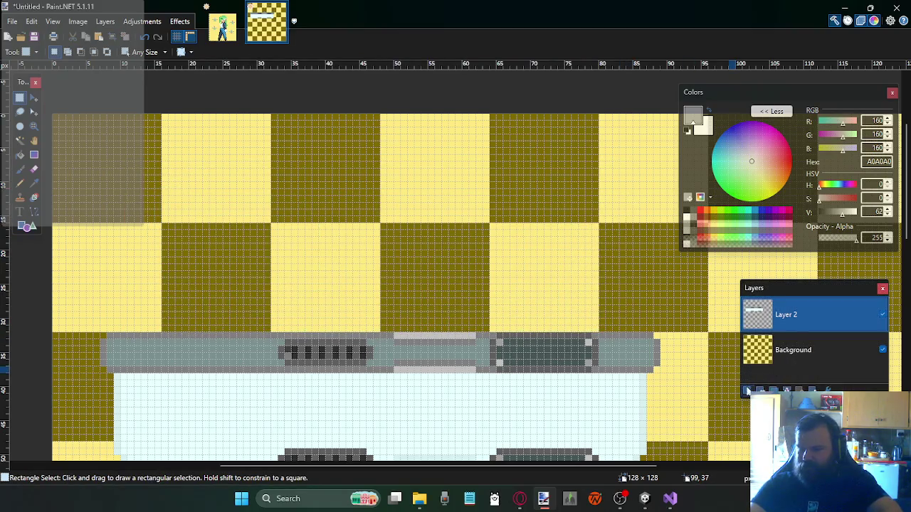
pyautogui.click(747, 390)
pyautogui.hotkey('ctrl', 'v')
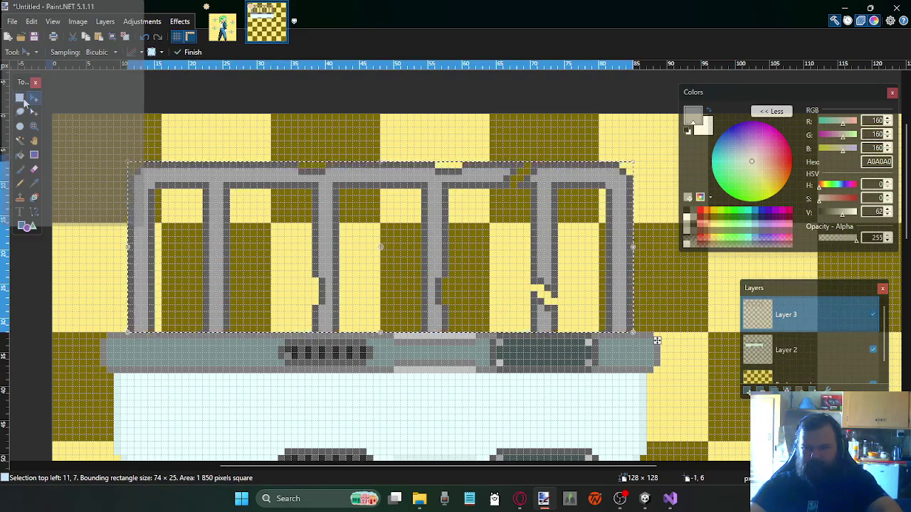
pyautogui.click(21, 98)
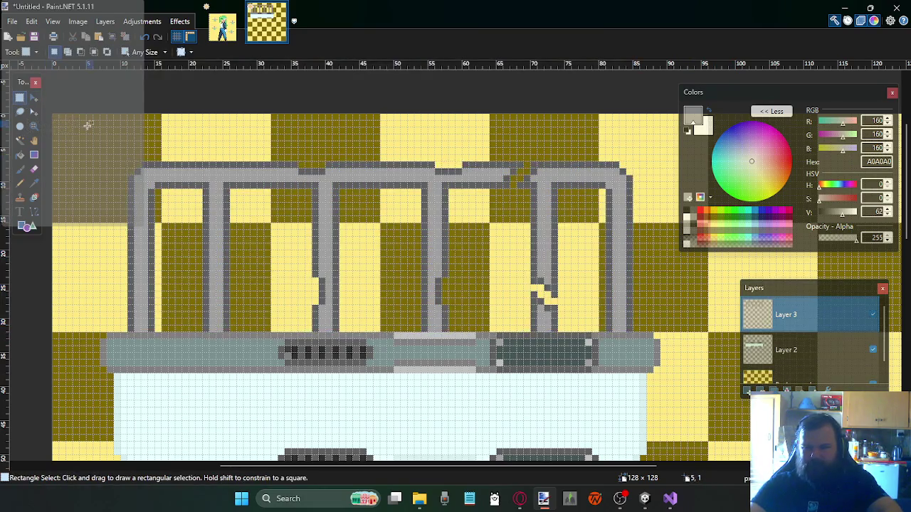
# Sample a fully transparent colour and clear the frame's top-left corner pixel with it
pyautogui.click(20, 156)
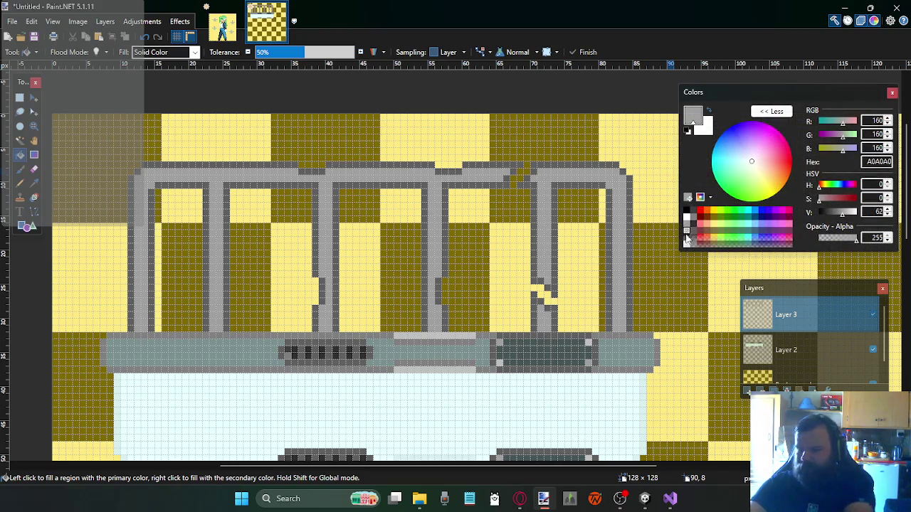
pyautogui.click(34, 196)
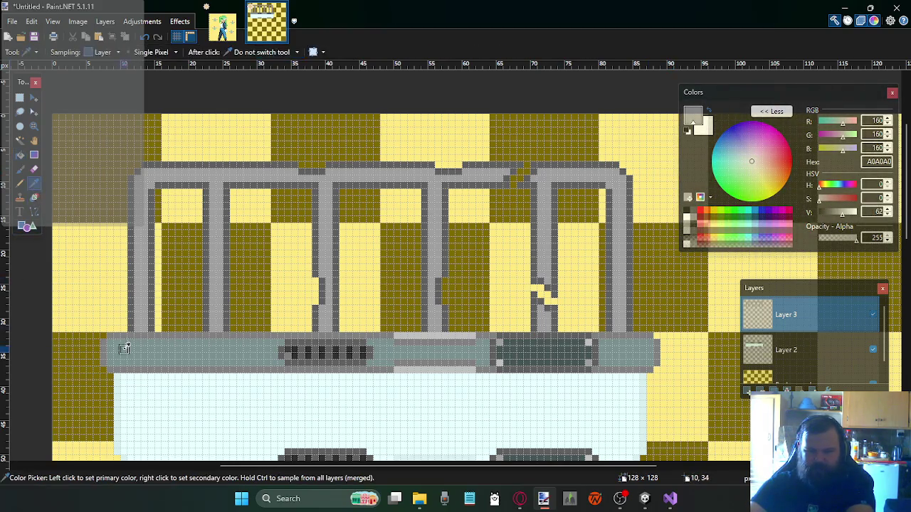
pyautogui.click(124, 337)
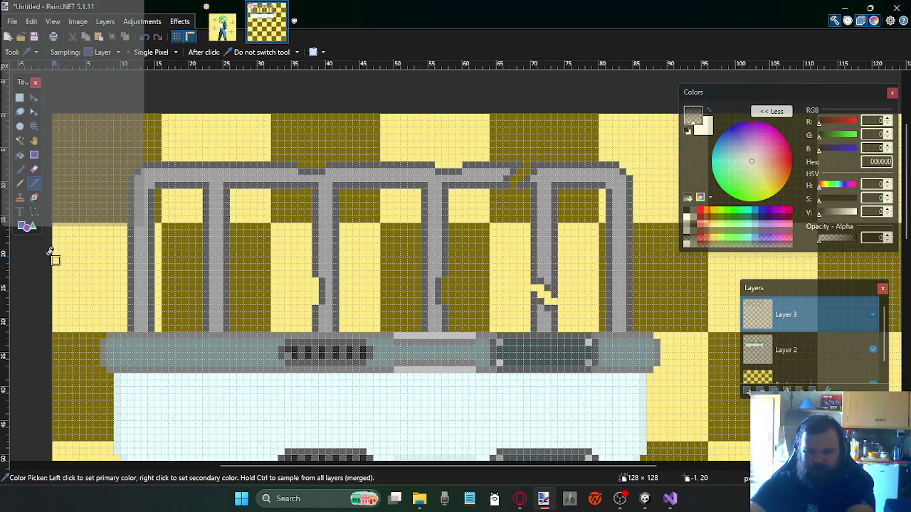
pyautogui.click(20, 156)
pyautogui.click(130, 186)
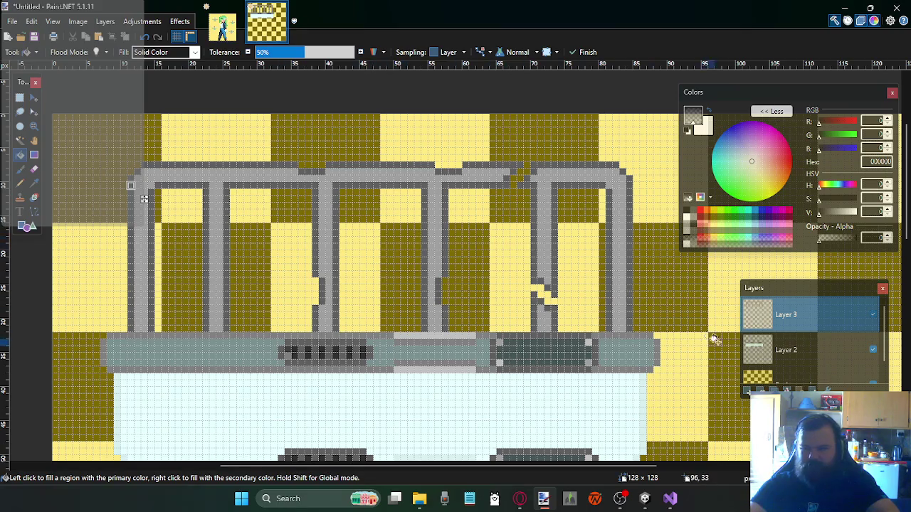
pyautogui.click(33, 184)
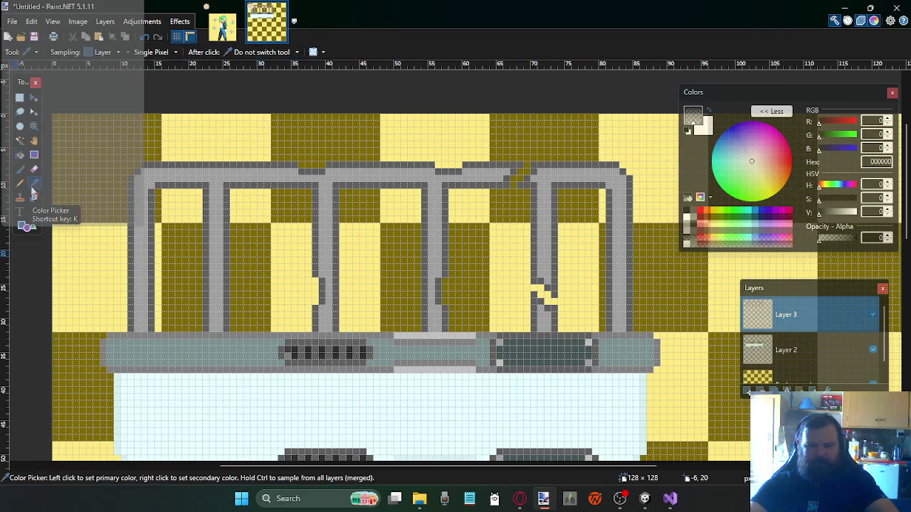
pyautogui.click(770, 361)
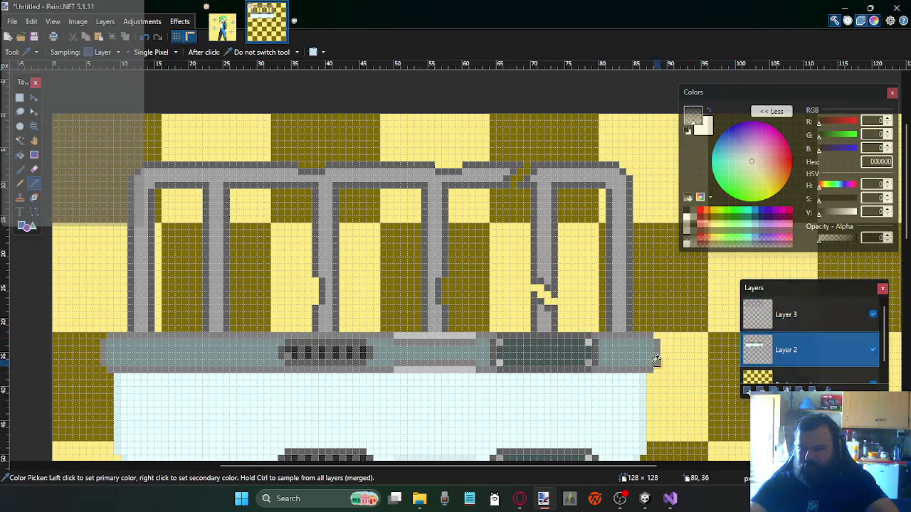
# Sample mid-grey 808080 and set the Paint Bucket tolerance to 28% on Layer 3
pyautogui.click(632, 368)
pyautogui.click(767, 322)
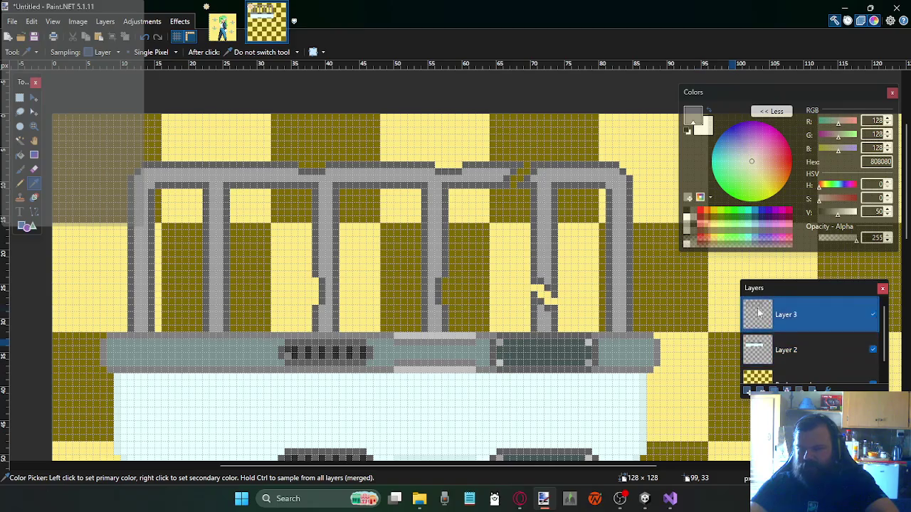
pyautogui.press('f')
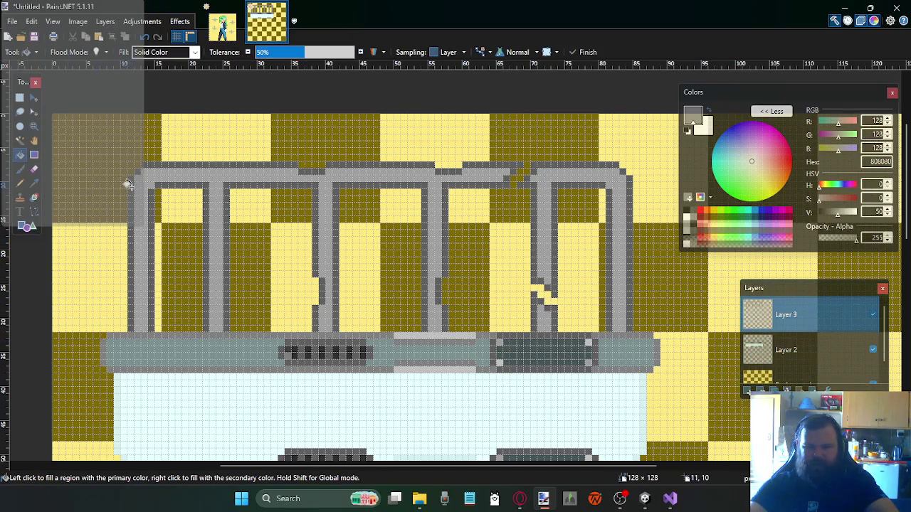
pyautogui.click(130, 186)
pyautogui.hotkey('ctrl', 'z')
pyautogui.moveTo(302, 52); pyautogui.dragTo(277, 52)
# Fill the top bar and the left and middle pipe strips with mid-grey 808080
pyautogui.click(225, 167)
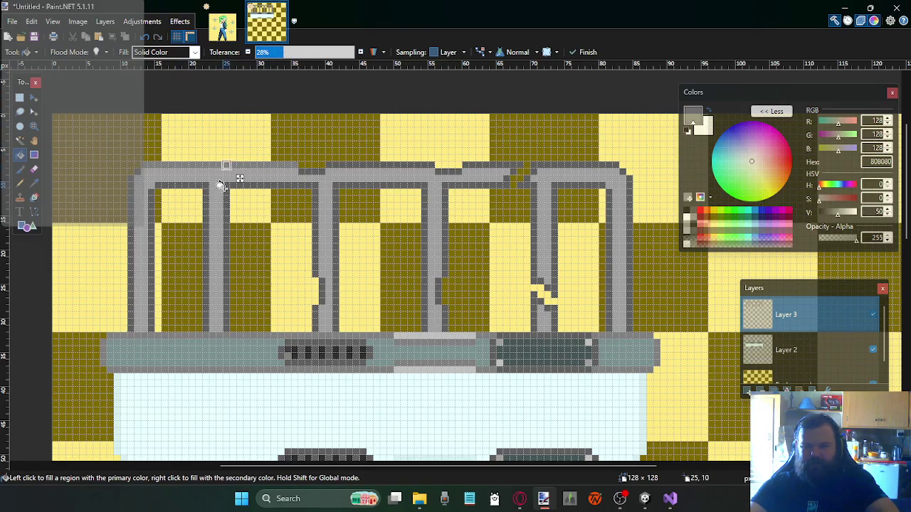
pyautogui.click(131, 186)
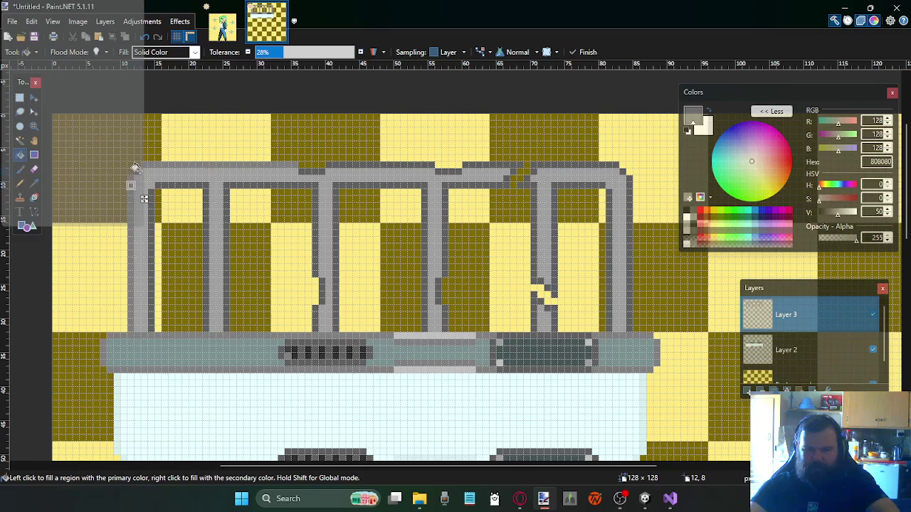
pyautogui.click(137, 172)
pyautogui.click(178, 186)
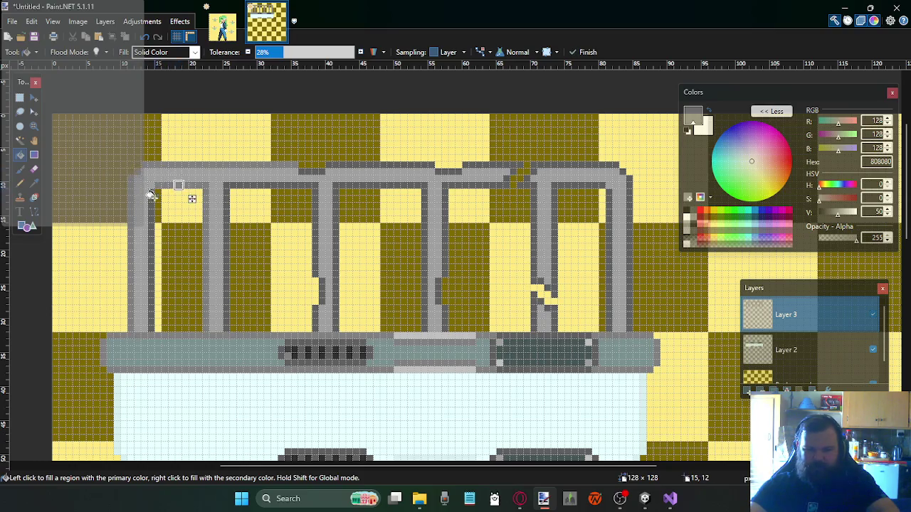
pyautogui.click(150, 207)
pyautogui.click(226, 199)
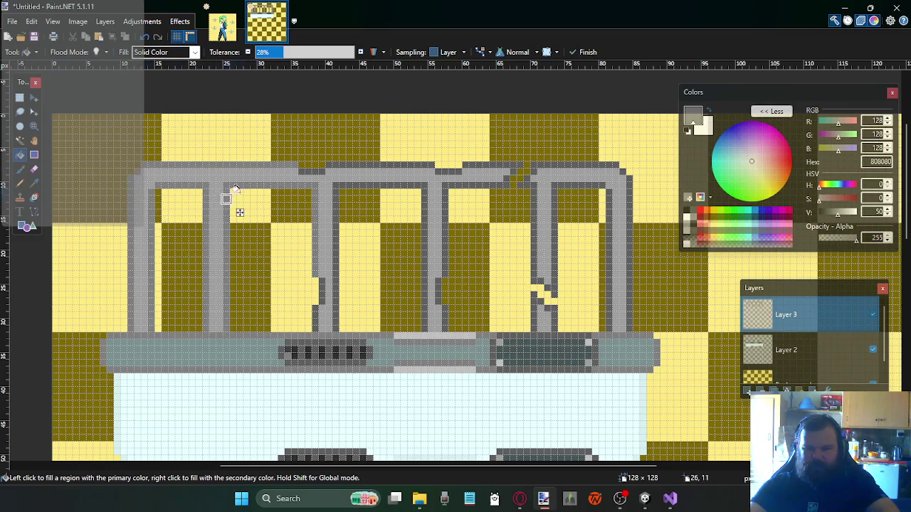
pyautogui.click(307, 171)
pyautogui.click(335, 199)
pyautogui.click(315, 314)
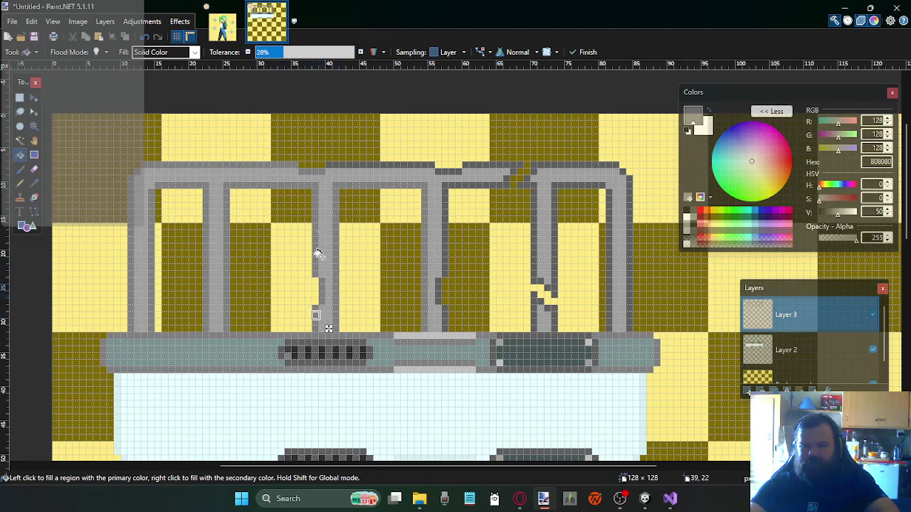
pyautogui.click(445, 206)
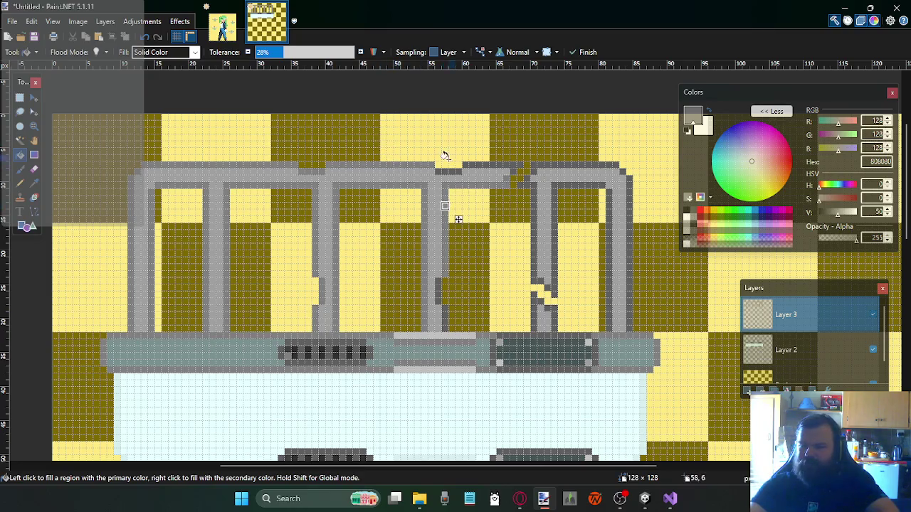
# Fill the right pipe strips, bend and post with mid-grey, then merge Layer 3 down
pyautogui.click(449, 171)
pyautogui.click(479, 178)
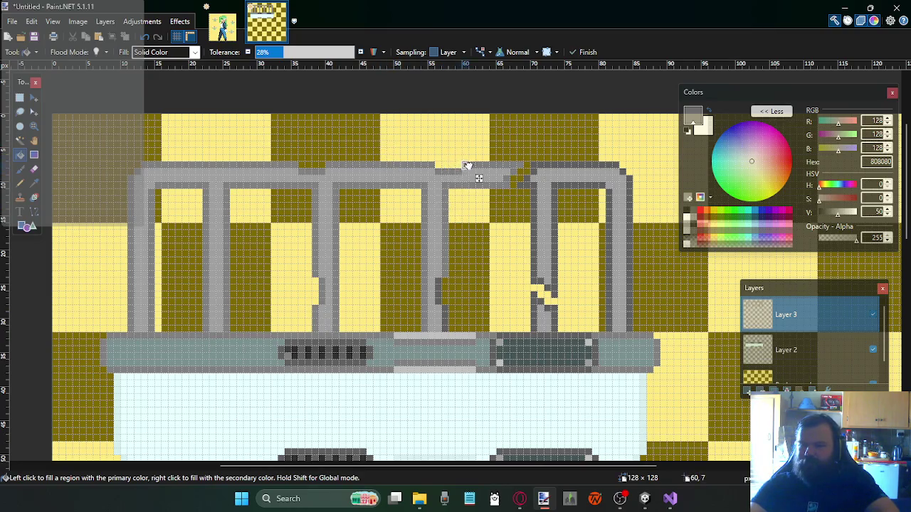
pyautogui.click(439, 283)
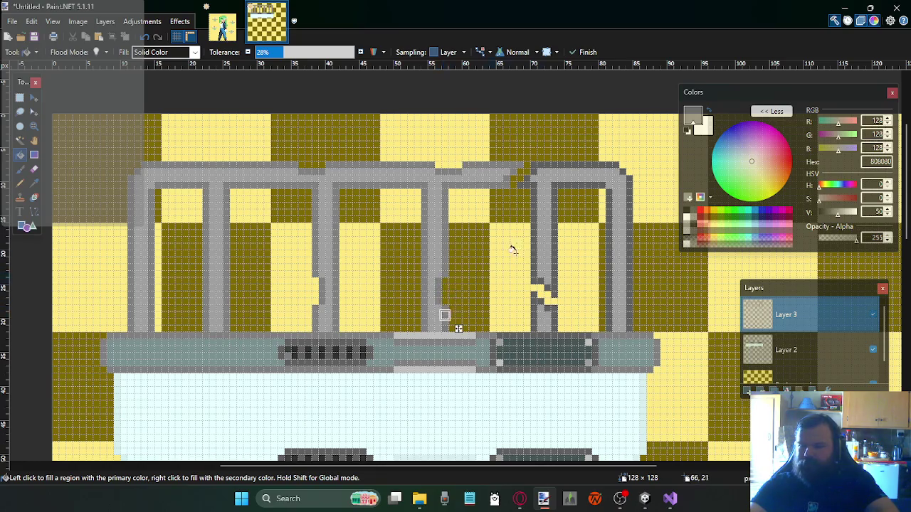
pyautogui.click(554, 167)
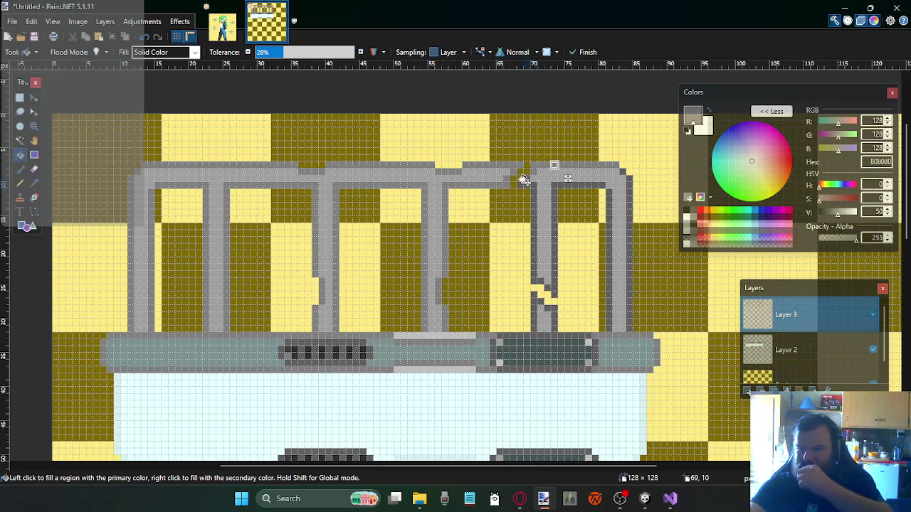
pyautogui.click(526, 185)
pyautogui.click(554, 187)
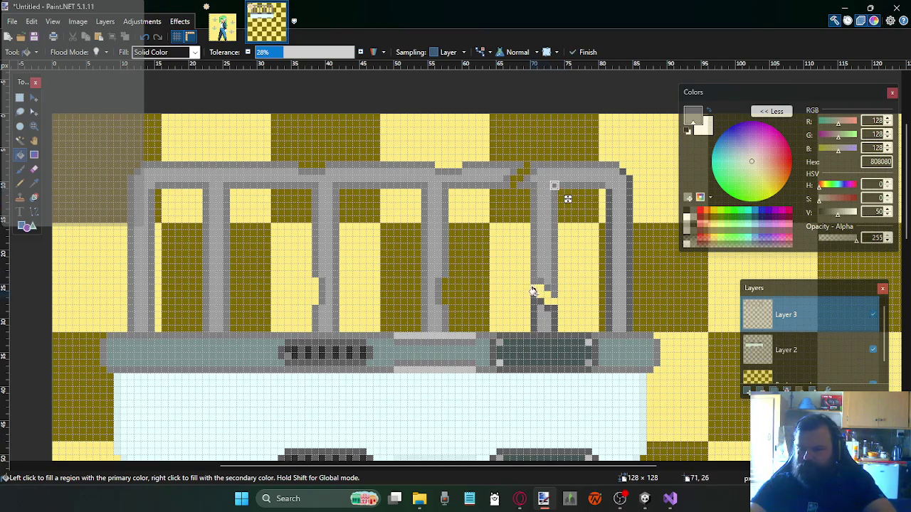
pyautogui.click(535, 301)
pyautogui.click(607, 218)
pyautogui.click(554, 311)
pyautogui.click(627, 210)
pyautogui.click(620, 170)
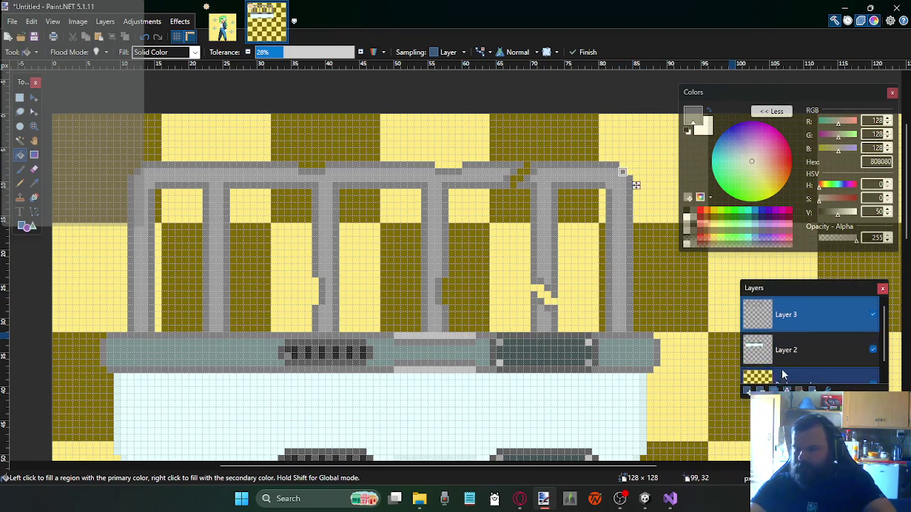
pyautogui.hotkey('ctrl', 'm')
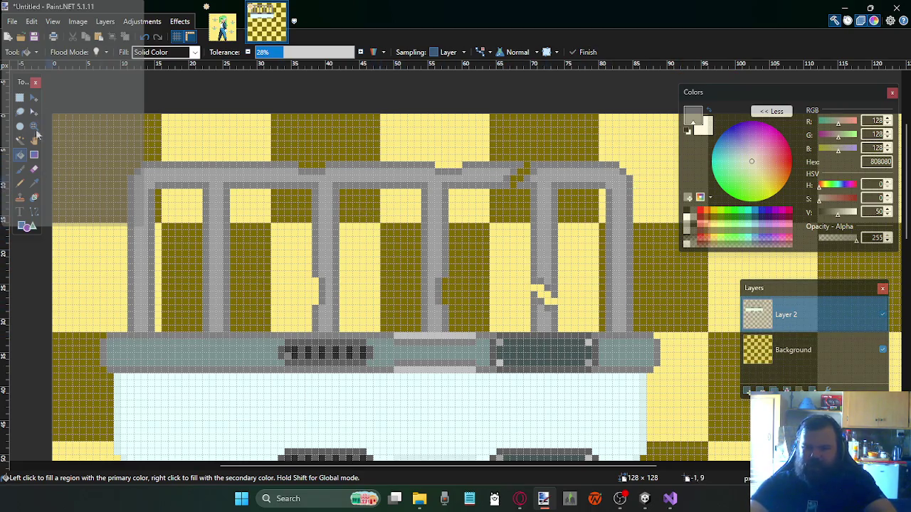
# Sample light grey A0A0A0 from the frame and draw a pixel on the top bar
pyautogui.click(33, 185)
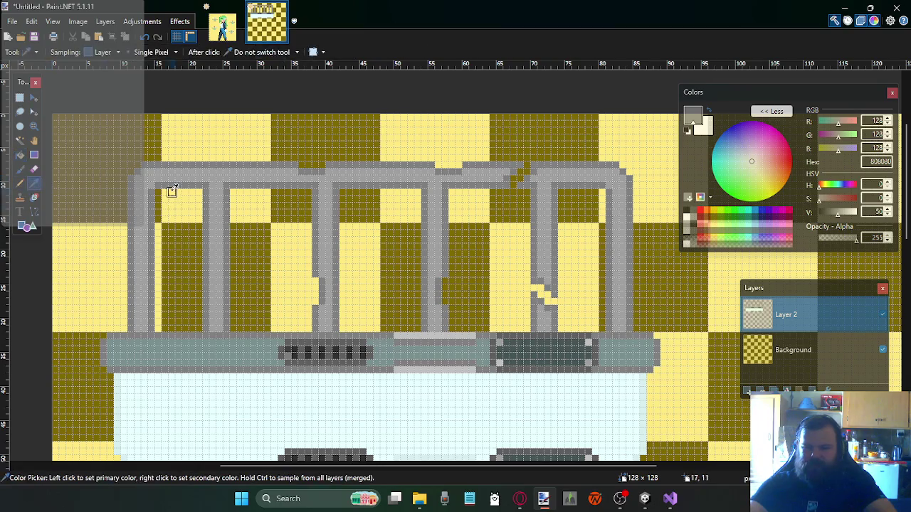
pyautogui.click(168, 168)
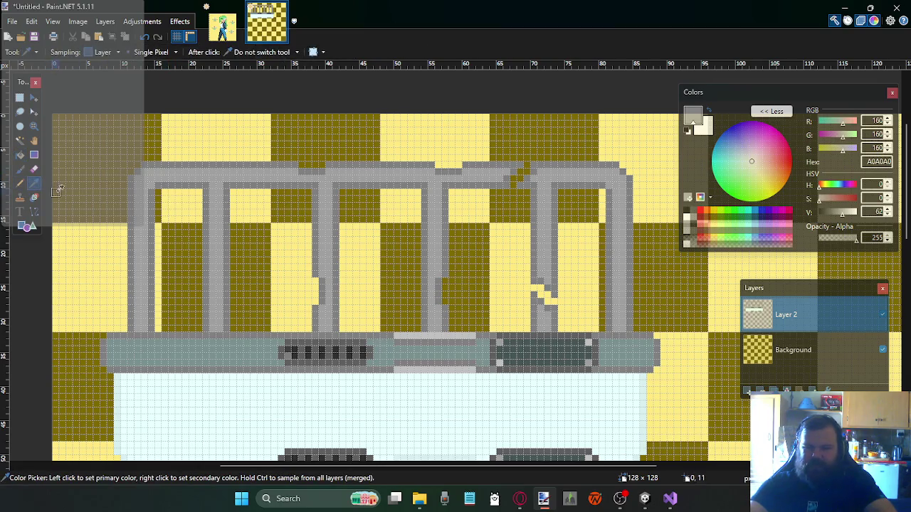
pyautogui.click(19, 183)
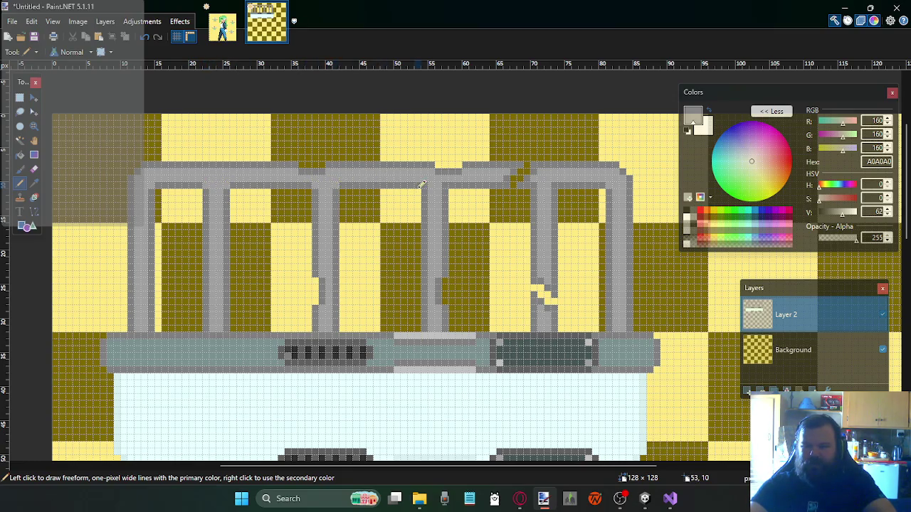
pyautogui.click(529, 183)
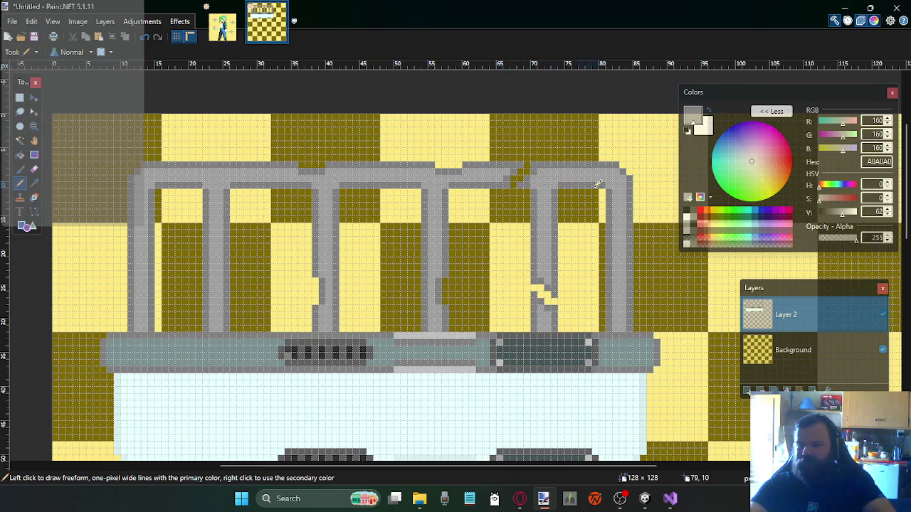
# Look over the sprite, then add a new empty Layer 3
pyautogui.scroll(1, 515, 177)
pyautogui.scroll(-2, 508, 177)
pyautogui.scroll(-1, 507, 182)
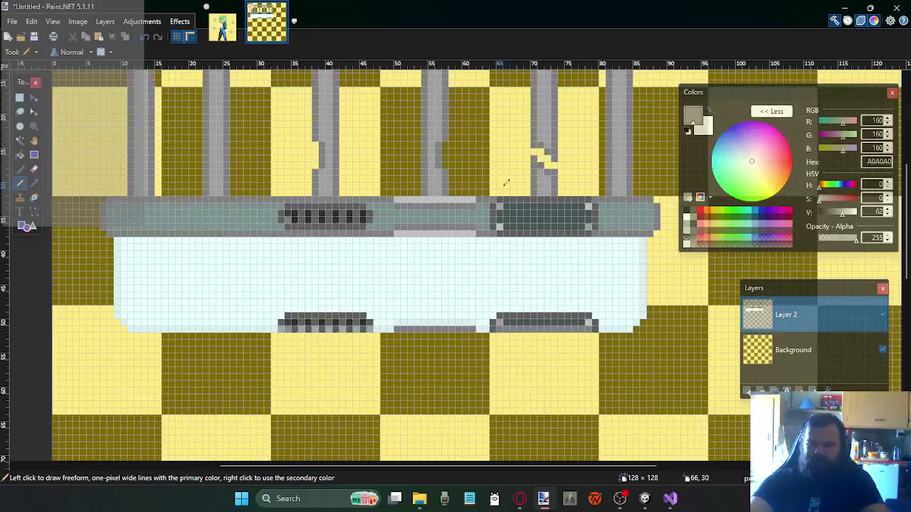
pyautogui.scroll(-1, 507, 183)
pyautogui.scroll(-1, 498, 178)
pyautogui.scroll(-1, 439, 194)
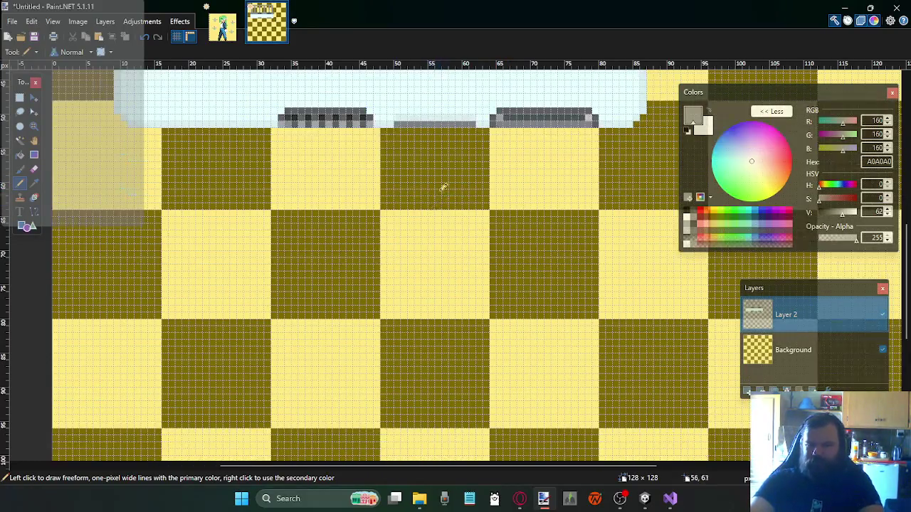
pyautogui.scroll(3, 442, 193)
pyautogui.scroll(2, 451, 179)
pyautogui.scroll(-1, 470, 174)
pyautogui.hscroll(-1, 479, 166)
pyautogui.hscroll(1, 479, 167)
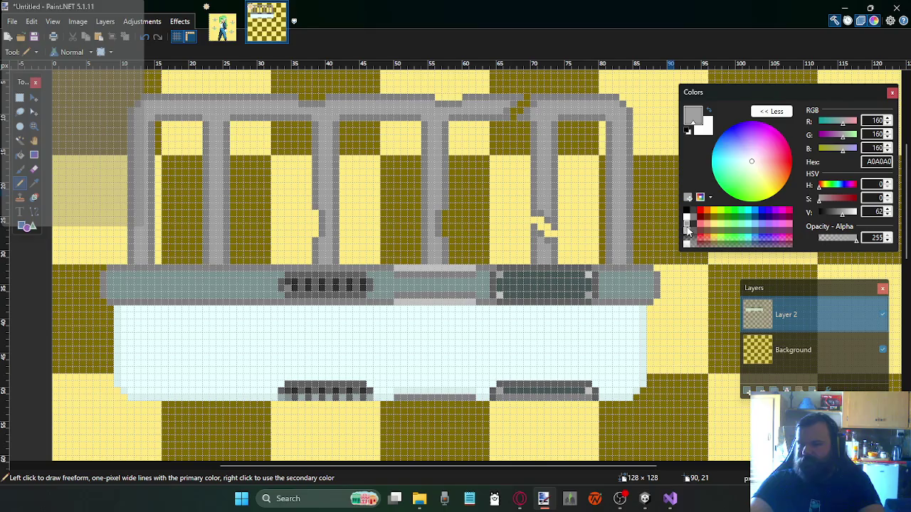
pyautogui.scroll(-2, 427, 264)
pyautogui.scroll(1, 437, 258)
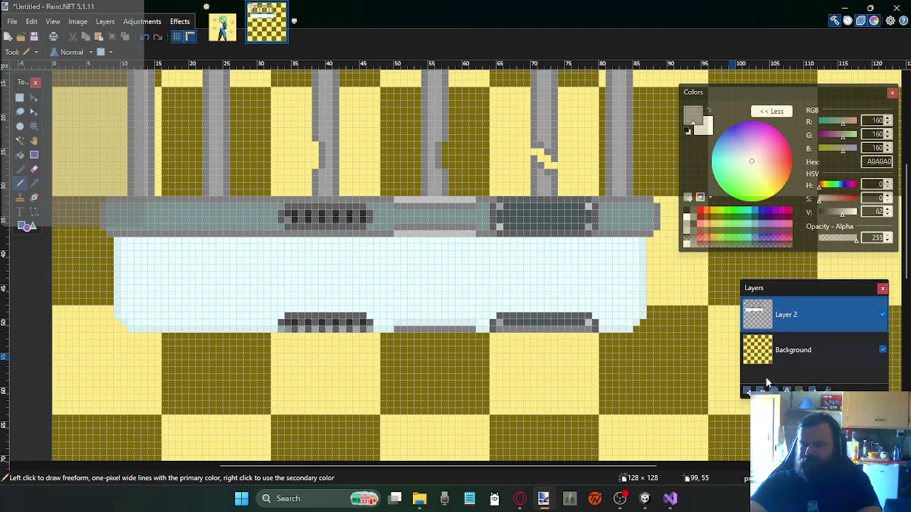
pyautogui.hotkey('ctrl', 'shift', 'n')
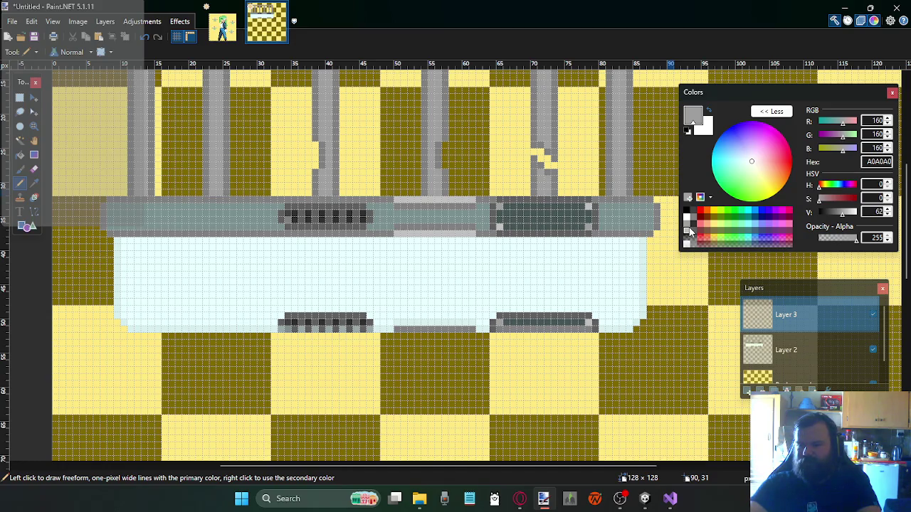
# Shade the base's bottom 78×4 strip with an upward black gradient and open Layer 3's properties
pyautogui.click(20, 98)
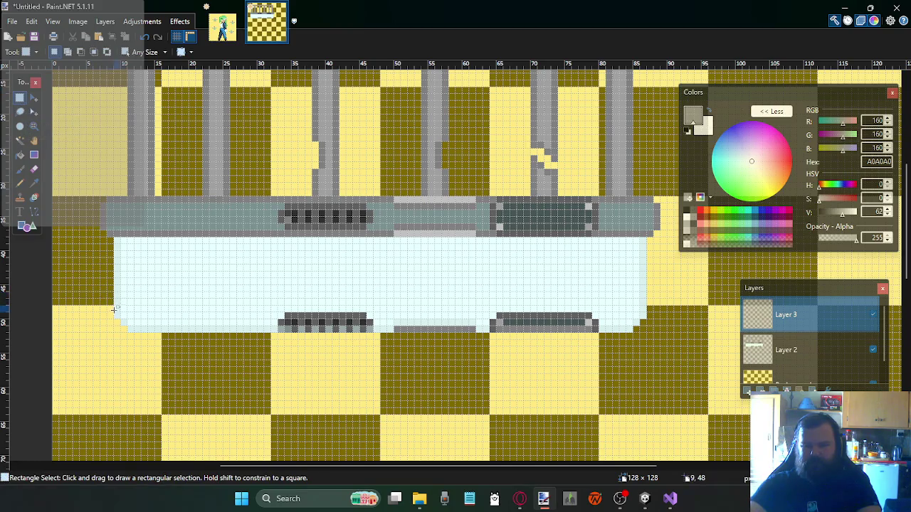
pyautogui.moveTo(114, 307); pyautogui.dragTo(642, 329)
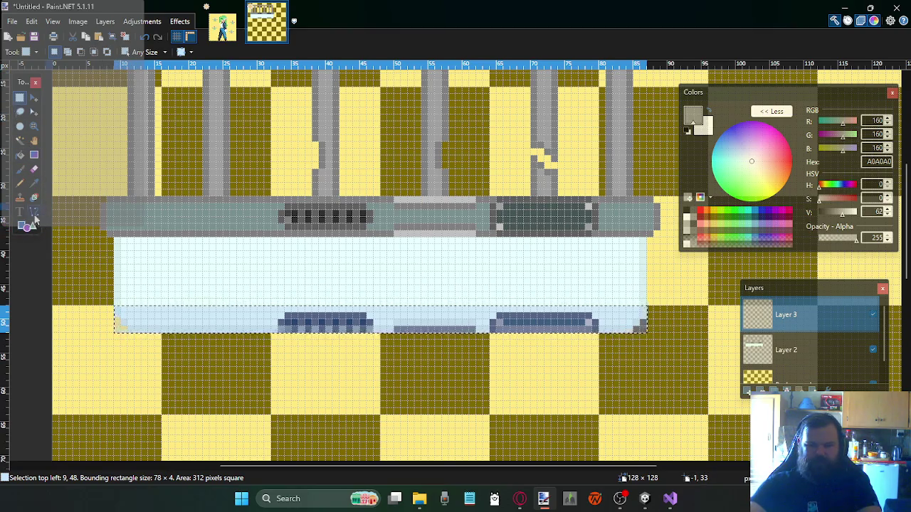
pyautogui.click(34, 157)
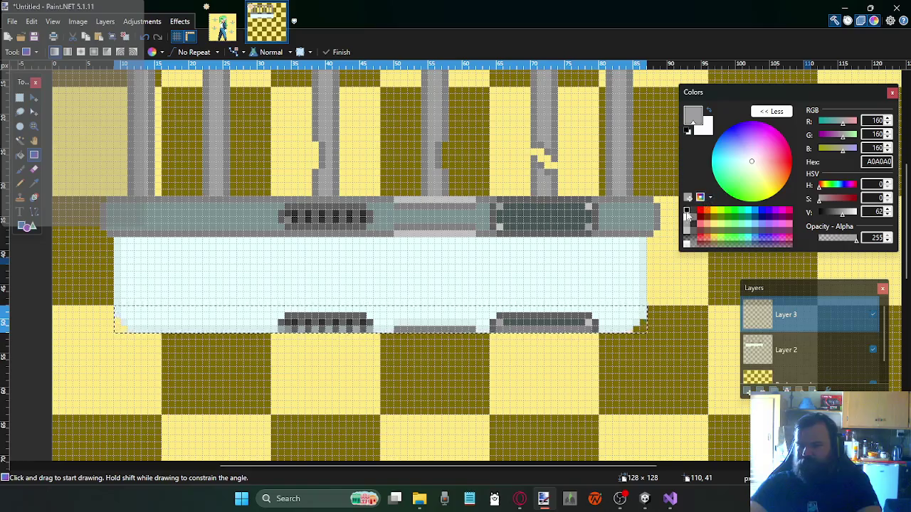
pyautogui.click(687, 212)
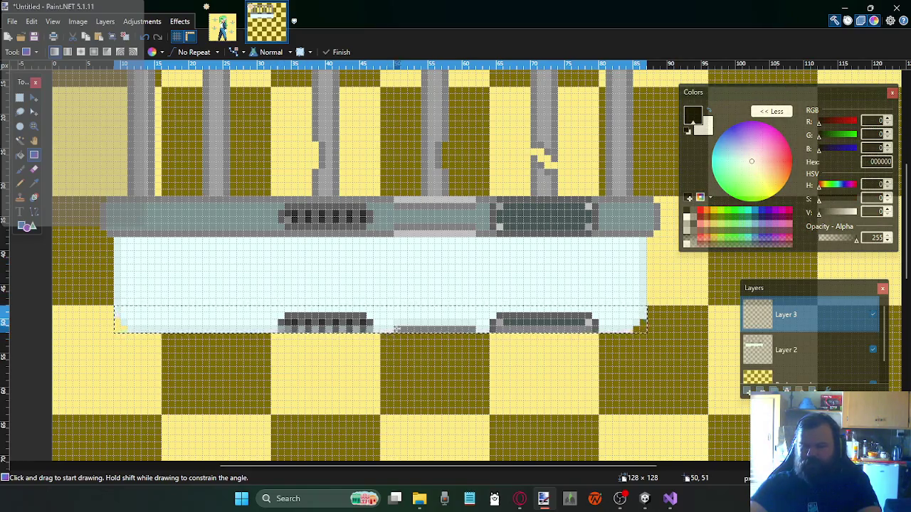
pyautogui.moveTo(393, 330); pyautogui.dragTo(393, 307)
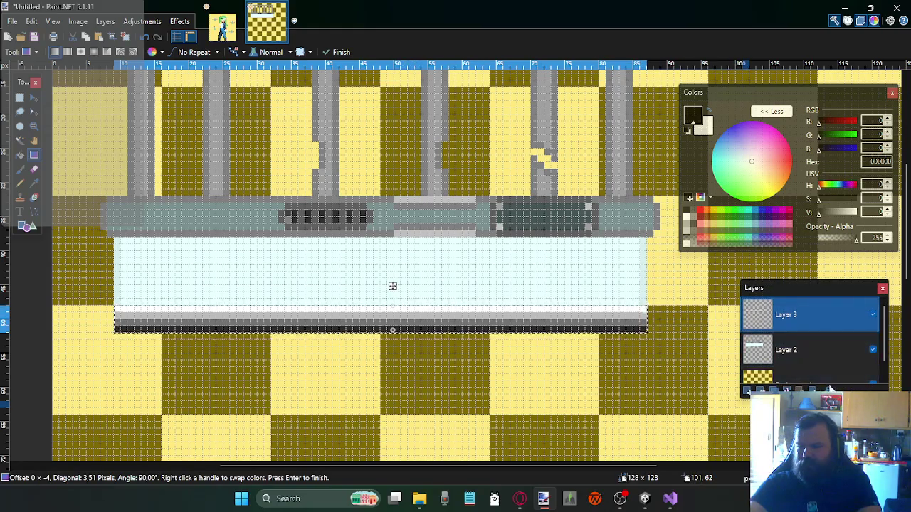
pyautogui.click(827, 388)
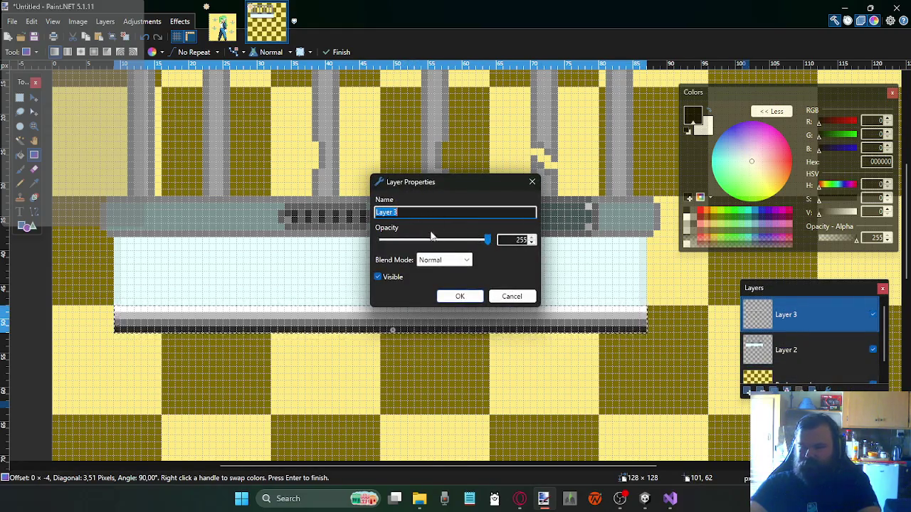
# Set Layer 3 to Multiply blend mode at opacity 125 and confirm
pyautogui.moveTo(487, 240); pyautogui.dragTo(428, 245)
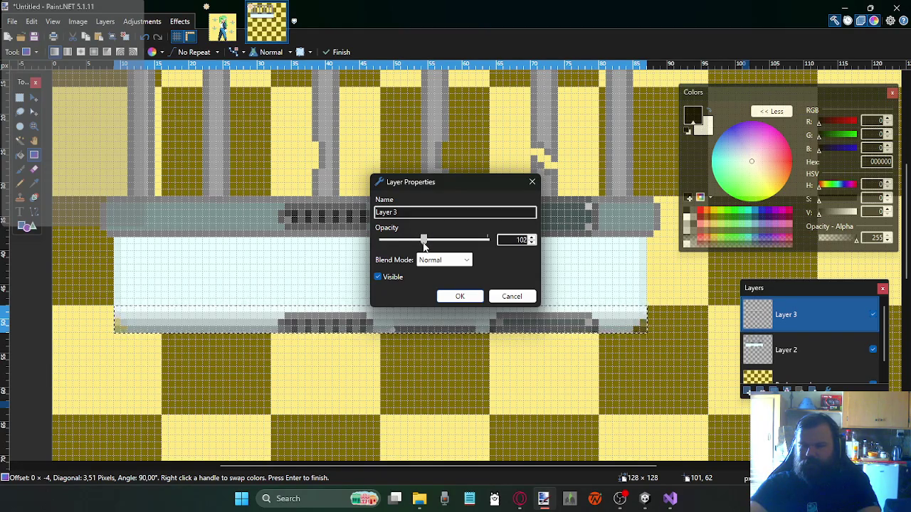
pyautogui.scroll(-1, 430, 261)
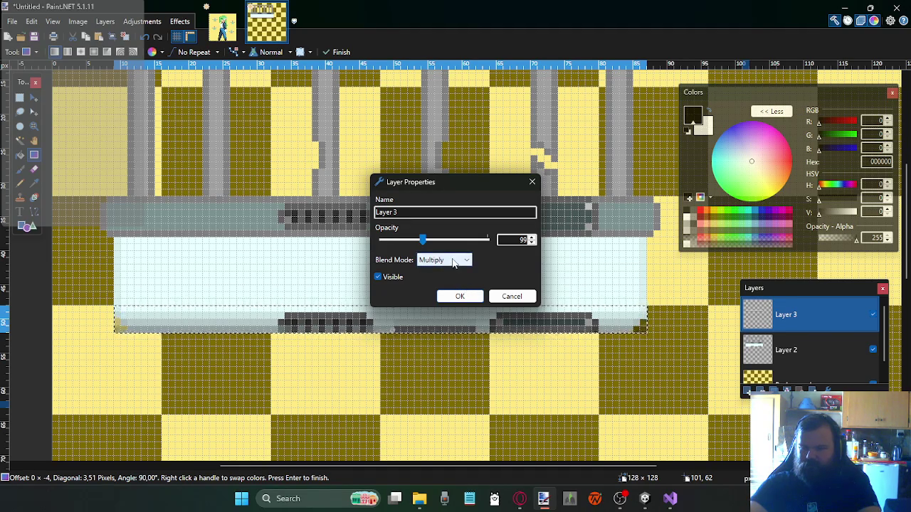
pyautogui.scroll(-1, 454, 262)
pyautogui.scroll(-1, 453, 261)
pyautogui.scroll(-1, 453, 262)
pyautogui.scroll(-1, 454, 262)
pyautogui.scroll(-1, 453, 262)
pyautogui.scroll(-1, 453, 261)
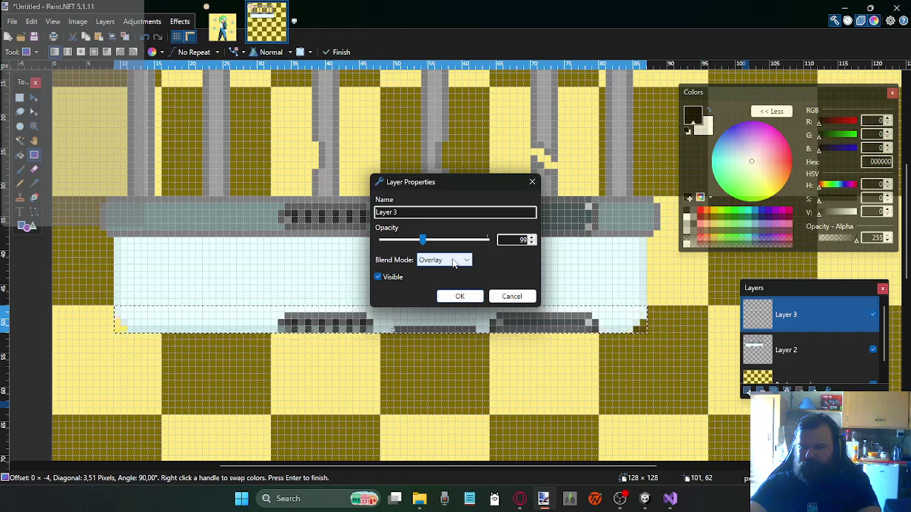
pyautogui.scroll(-1, 454, 262)
pyautogui.scroll(-1, 453, 262)
pyautogui.scroll(-1, 453, 262)
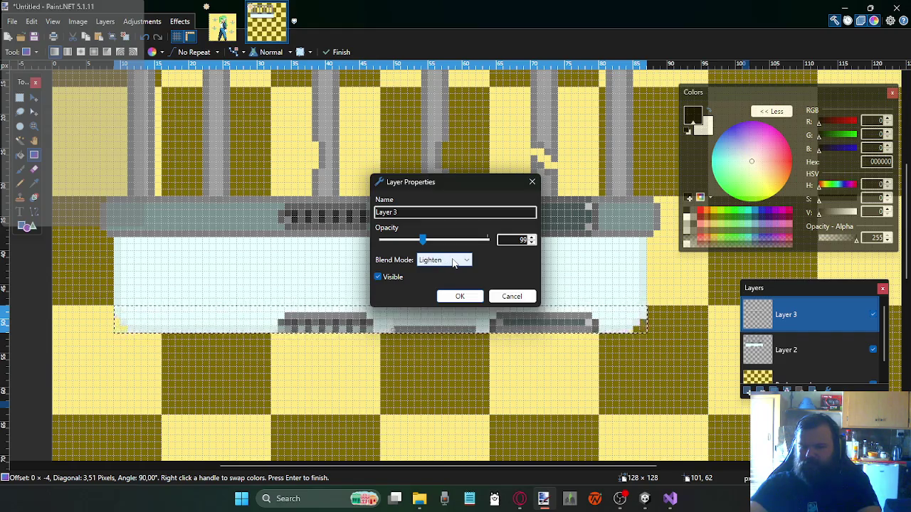
pyautogui.scroll(-1, 453, 262)
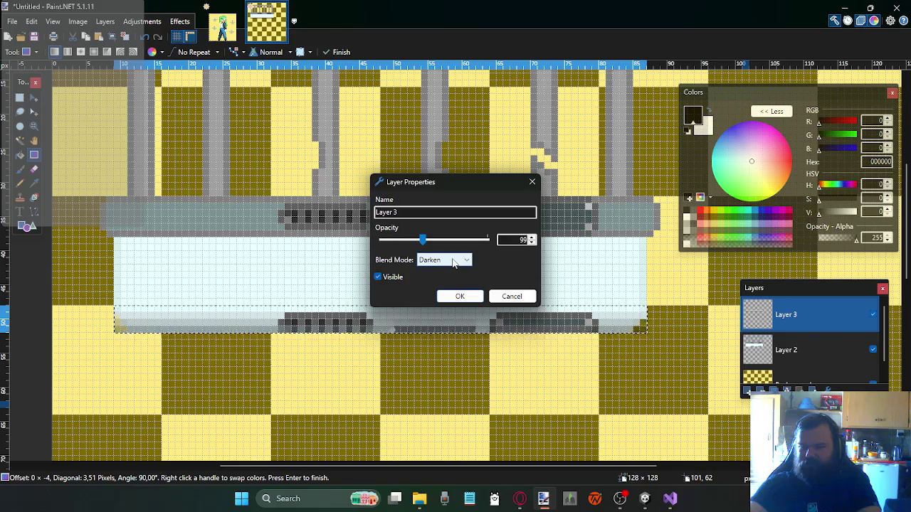
pyautogui.scroll(-2, 454, 262)
pyautogui.scroll(-1, 454, 262)
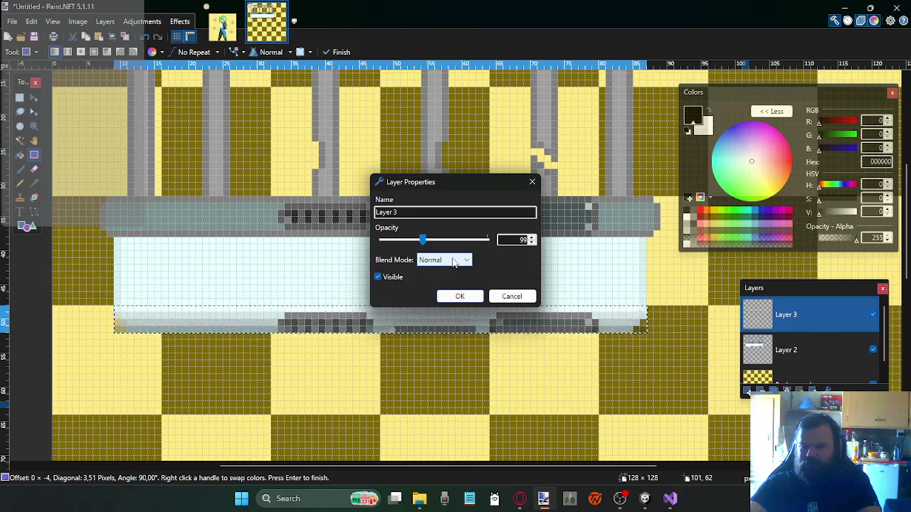
pyautogui.scroll(-1, 453, 262)
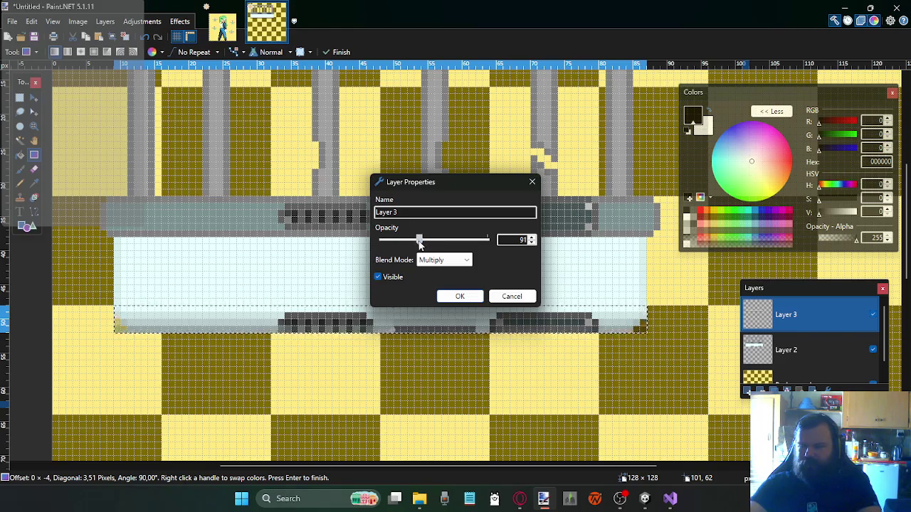
pyautogui.moveTo(417, 242); pyautogui.dragTo(437, 244)
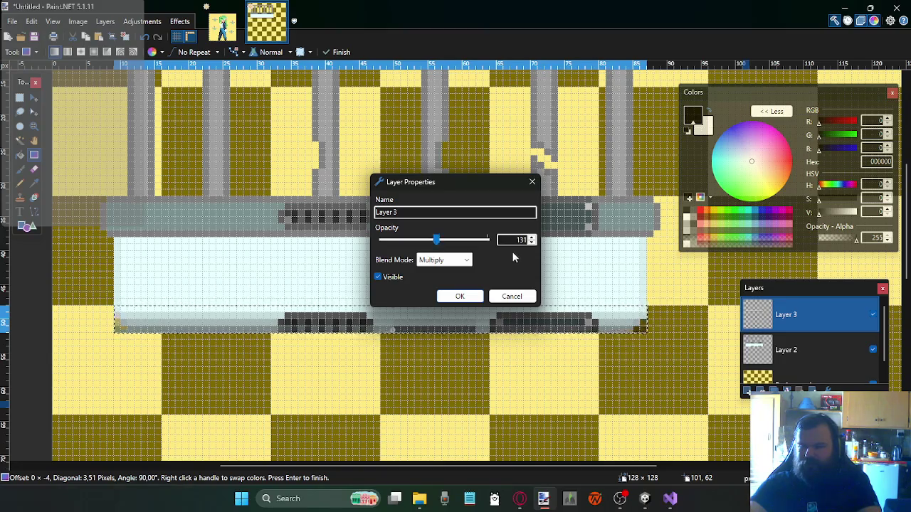
pyautogui.click(532, 243)
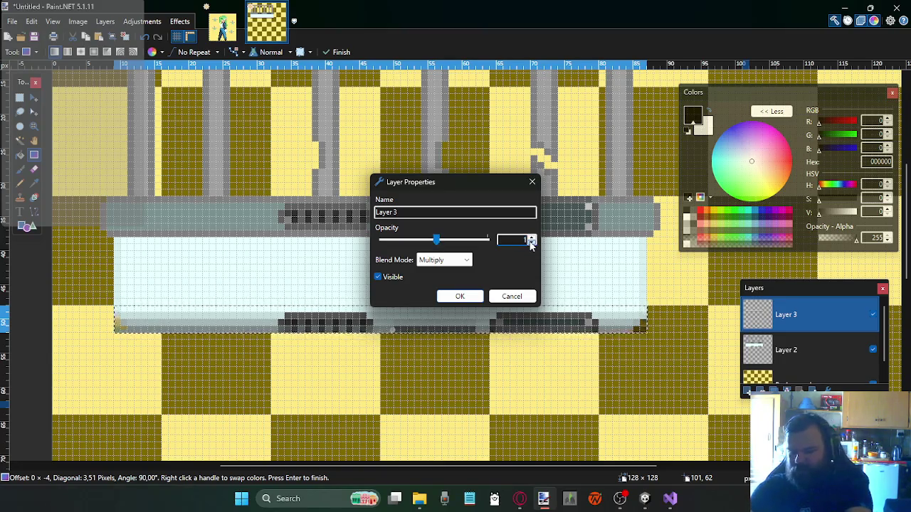
pyautogui.write('28')
pyautogui.click(466, 297)
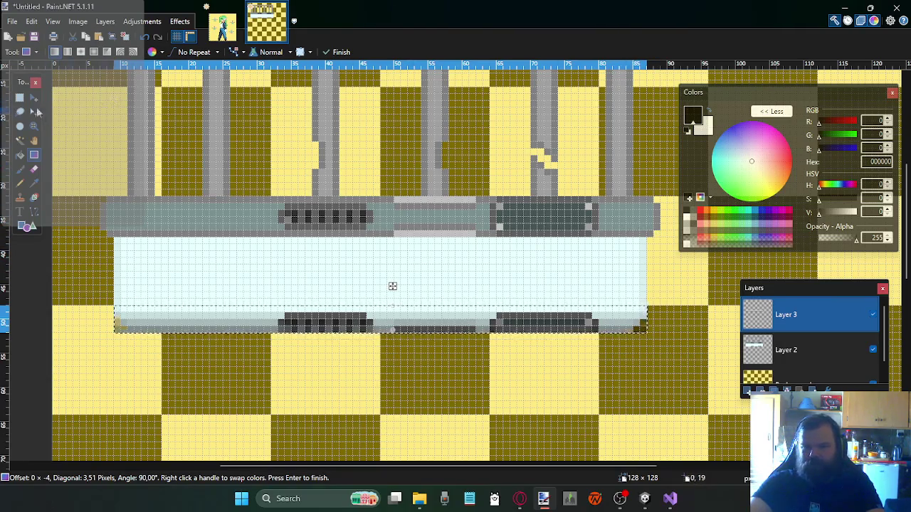
# Shade a three-row strip along the grey bar's bottom edge with a vertical gradient
pyautogui.press('s')
pyautogui.moveTo(101, 231); pyautogui.dragTo(582, 233)
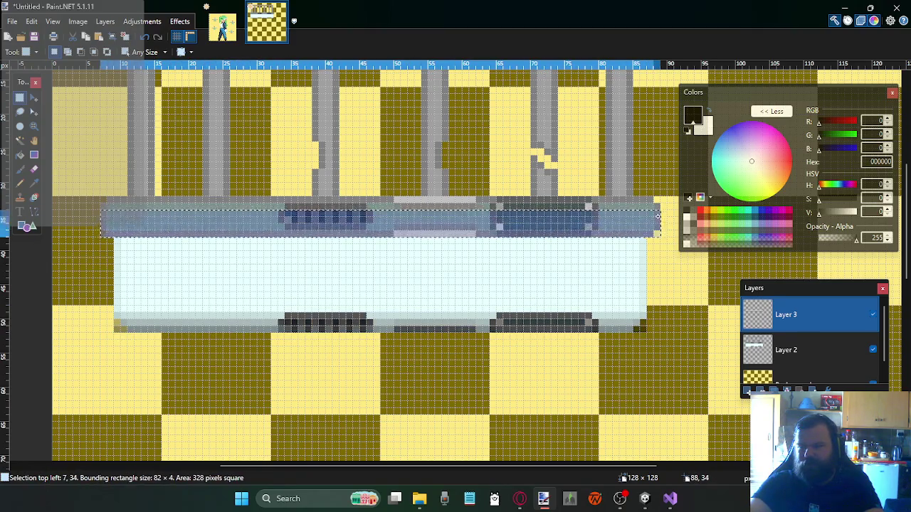
pyautogui.moveTo(582, 233); pyautogui.dragTo(659, 220)
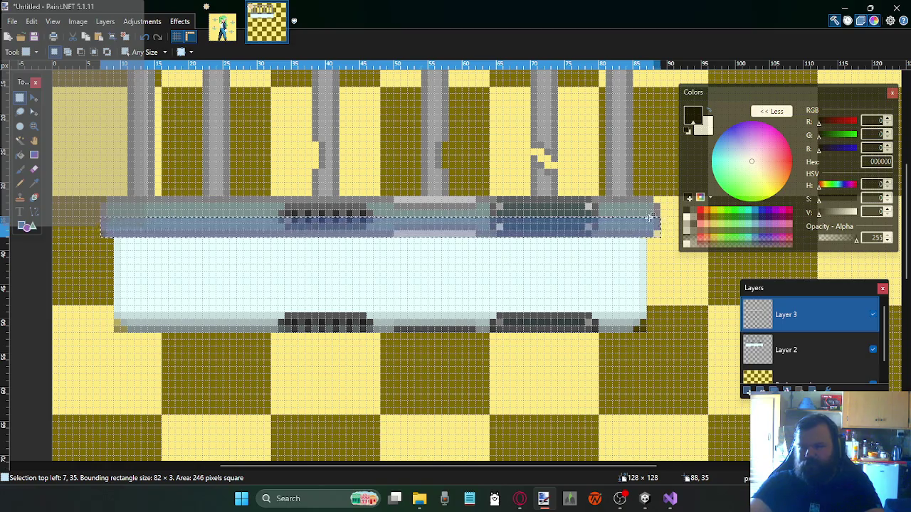
pyautogui.click(33, 155)
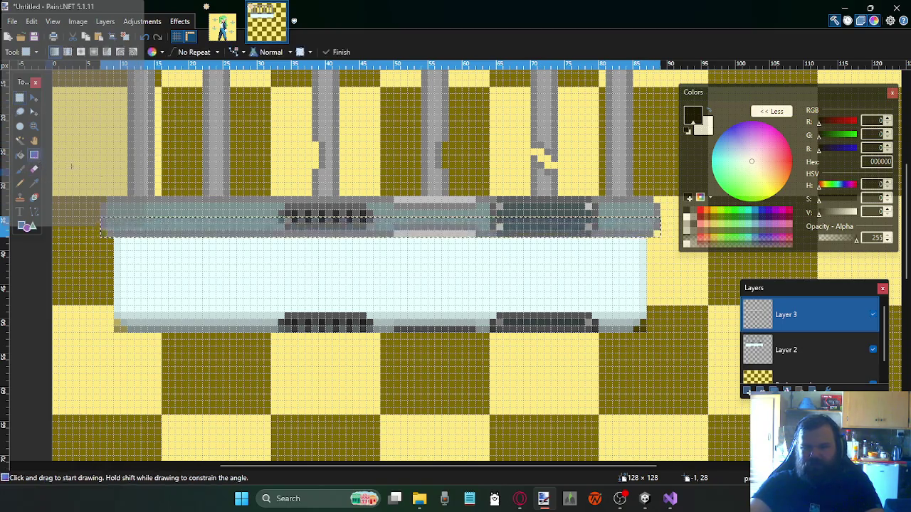
pyautogui.moveTo(389, 222); pyautogui.dragTo(389, 202)
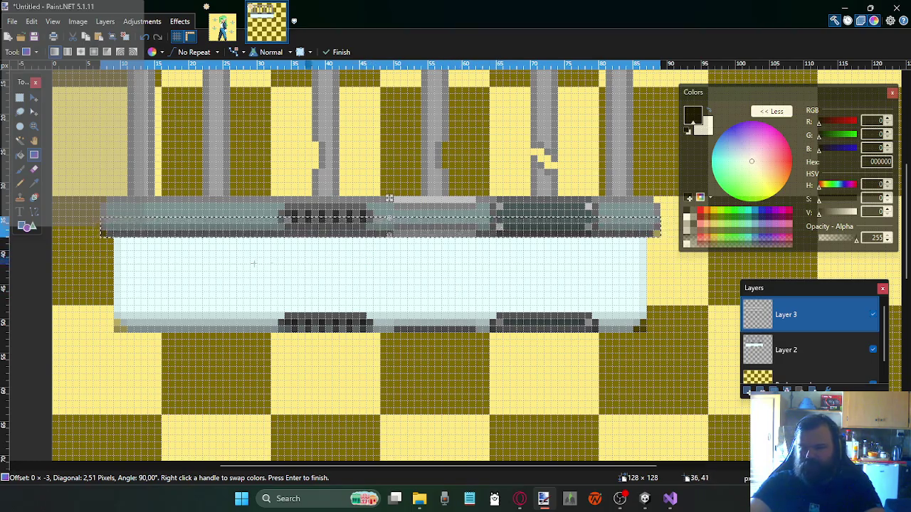
pyautogui.press('s')
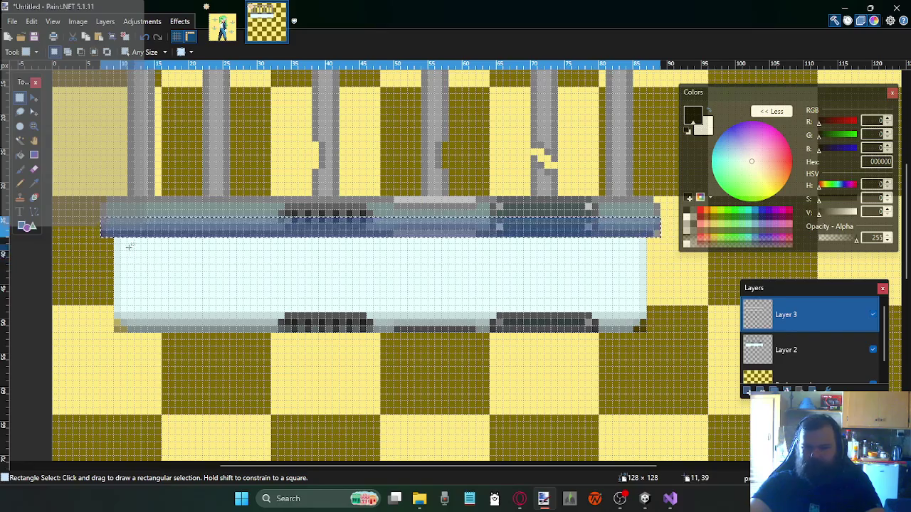
# Shade the base's top band with a grey-to-white gradient, then clear the selection
pyautogui.moveTo(116, 239); pyautogui.dragTo(645, 260)
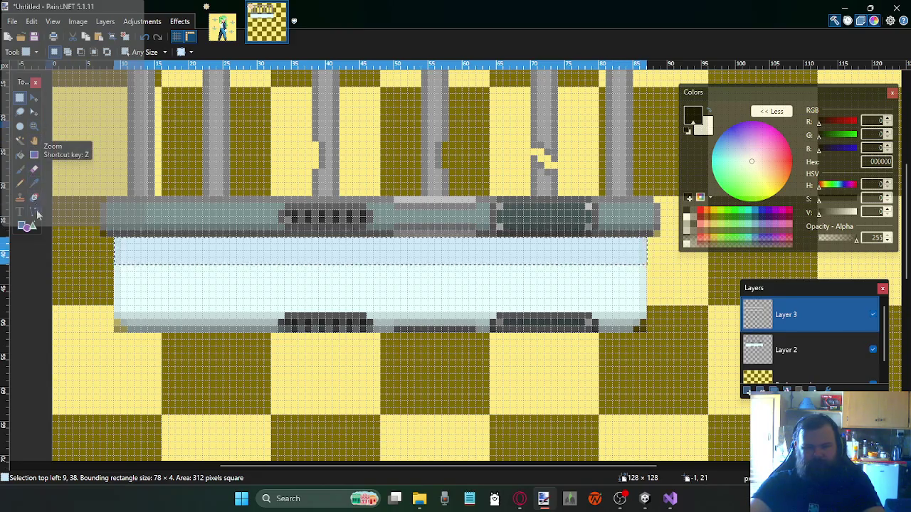
pyautogui.click(33, 155)
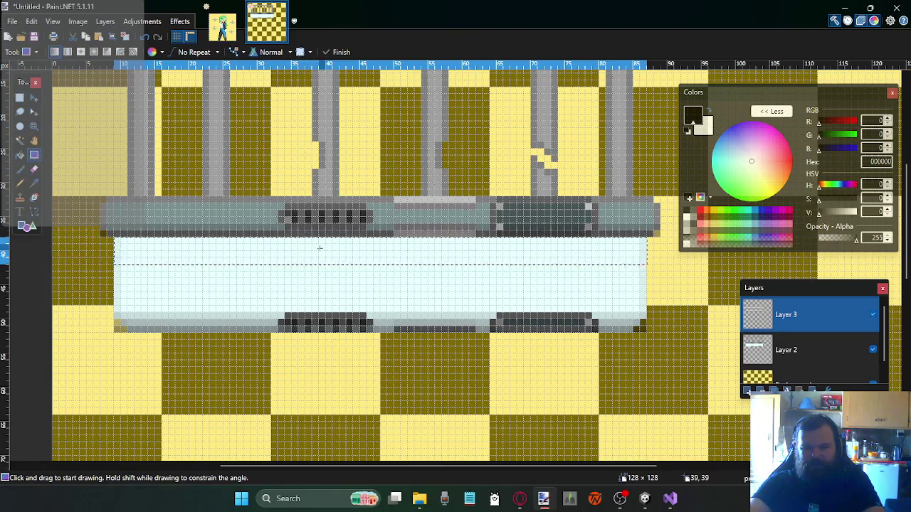
pyautogui.moveTo(413, 253)
pyautogui.mouseDown()
pyautogui.moveTo(418, 273)
pyautogui.moveTo(410, 281)
pyautogui.mouseUp()
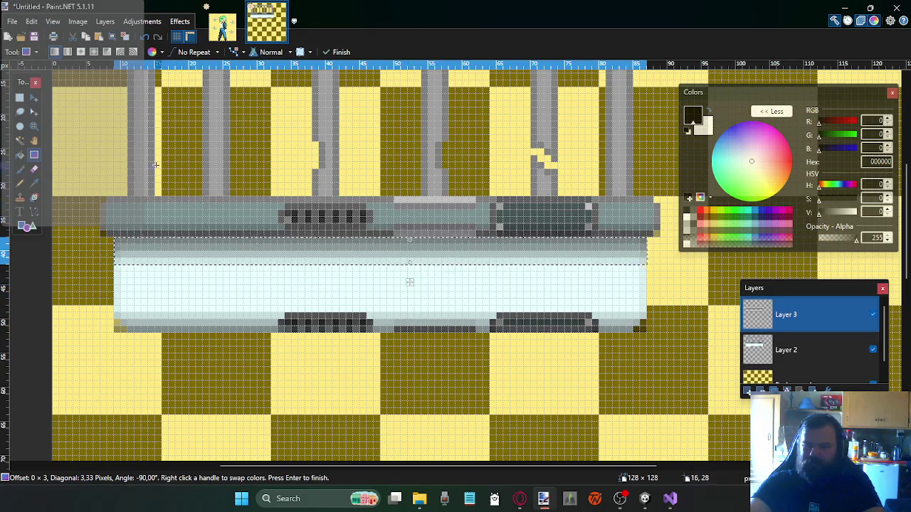
pyautogui.press('s')
pyautogui.click(153, 280)
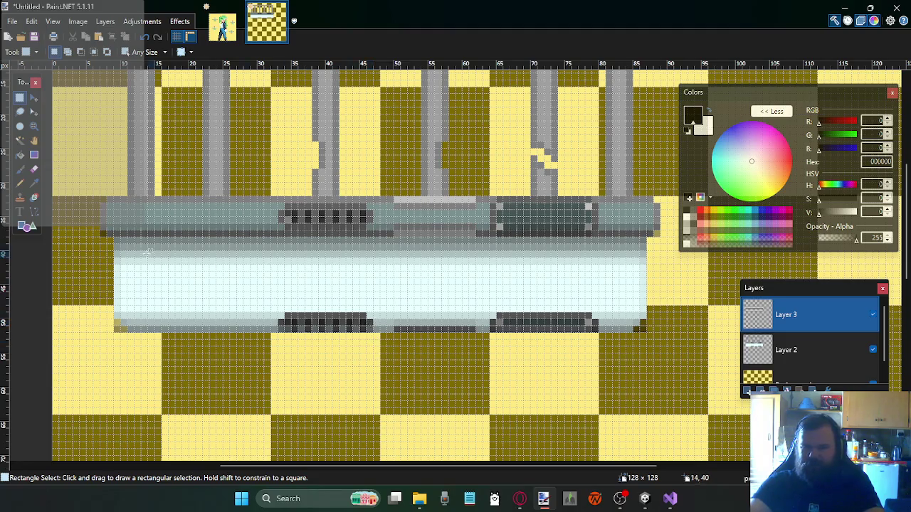
pyautogui.moveTo(107, 230); pyautogui.dragTo(81, 249)
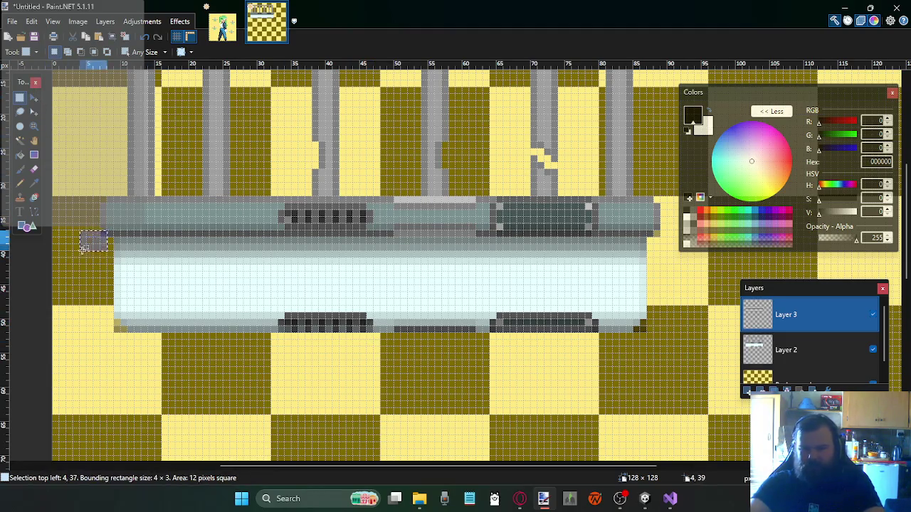
pyautogui.click(478, 272)
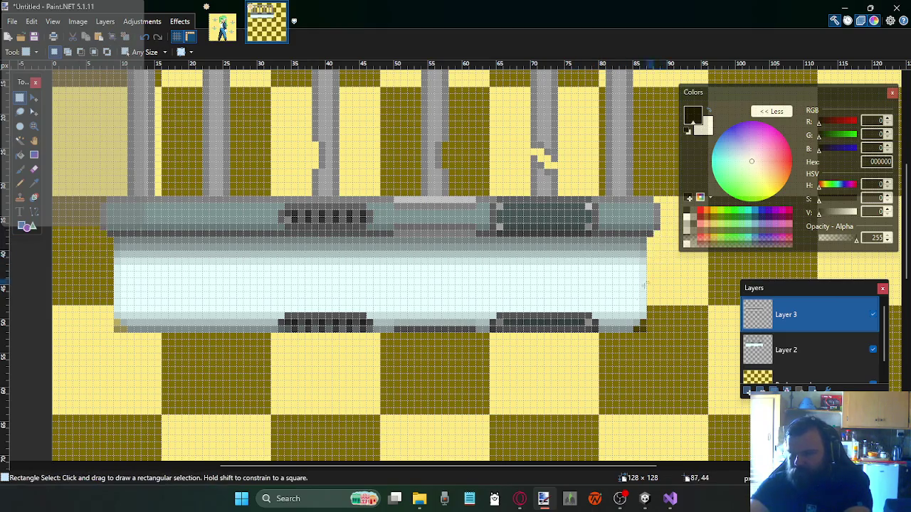
pyautogui.moveTo(636, 328); pyautogui.dragTo(660, 344)
pyautogui.click(661, 344)
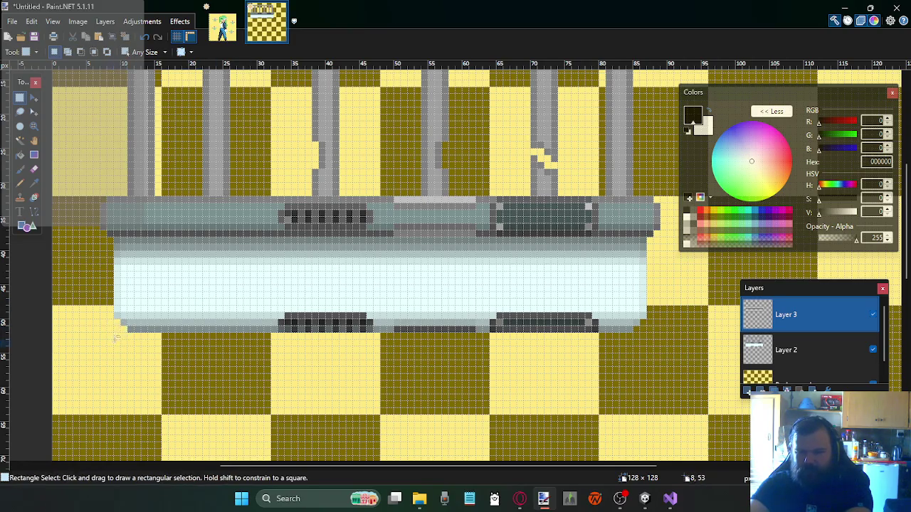
# Shade the strip along the bottom of the pipes with a vertical gradient, with the pixel grid on
pyautogui.scroll(1, 475, 246)
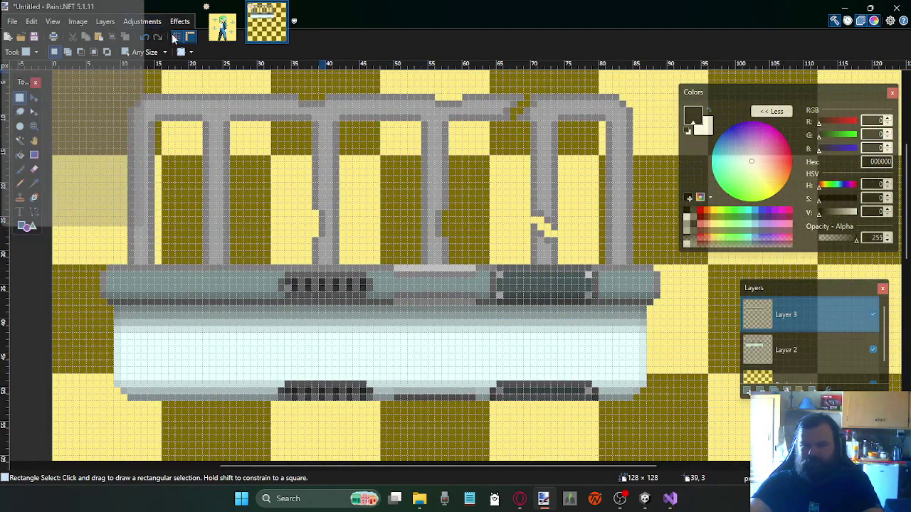
pyautogui.scroll(-1, 398, 217)
pyautogui.scroll(-1, 491, 290)
pyautogui.scroll(-1, 545, 346)
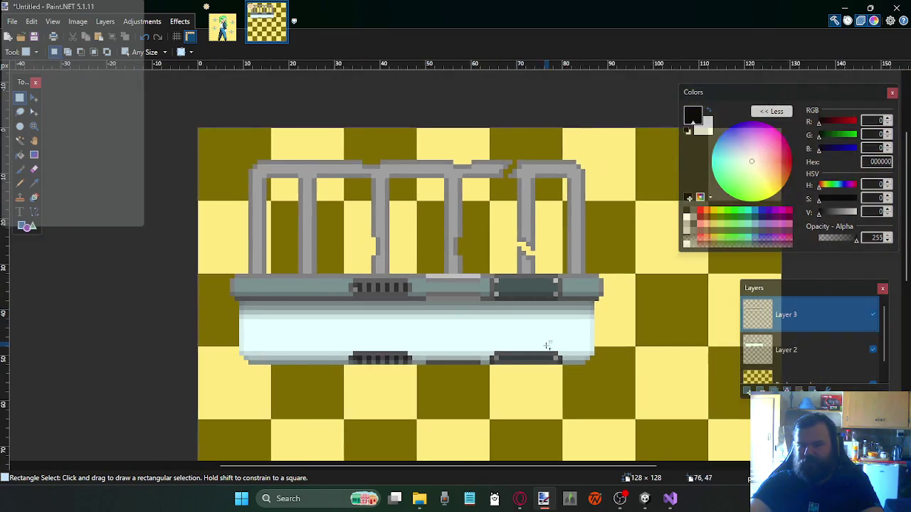
pyautogui.scroll(1, 582, 332)
pyautogui.scroll(1, 584, 292)
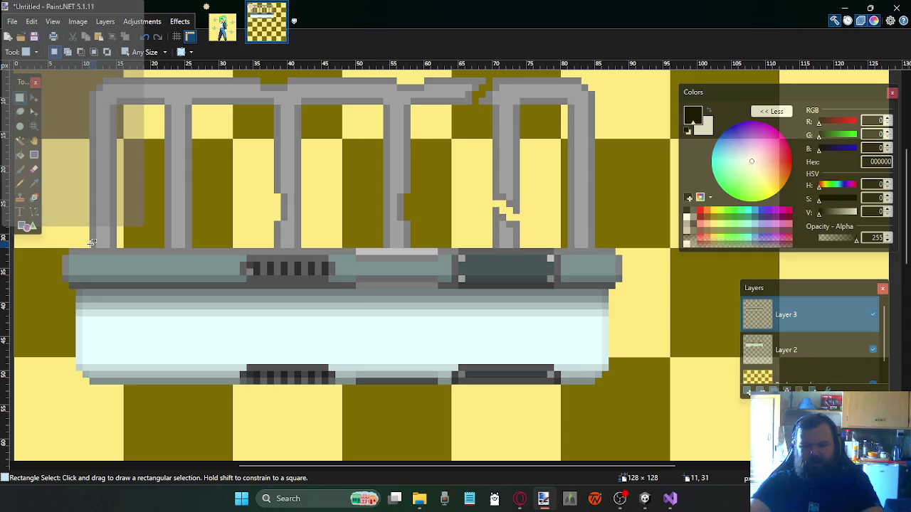
pyautogui.moveTo(92, 244); pyautogui.dragTo(589, 233)
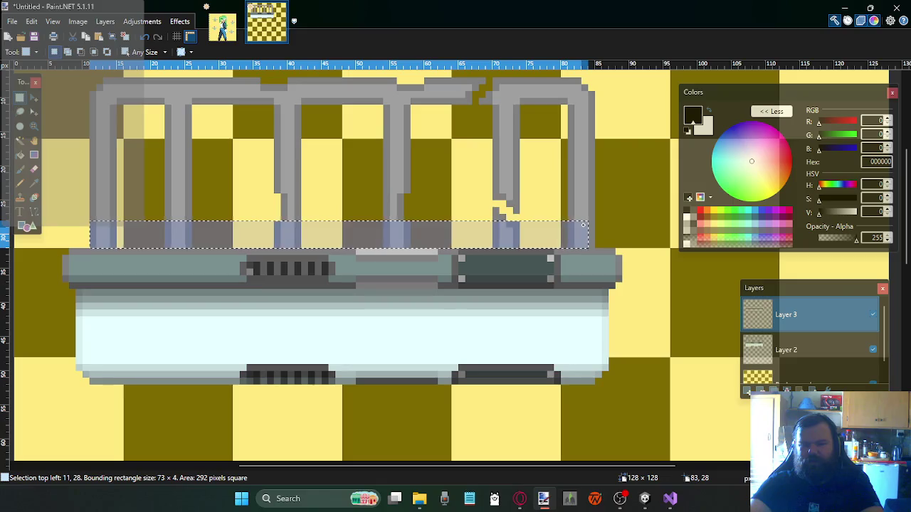
pyautogui.click(179, 37)
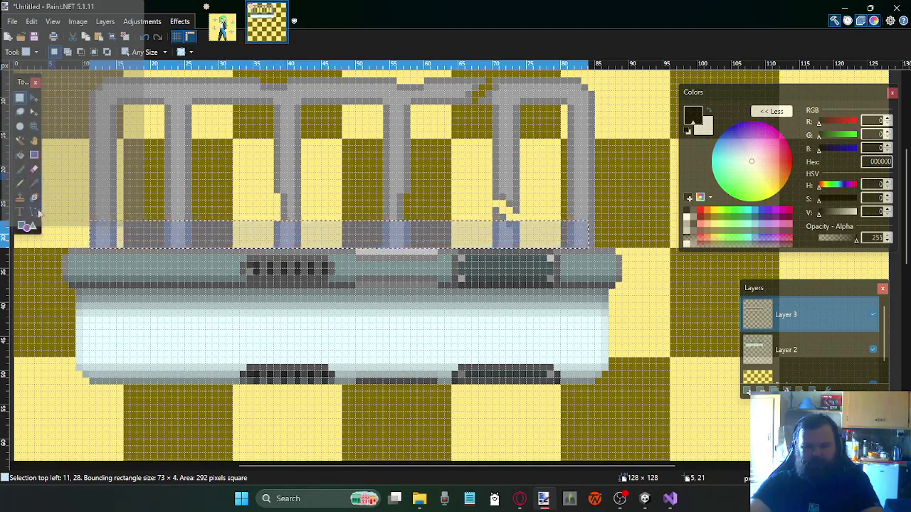
pyautogui.click(34, 154)
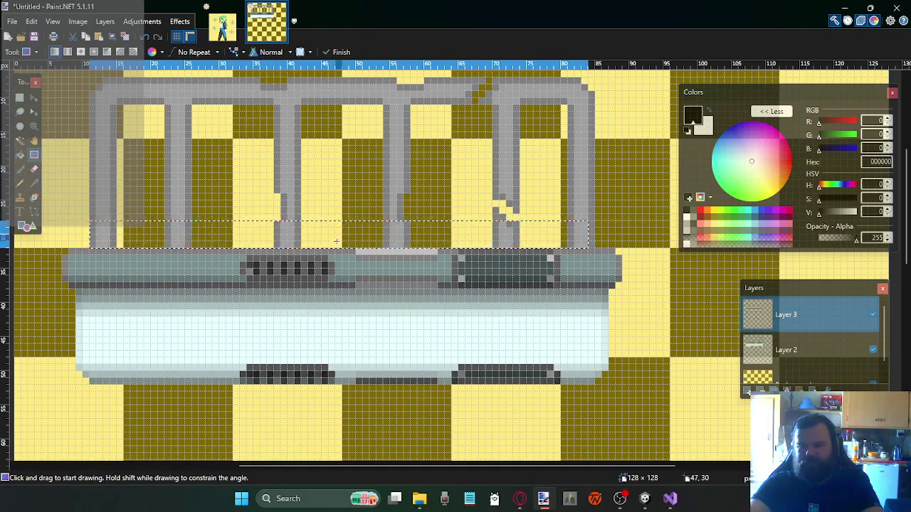
pyautogui.moveTo(339, 245); pyautogui.dragTo(339, 204)
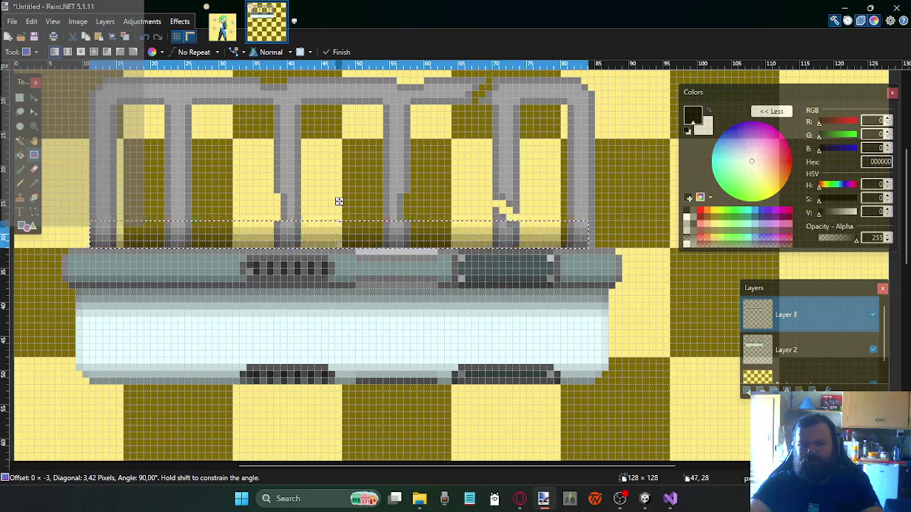
pyautogui.moveTo(339, 202); pyautogui.dragTo(339, 202)
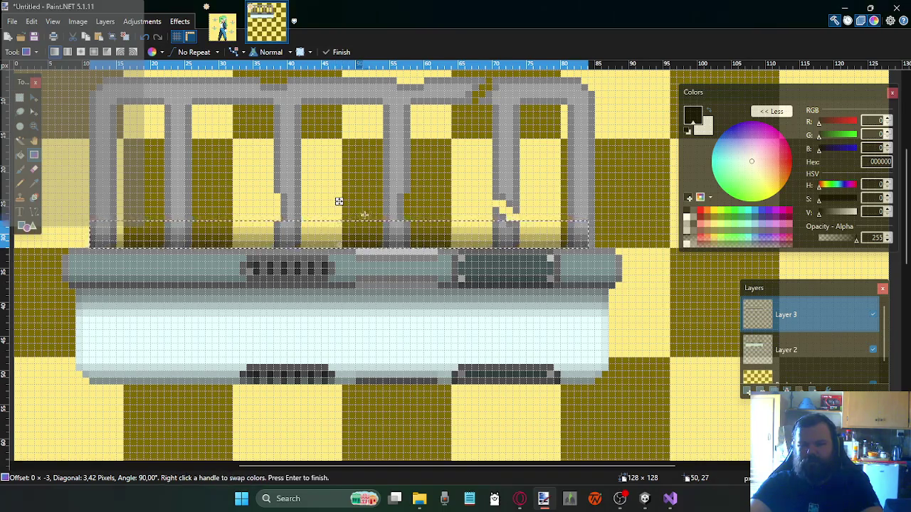
pyautogui.click(19, 98)
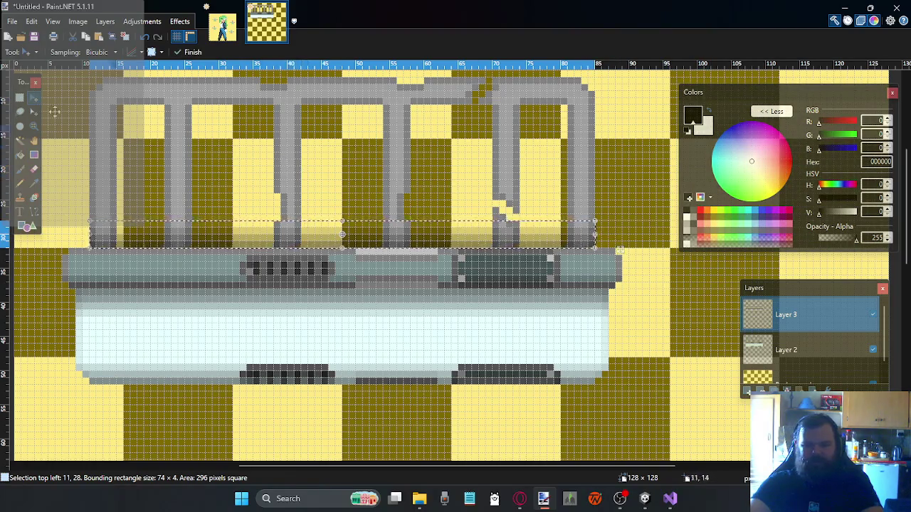
# Try rectangle selections over sections of the shaded strip beneath the pipes, clearing each one
pyautogui.click(19, 98)
pyautogui.click(155, 244)
pyautogui.moveTo(118, 229); pyautogui.dragTo(126, 248)
pyautogui.click(235, 239)
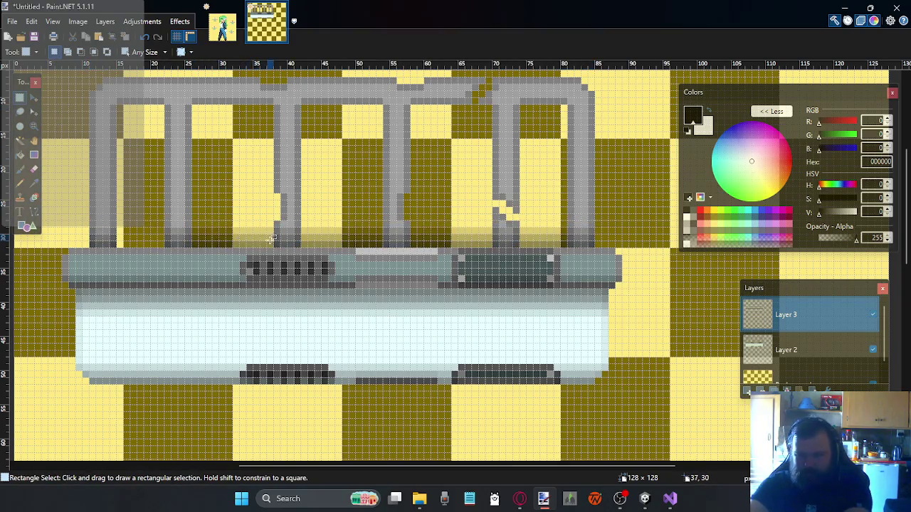
pyautogui.moveTo(272, 244); pyautogui.dragTo(194, 230)
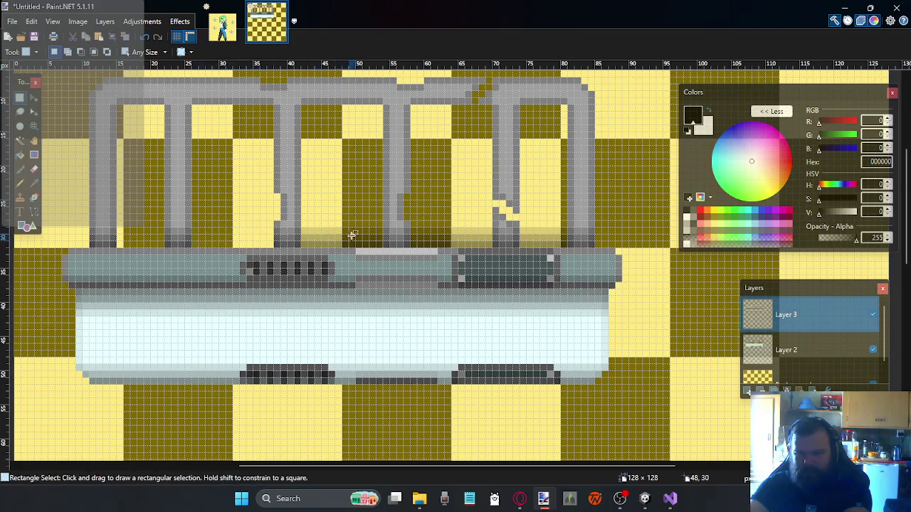
pyautogui.moveTo(382, 242); pyautogui.dragTo(304, 229)
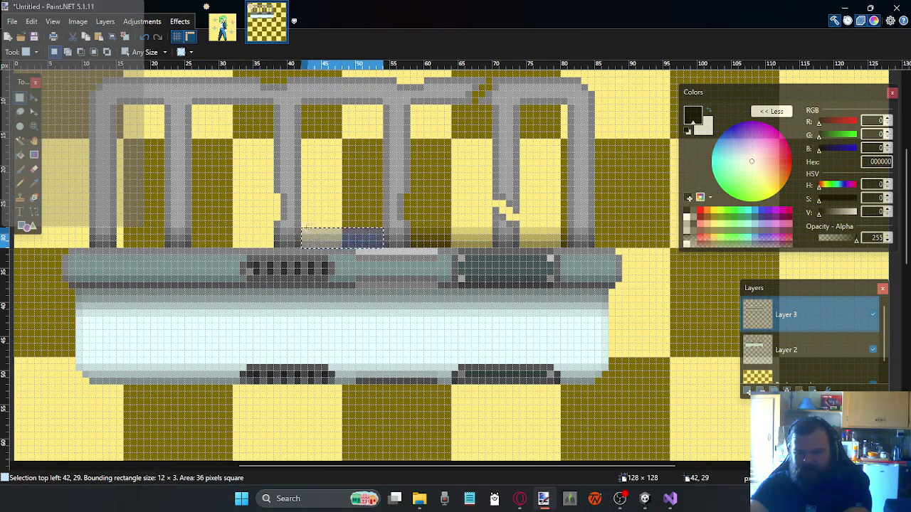
pyautogui.click(398, 232)
pyautogui.moveTo(489, 244); pyautogui.dragTo(417, 229)
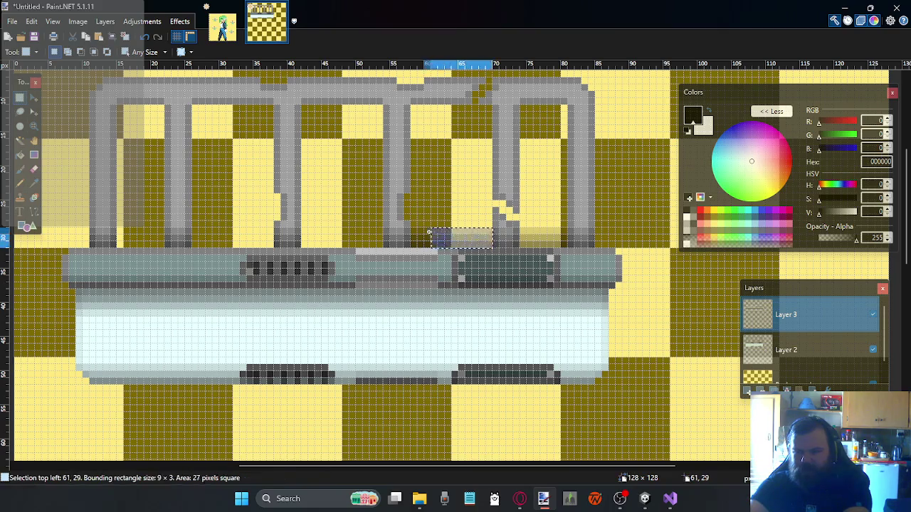
pyautogui.click(542, 232)
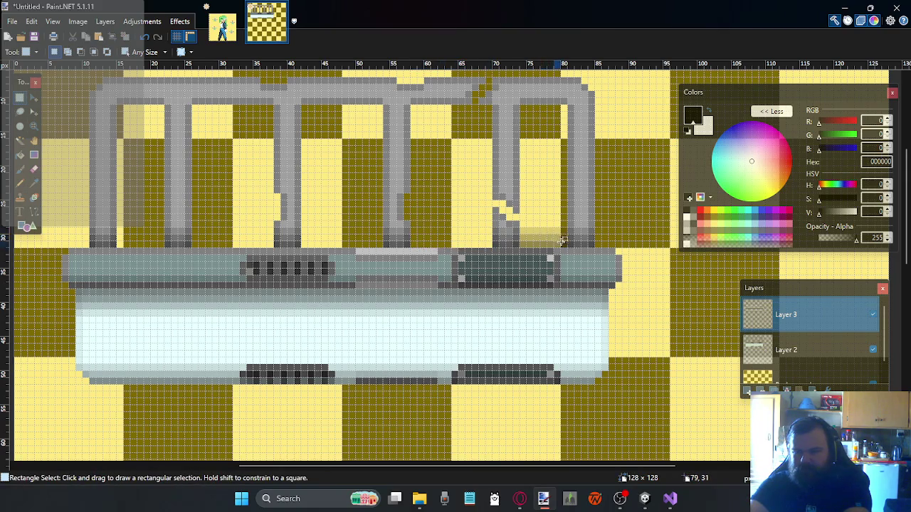
pyautogui.moveTo(564, 243); pyautogui.dragTo(522, 230)
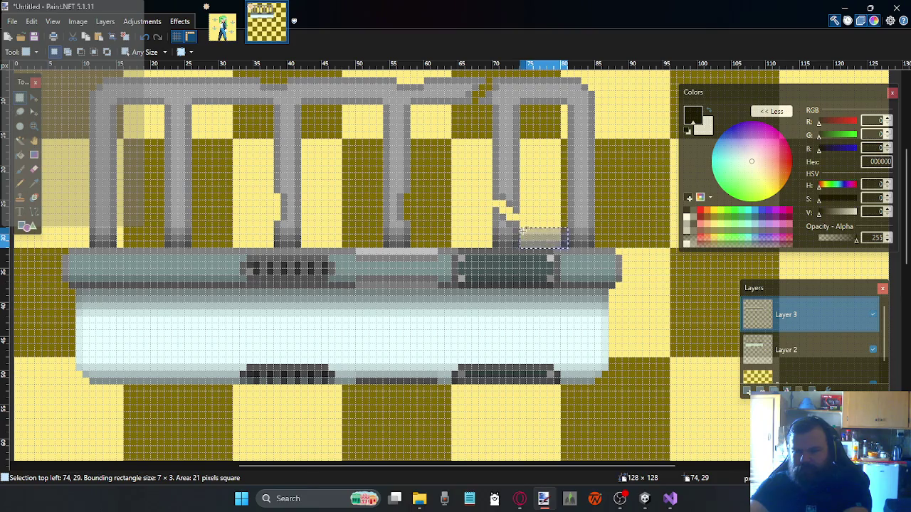
pyautogui.click(522, 230)
pyautogui.scroll(1, 356, 213)
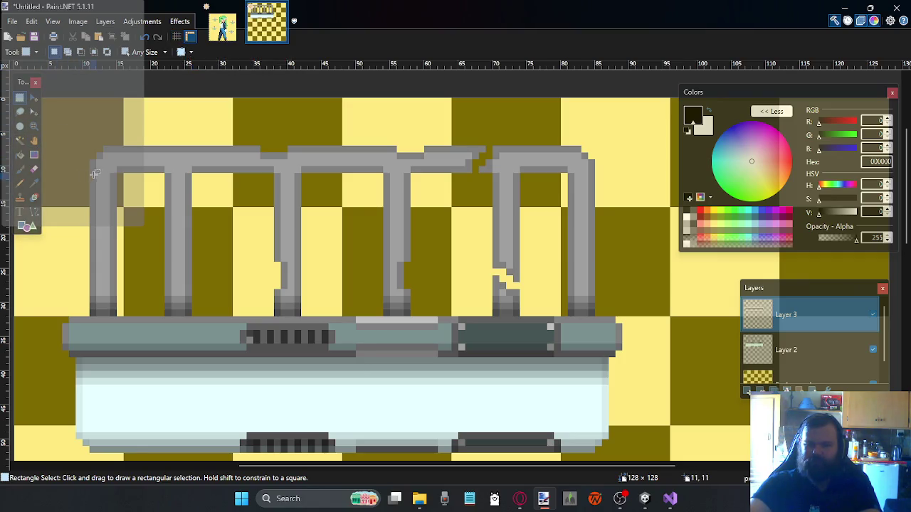
# Select the whole top pipe bar and move it up 3 pixels
pyautogui.moveTo(93, 168); pyautogui.dragTo(591, 156)
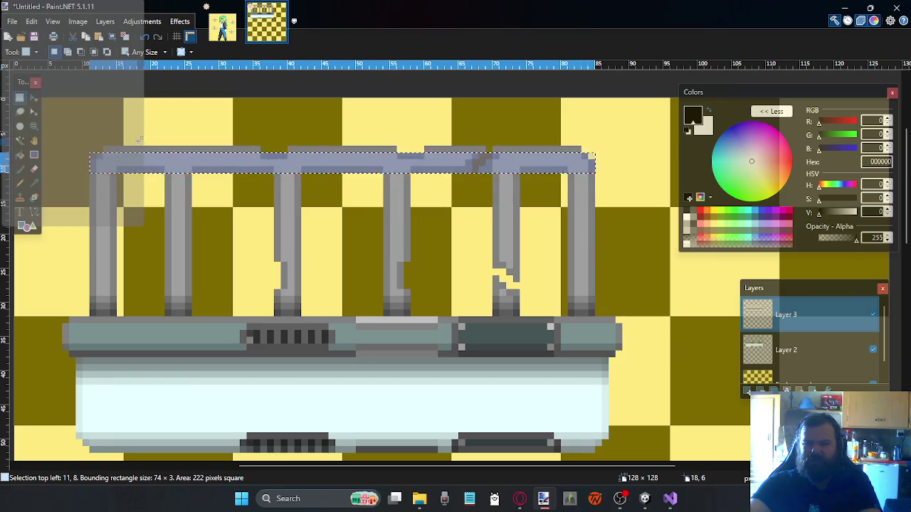
pyautogui.click(34, 213)
pyautogui.moveTo(342, 161); pyautogui.dragTo(342, 134)
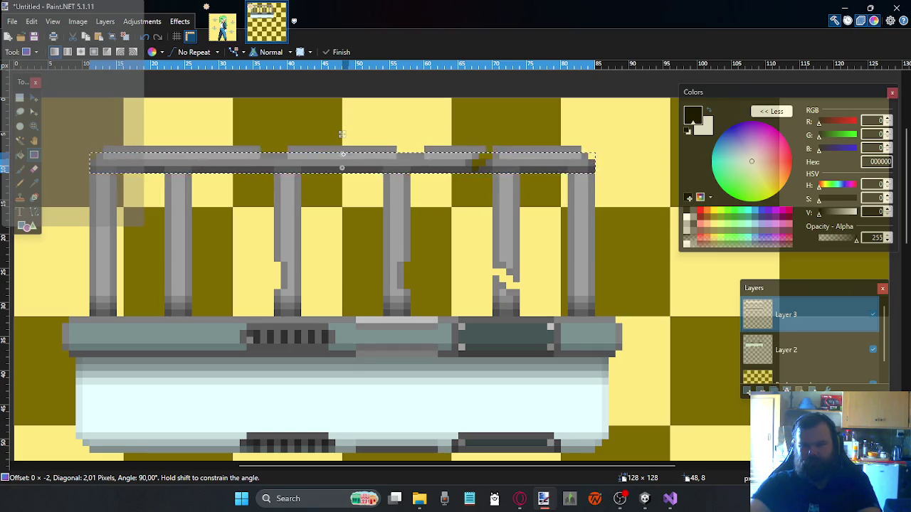
pyautogui.moveTo(341, 134); pyautogui.dragTo(342, 134)
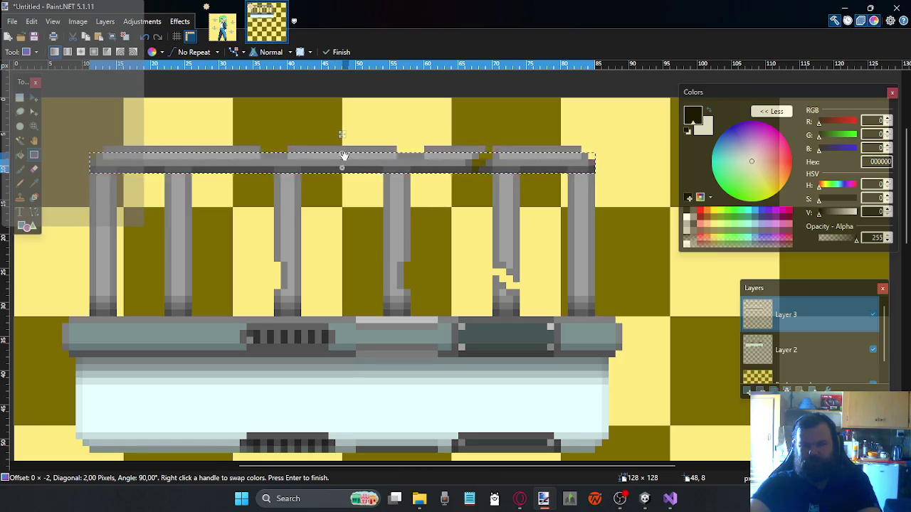
pyautogui.moveTo(344, 165); pyautogui.dragTo(344, 151)
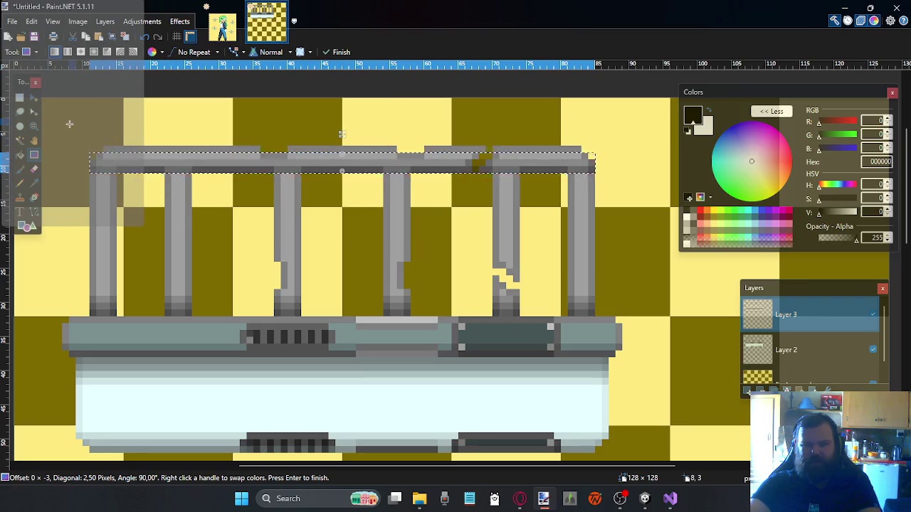
pyautogui.click(20, 97)
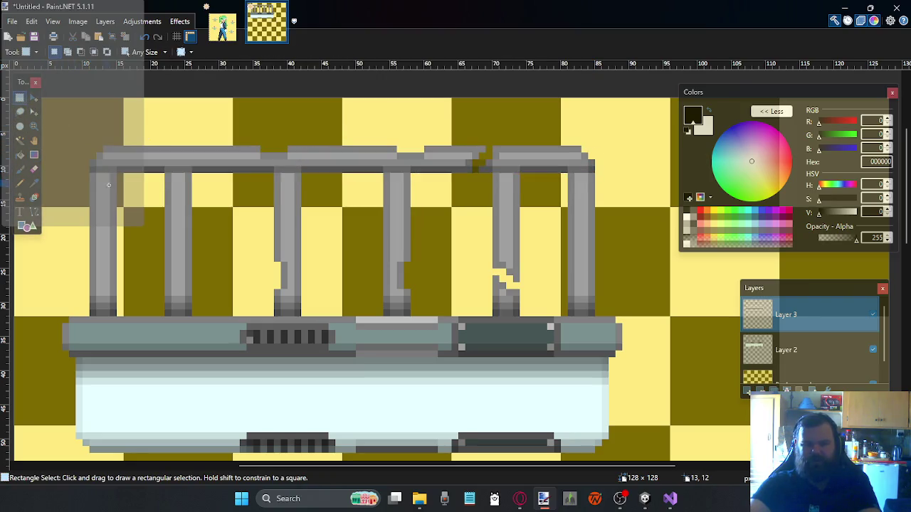
# Erase the stray pixels around the second pipe's joint with the raised top bar
pyautogui.moveTo(110, 187); pyautogui.dragTo(85, 147)
pyautogui.click(193, 179)
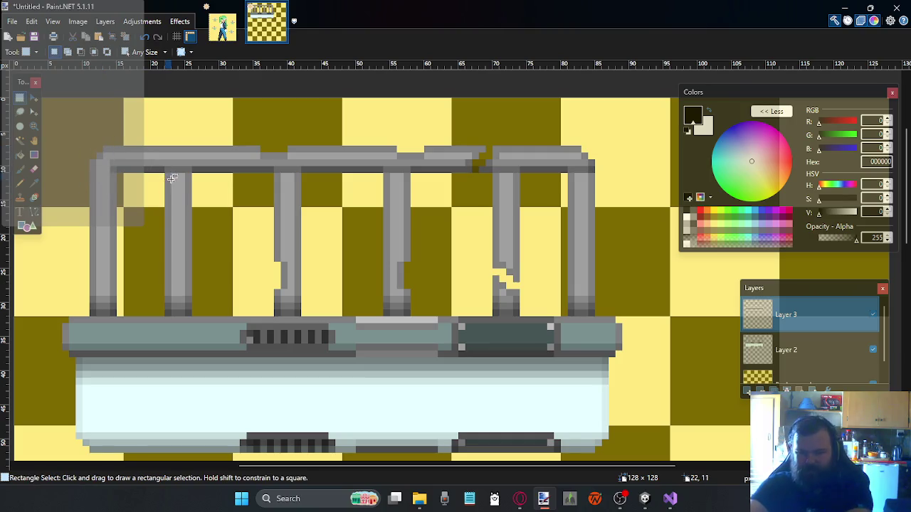
pyautogui.moveTo(192, 179)
pyautogui.mouseDown()
pyautogui.moveTo(177, 161)
pyautogui.moveTo(192, 201)
pyautogui.mouseUp()
pyautogui.press('Delete')
pyautogui.click(258, 191)
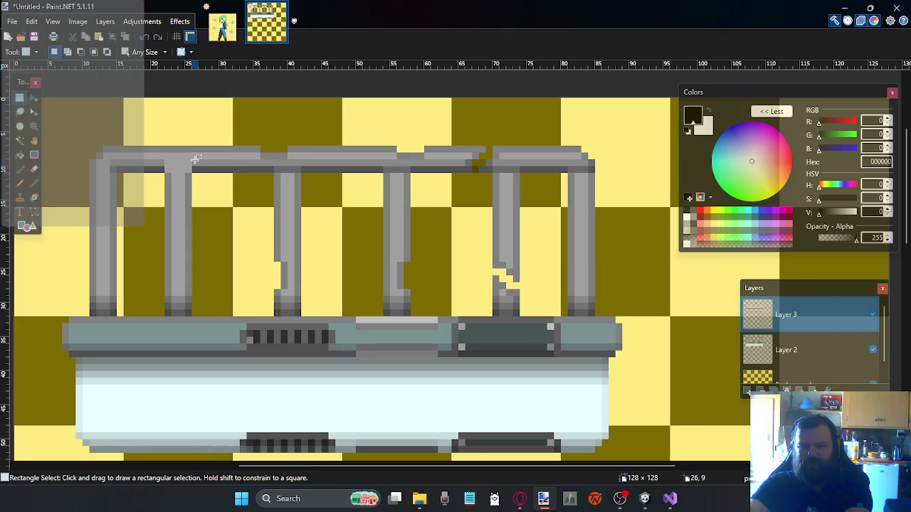
pyautogui.moveTo(196, 159); pyautogui.dragTo(168, 201)
pyautogui.press('Delete')
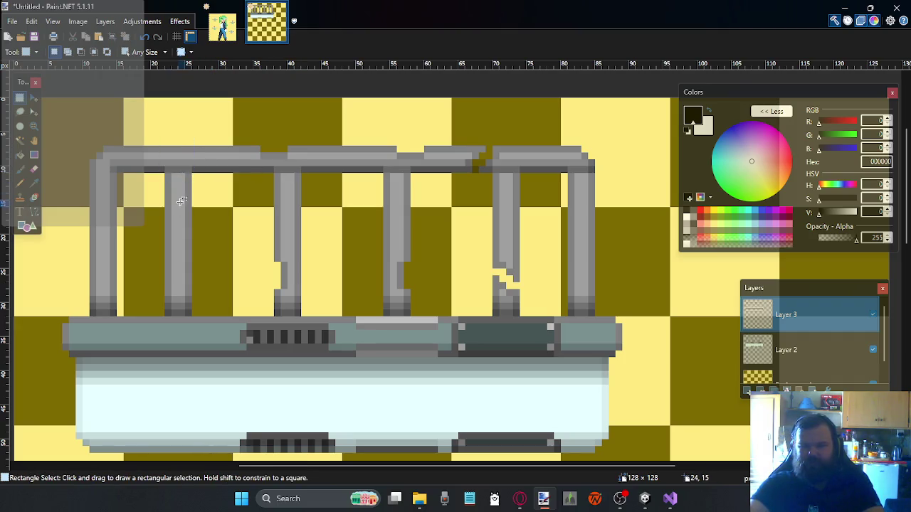
pyautogui.moveTo(193, 158); pyautogui.dragTo(179, 199)
pyautogui.press('Delete')
pyautogui.click(195, 160)
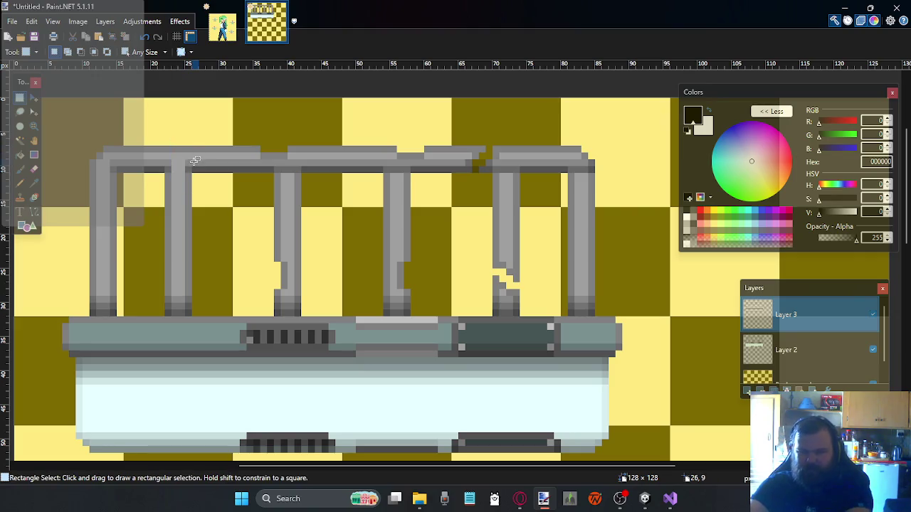
pyautogui.moveTo(190, 161); pyautogui.dragTo(168, 131)
pyautogui.press('Delete')
pyautogui.click(119, 142)
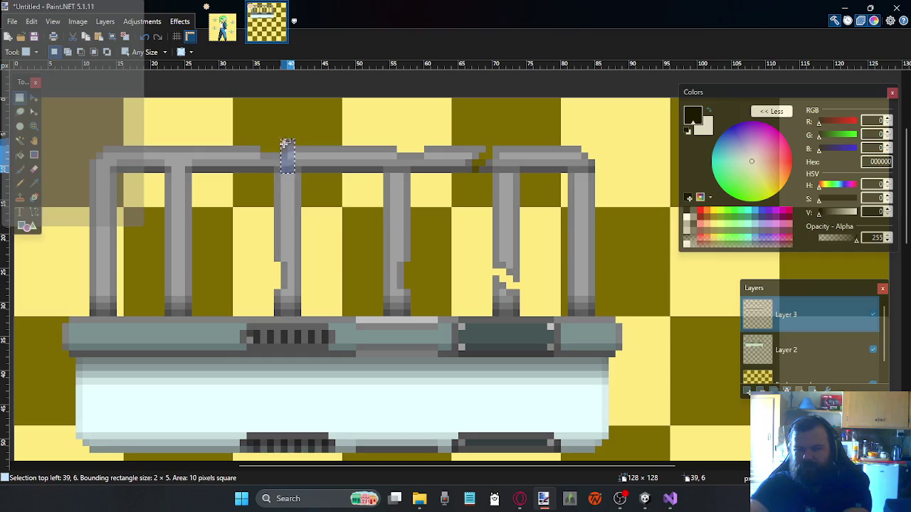
# Select and clear leftover pixels at the third pipe's joint and the right elbow
pyautogui.moveTo(282, 160); pyautogui.dragTo(299, 165)
pyautogui.click(281, 137)
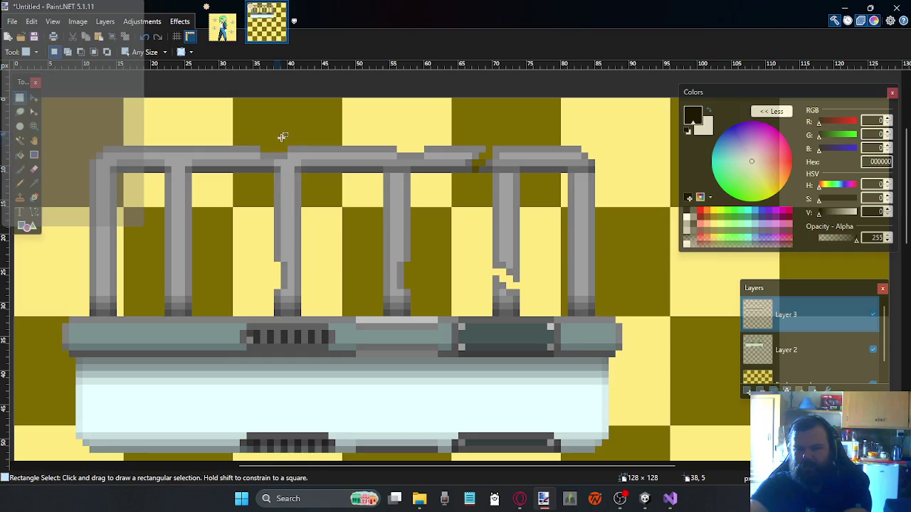
pyautogui.moveTo(387, 178); pyautogui.dragTo(392, 165)
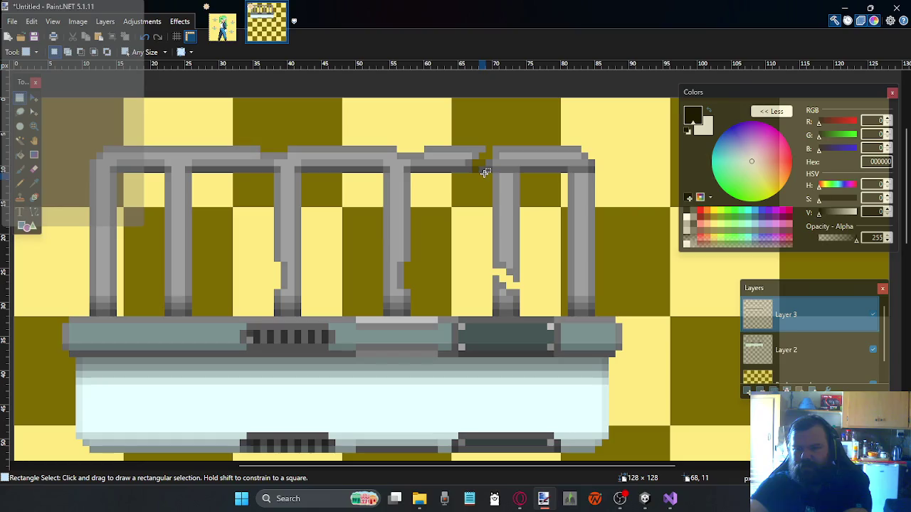
pyautogui.moveTo(487, 174)
pyautogui.mouseDown()
pyautogui.moveTo(482, 155)
pyautogui.moveTo(514, 155)
pyautogui.mouseUp()
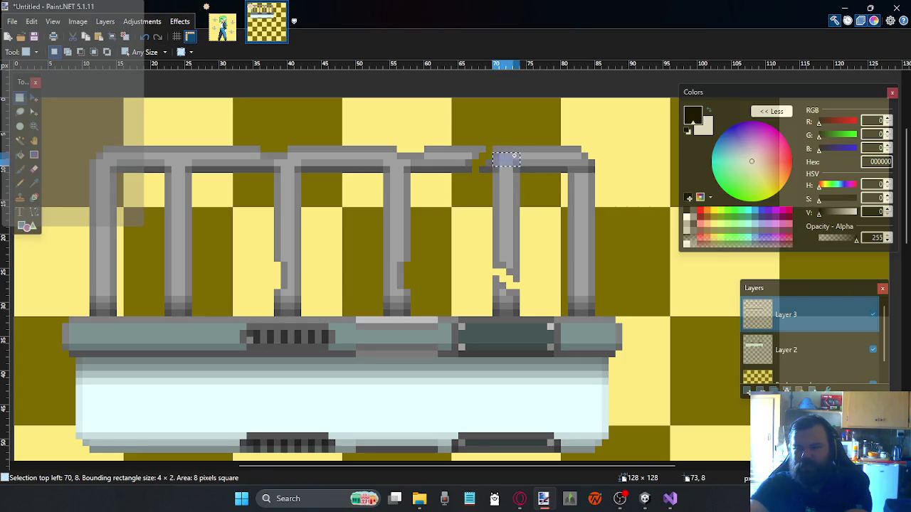
pyautogui.click(516, 154)
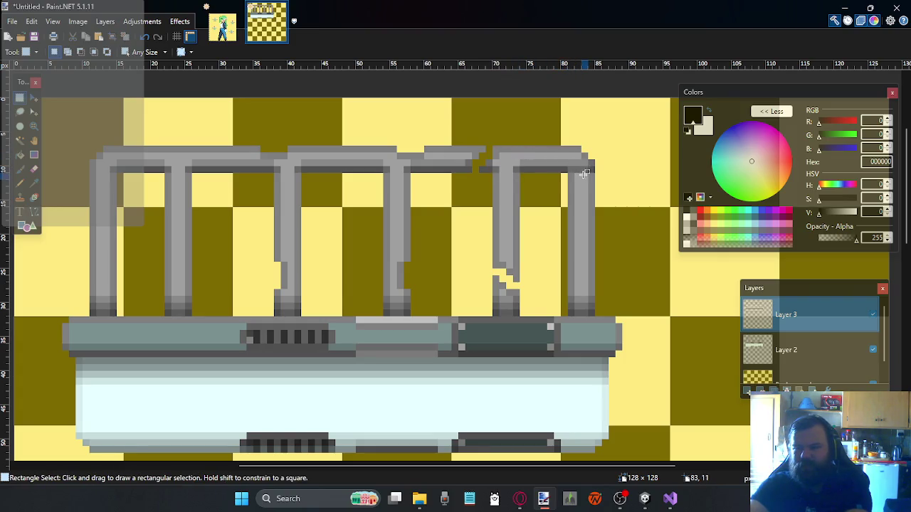
pyautogui.moveTo(595, 180); pyautogui.dragTo(576, 144)
pyautogui.click(581, 154)
pyautogui.click(585, 143)
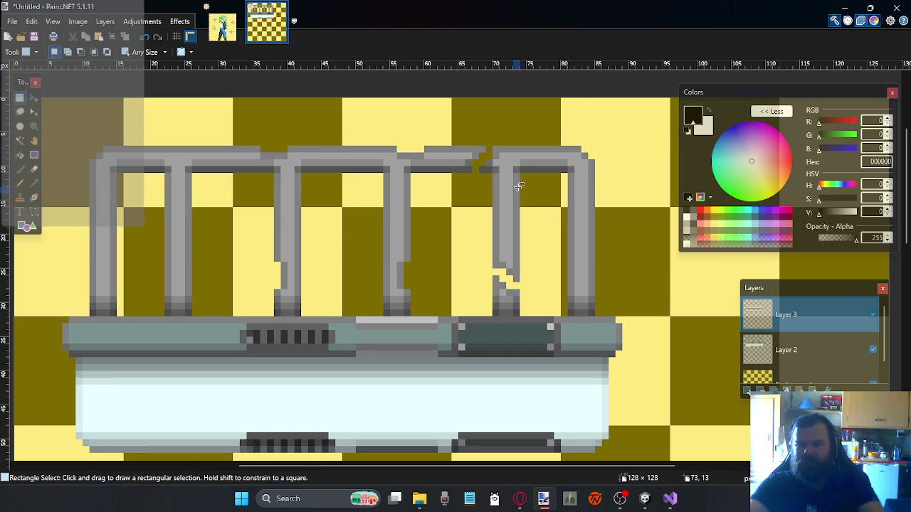
pyautogui.scroll(-2, 518, 187)
pyautogui.scroll(-2, 483, 211)
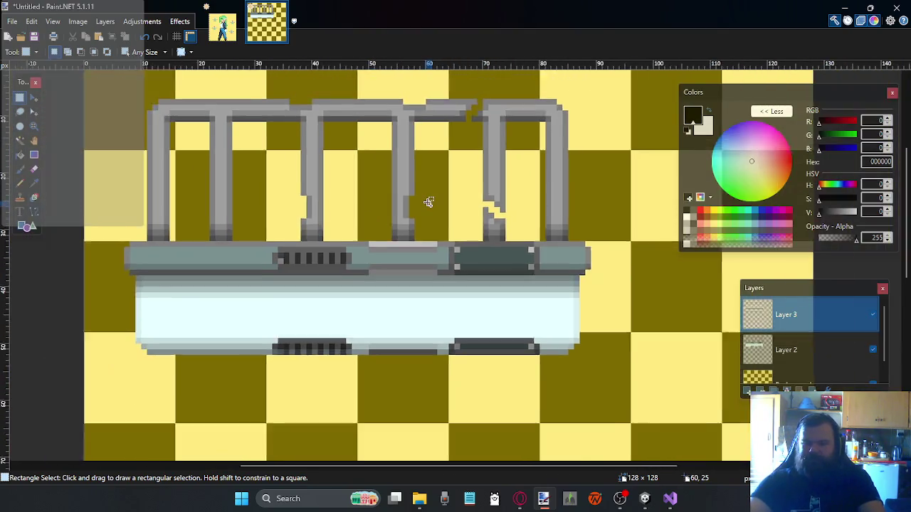
pyautogui.scroll(-2, 431, 207)
pyautogui.scroll(1, 452, 235)
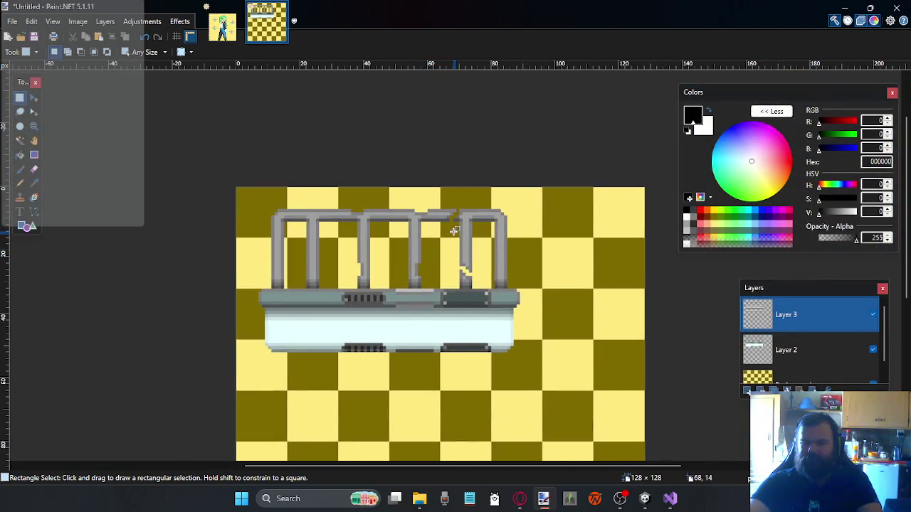
pyautogui.scroll(1, 483, 251)
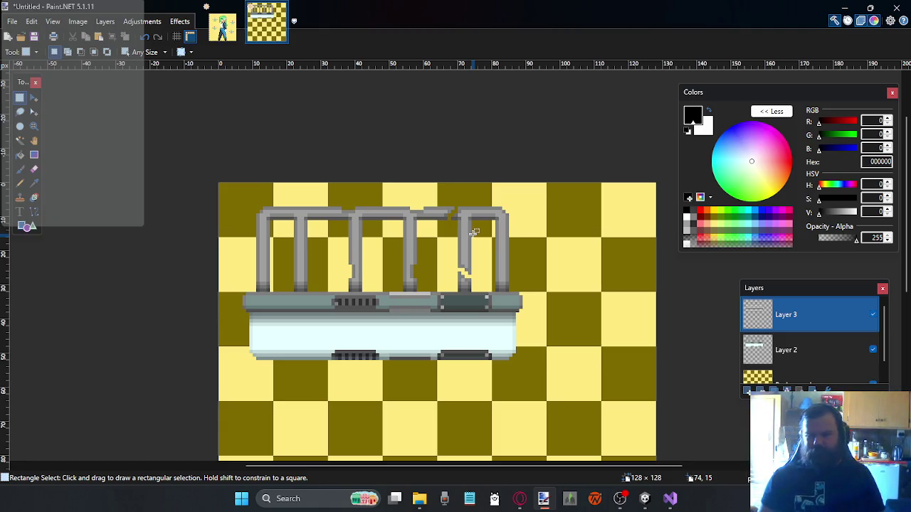
pyautogui.scroll(1, 436, 341)
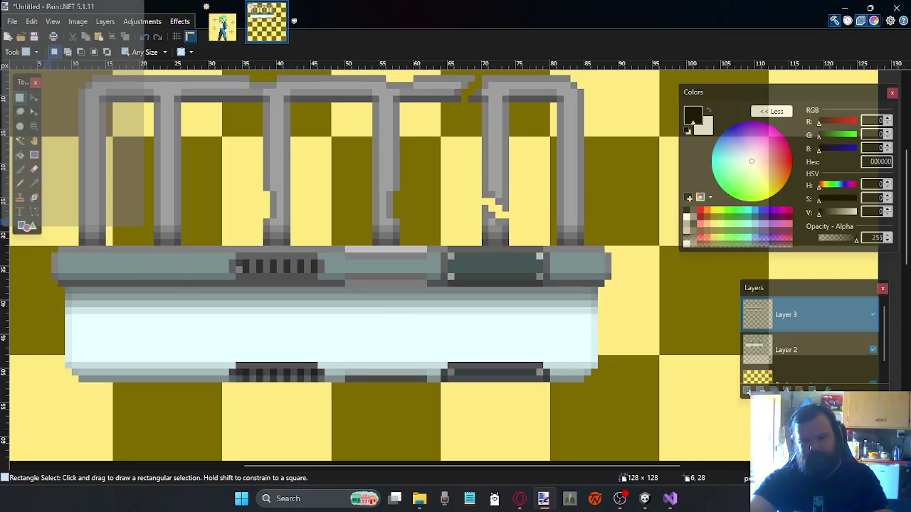
# Sample the base's pale cyan and recolour the vented bar's top highlight strip on Layer 2
pyautogui.click(34, 183)
pyautogui.click(315, 344)
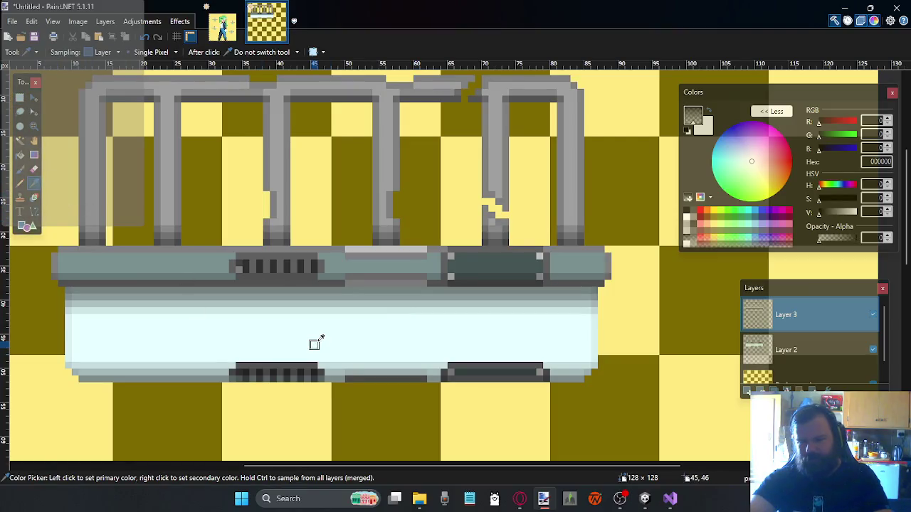
pyautogui.click(423, 311)
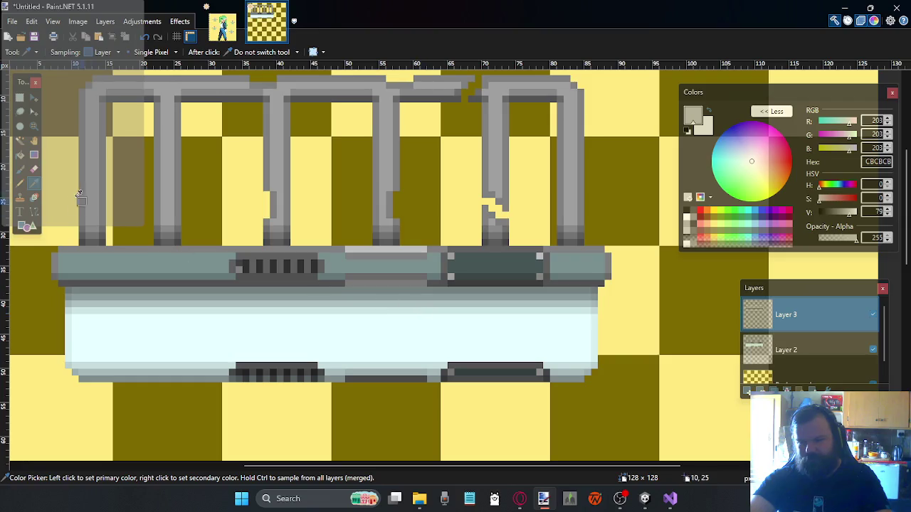
pyautogui.click(20, 182)
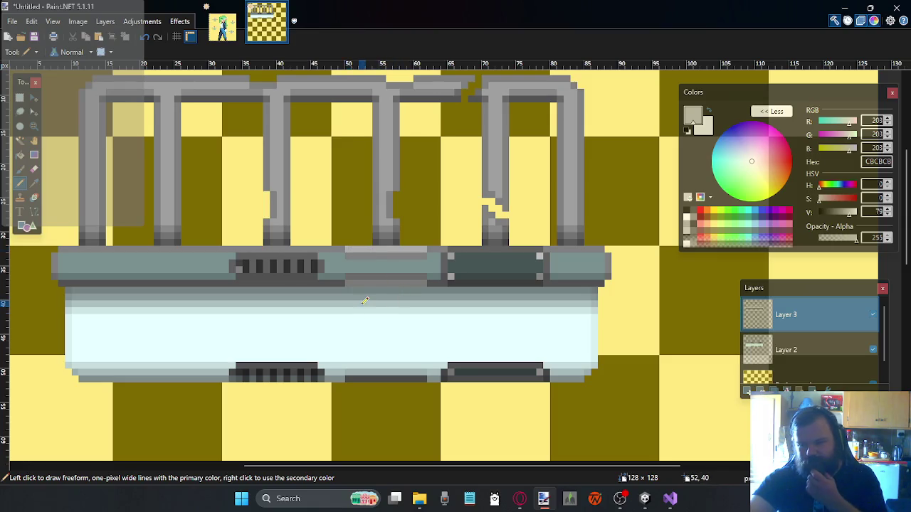
pyautogui.press('k')
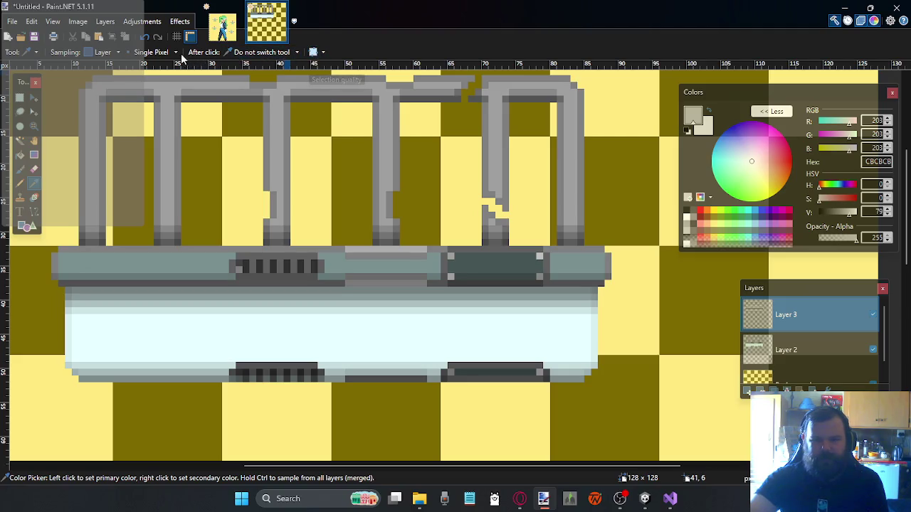
pyautogui.press('ctrl')
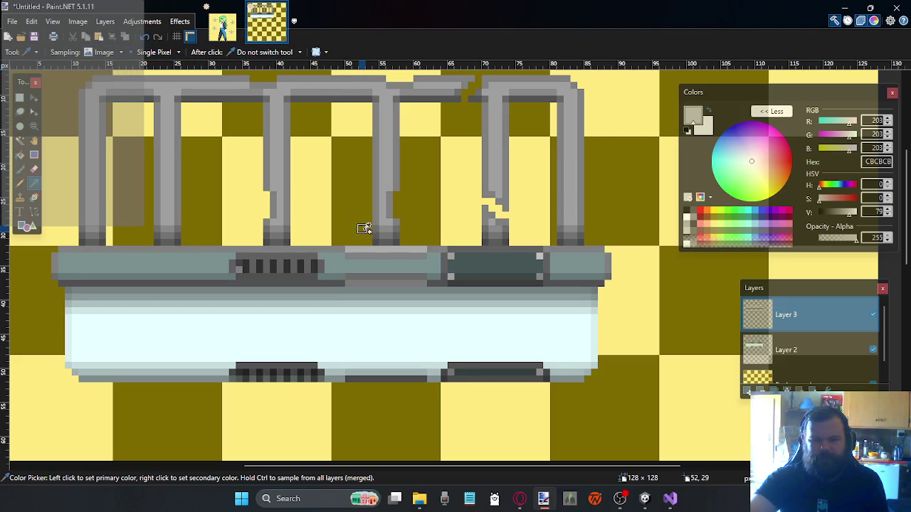
pyautogui.click(403, 315)
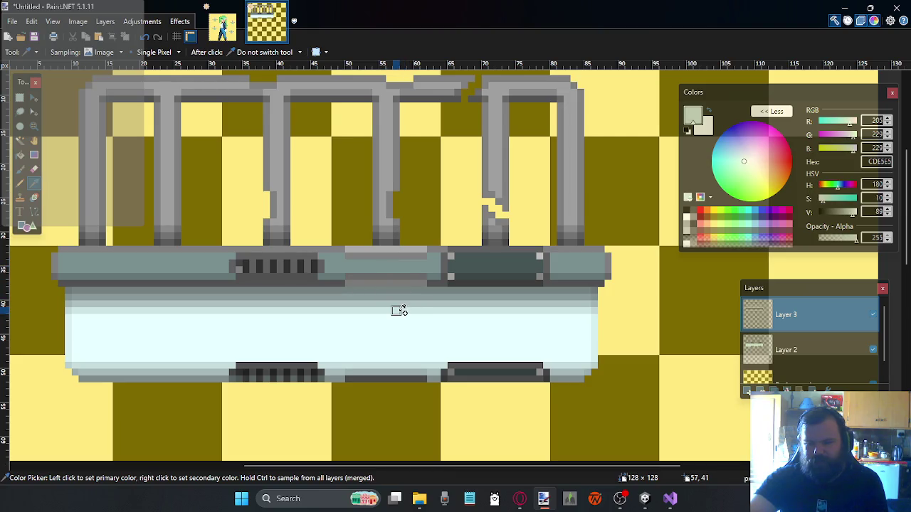
pyautogui.press('p')
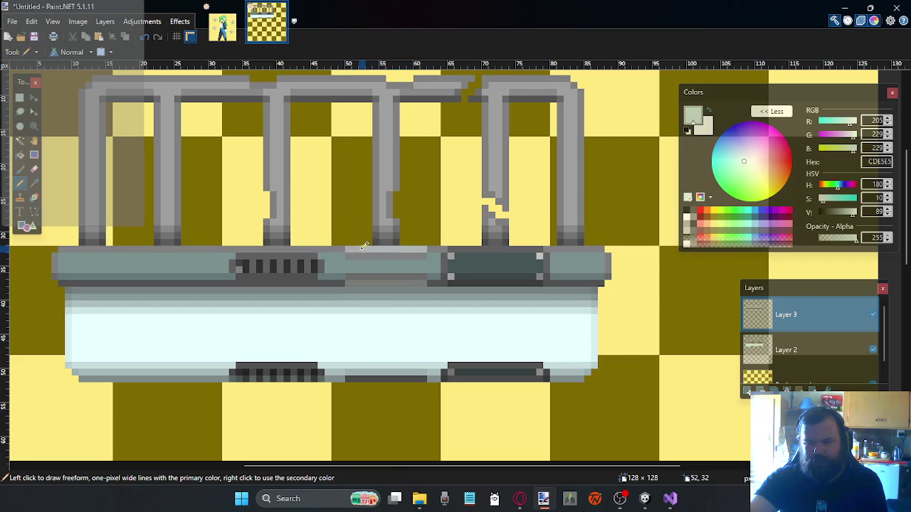
pyautogui.click(828, 345)
pyautogui.moveTo(427, 249); pyautogui.dragTo(397, 247)
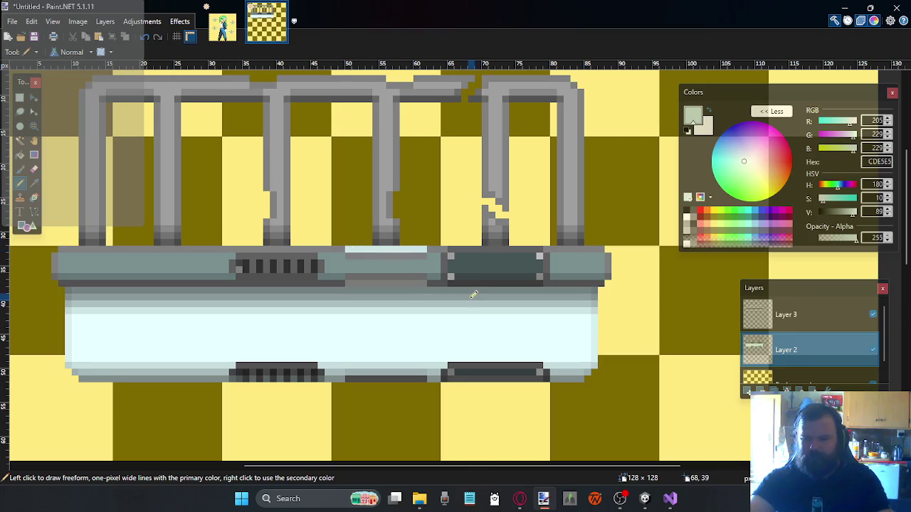
# Draw a darker blue-grey line along the strip's second row, then ready the Pencil and grid
pyautogui.click(33, 183)
pyautogui.click(214, 305)
pyautogui.click(20, 183)
pyautogui.moveTo(423, 247); pyautogui.dragTo(354, 247)
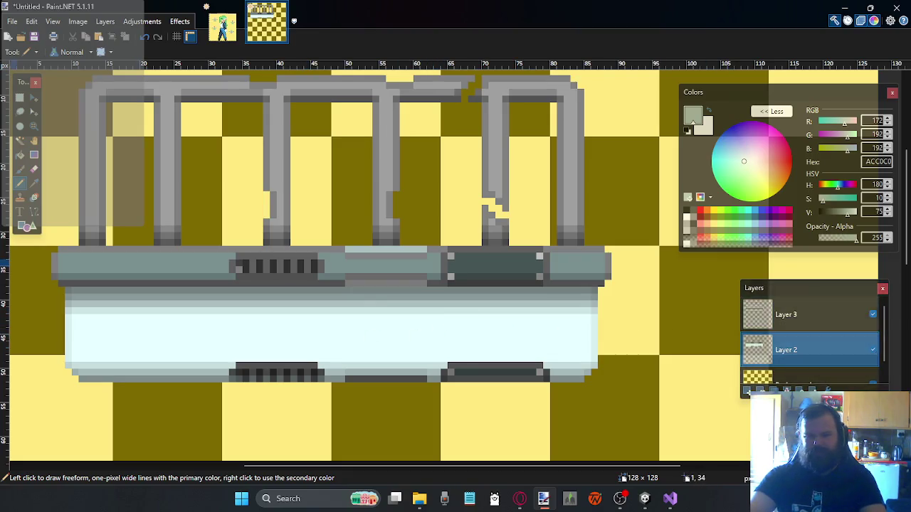
pyautogui.click(33, 211)
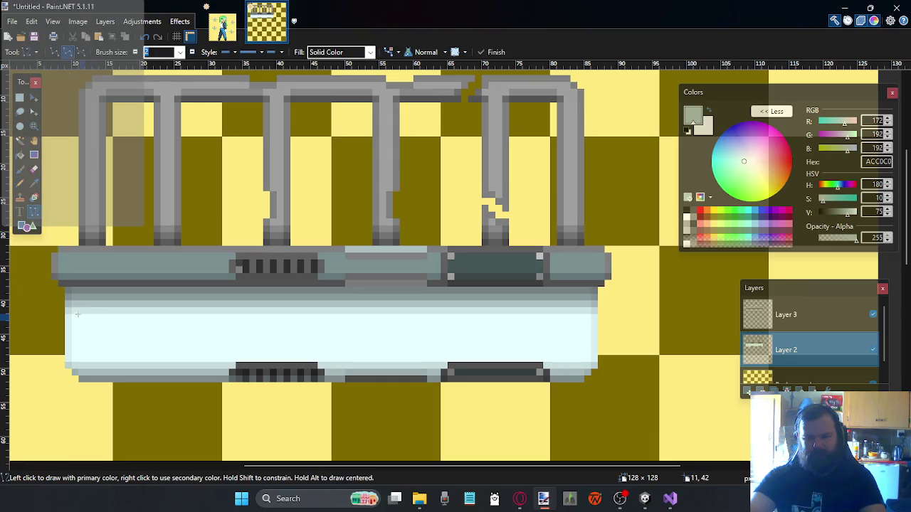
pyautogui.click(21, 184)
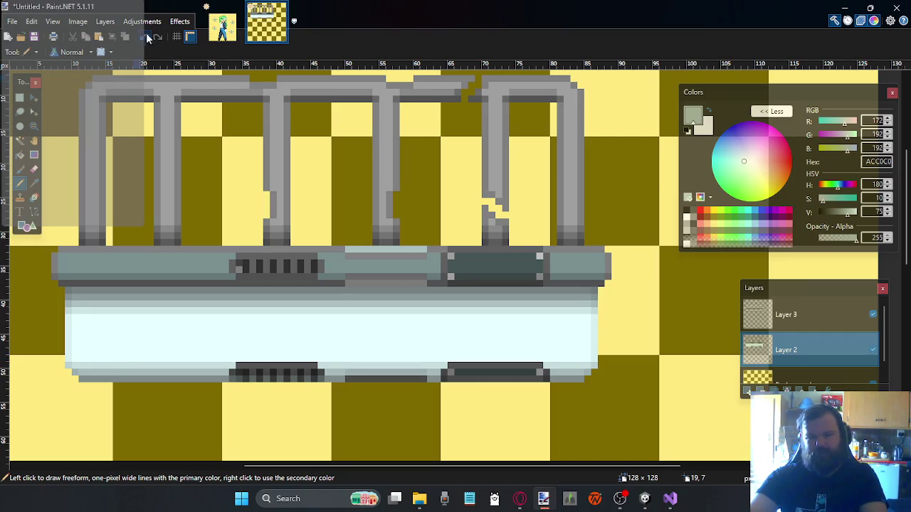
pyautogui.click(177, 37)
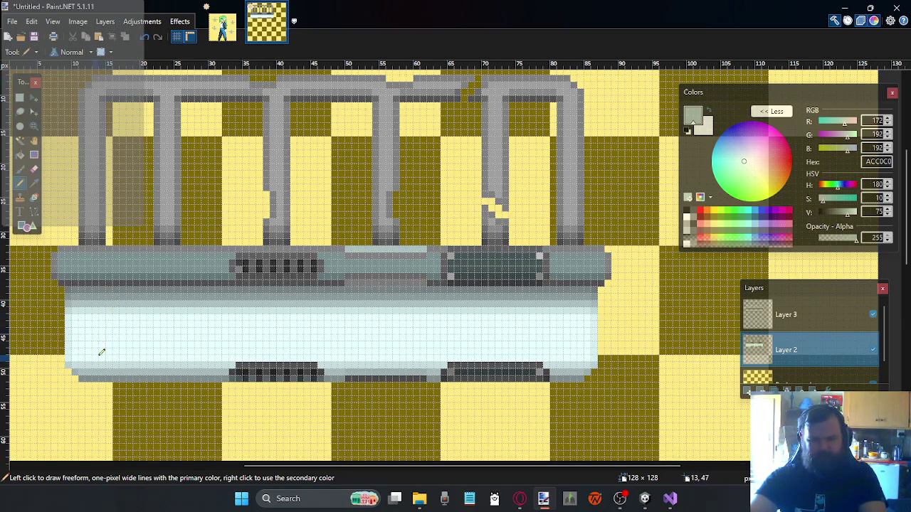
# Draw five vertical blue-grey divider lines down the tank base, undoing a stray extra line
pyautogui.moveTo(109, 356); pyautogui.dragTo(113, 294)
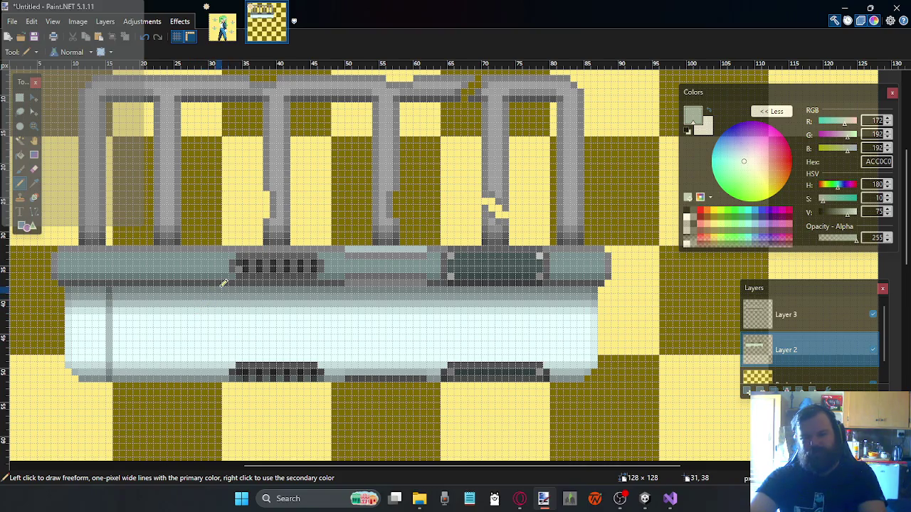
pyautogui.moveTo(221, 296); pyautogui.dragTo(220, 371)
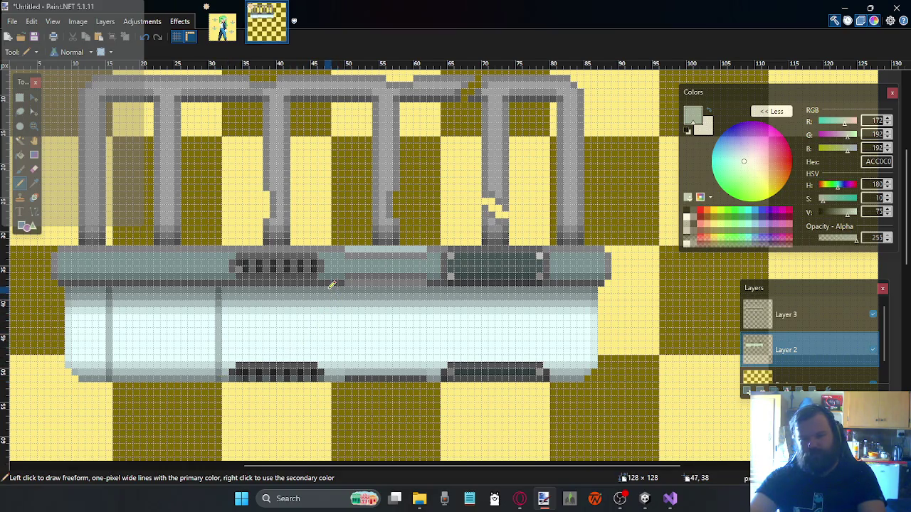
pyautogui.moveTo(330, 285); pyautogui.dragTo(330, 374)
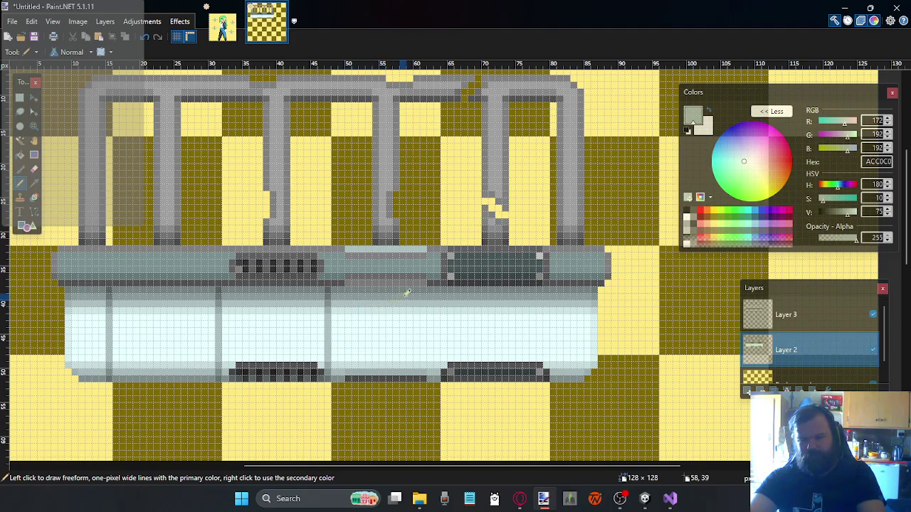
pyautogui.moveTo(441, 287); pyautogui.dragTo(442, 363)
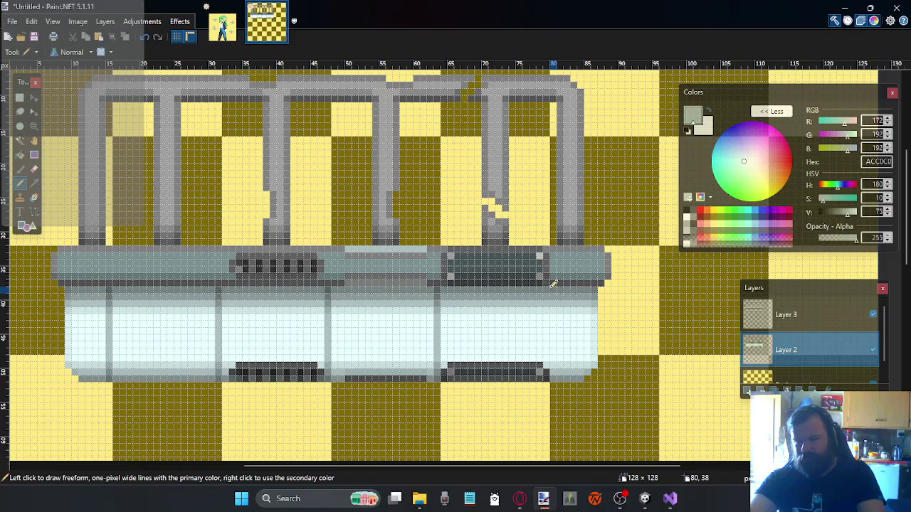
pyautogui.moveTo(551, 284); pyautogui.dragTo(548, 367)
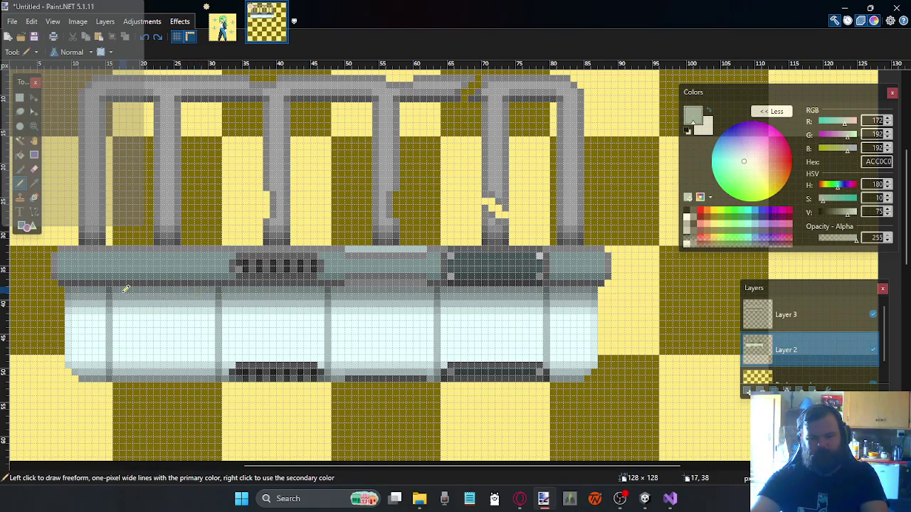
pyautogui.moveTo(126, 287); pyautogui.dragTo(122, 340)
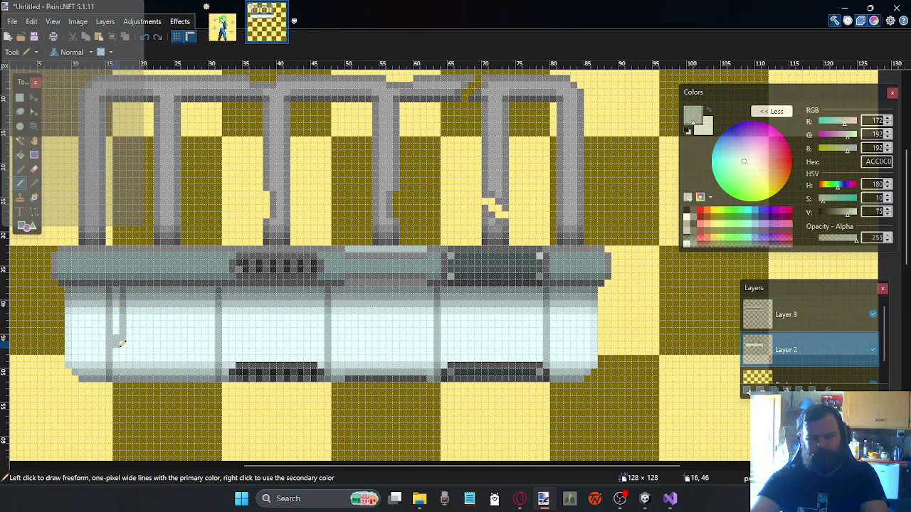
pyautogui.hotkey('ctrl', 'z')
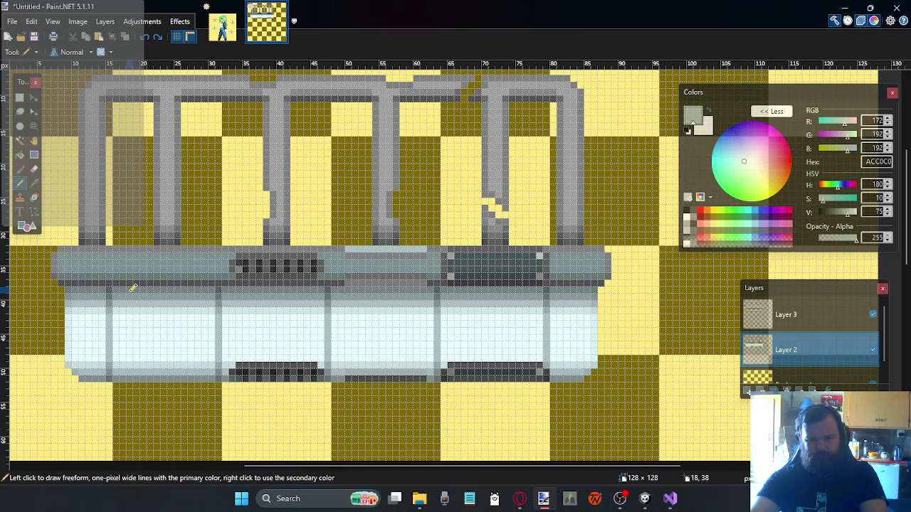
# Zoom in and draw the stepped bracket outline in the base's first section, undoing misplaced lines
pyautogui.scroll(2, 113, 326)
pyautogui.scroll(1, 130, 317)
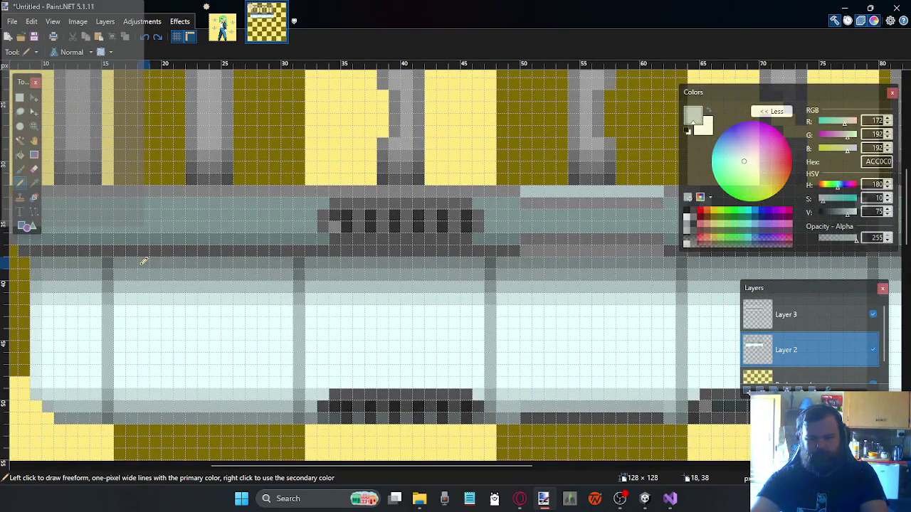
pyautogui.moveTo(143, 260); pyautogui.dragTo(144, 348)
pyautogui.hotkey('ctrl', 'z')
pyautogui.hotkey('ctrl', 'z')
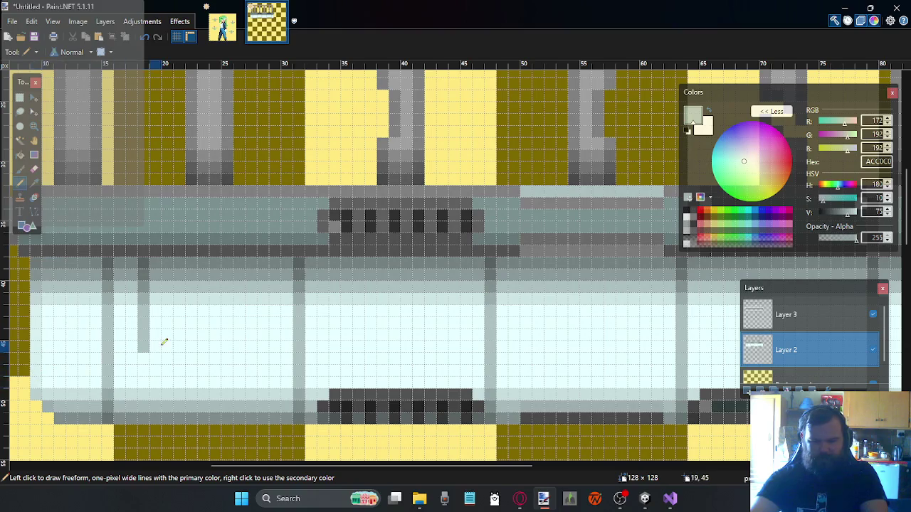
pyautogui.click(157, 347)
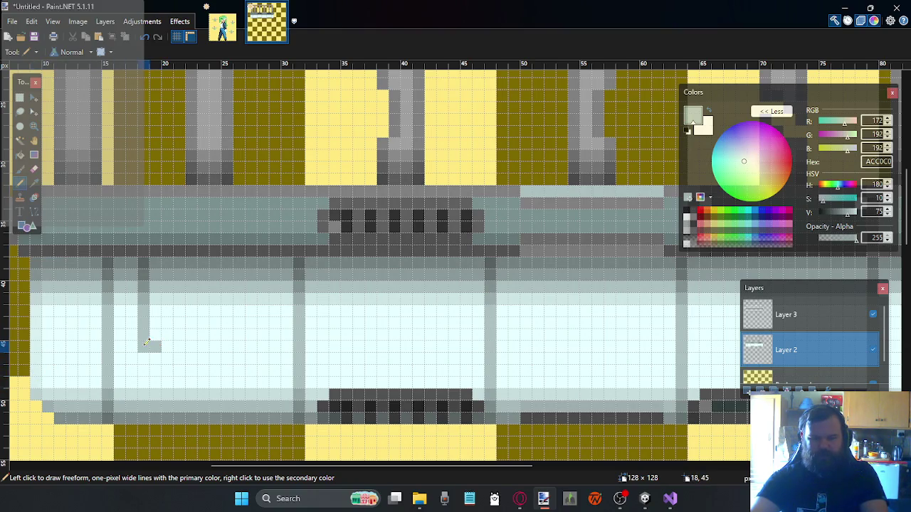
pyautogui.click(21, 97)
pyautogui.hotkey('ctrl', 'z')
pyautogui.hotkey('ctrl', 'z')
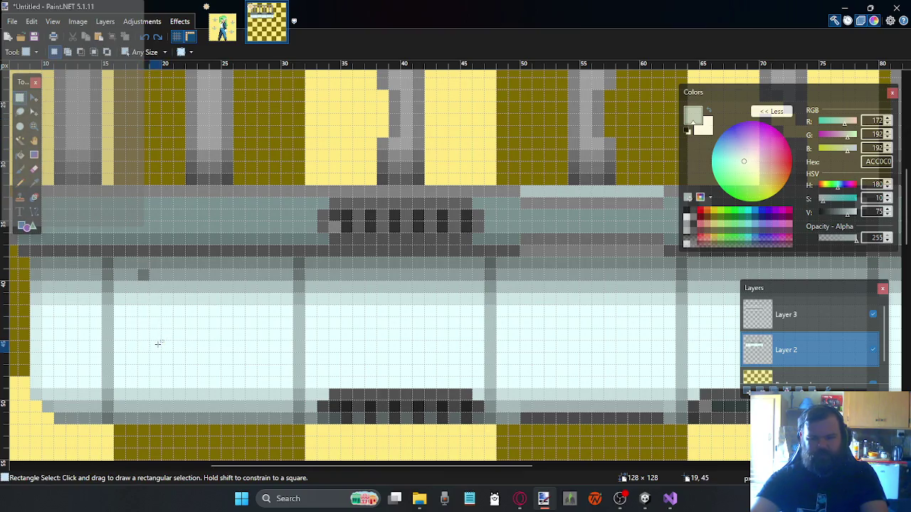
pyautogui.click(21, 182)
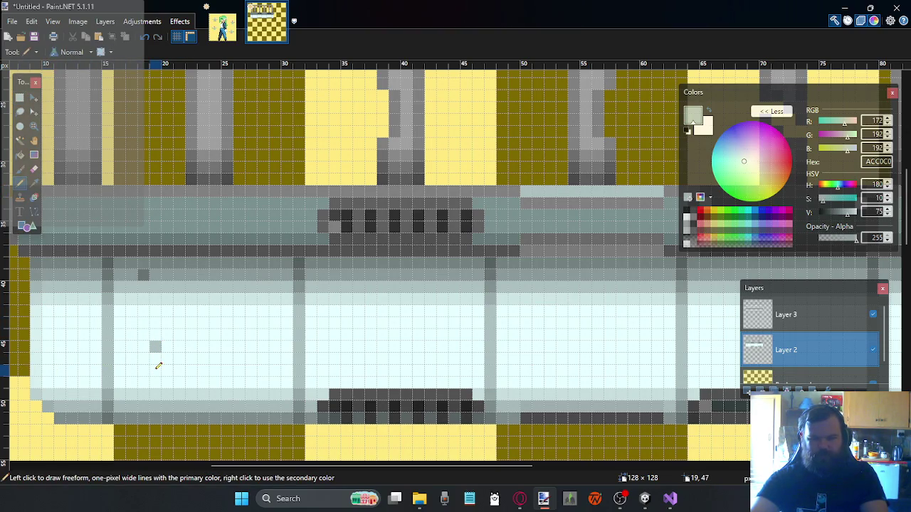
pyautogui.moveTo(147, 335); pyautogui.dragTo(145, 274)
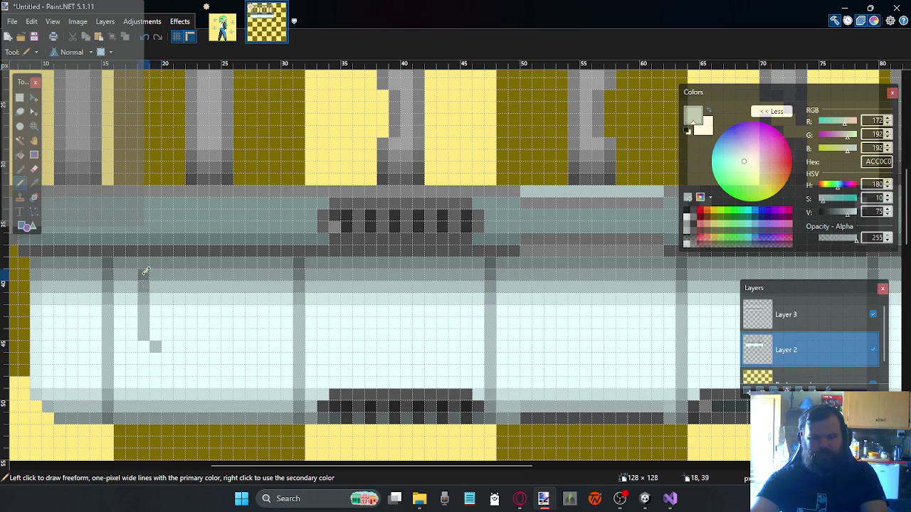
pyautogui.moveTo(153, 347)
pyautogui.mouseDown()
pyautogui.moveTo(218, 340)
pyautogui.moveTo(179, 345)
pyautogui.mouseUp()
pyautogui.hotkey('ctrl', 'z')
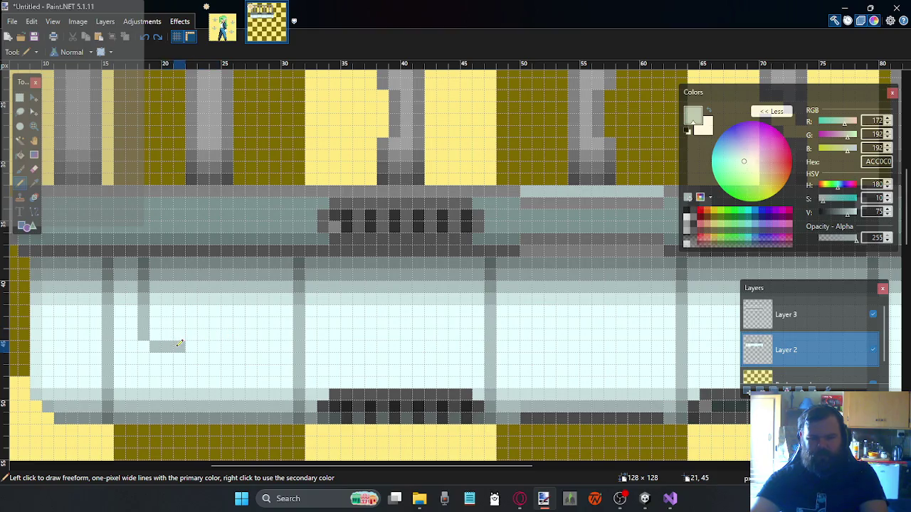
pyautogui.moveTo(276, 260)
pyautogui.mouseDown()
pyautogui.moveTo(276, 340)
pyautogui.moveTo(235, 347)
pyautogui.moveTo(187, 334)
pyautogui.mouseUp()
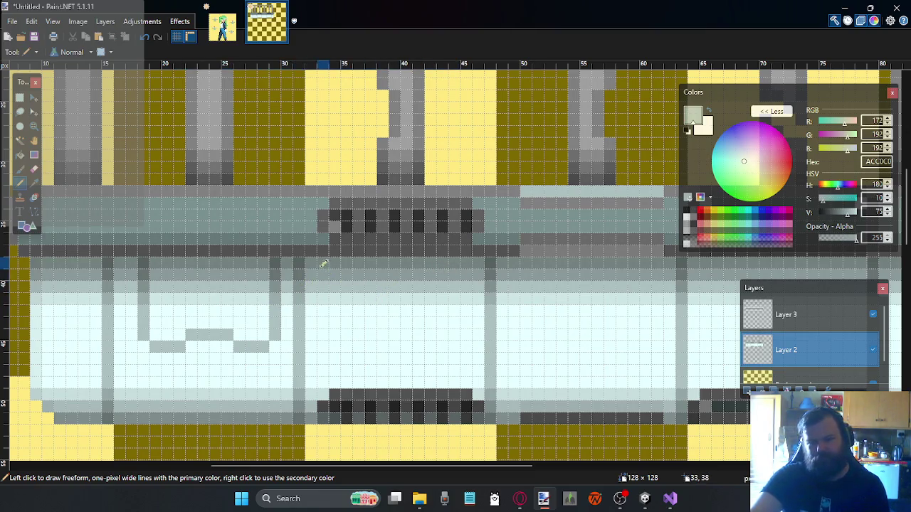
# Draw the second section's bracket outline, fixing corners with undo, then zoom back out
pyautogui.moveTo(335, 263)
pyautogui.mouseDown()
pyautogui.moveTo(335, 340)
pyautogui.moveTo(420, 333)
pyautogui.moveTo(466, 344)
pyautogui.mouseUp()
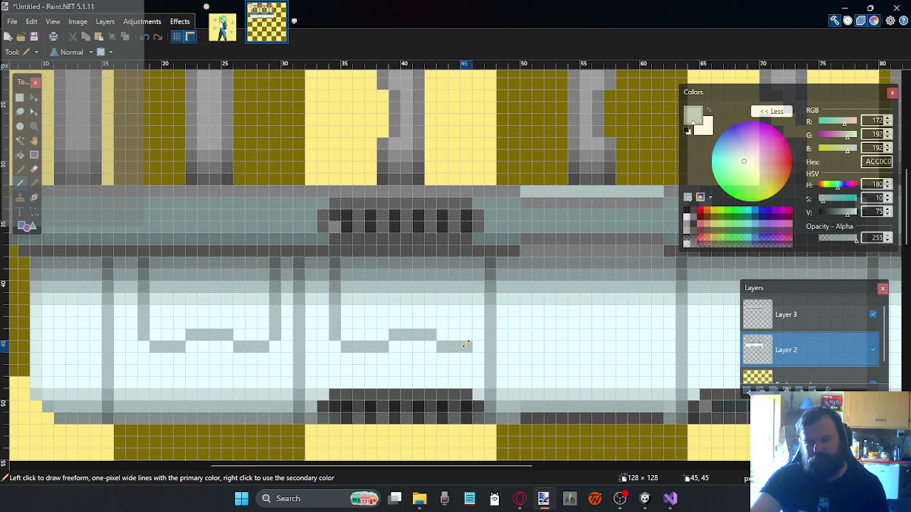
pyautogui.hotkey('ctrl', 'z')
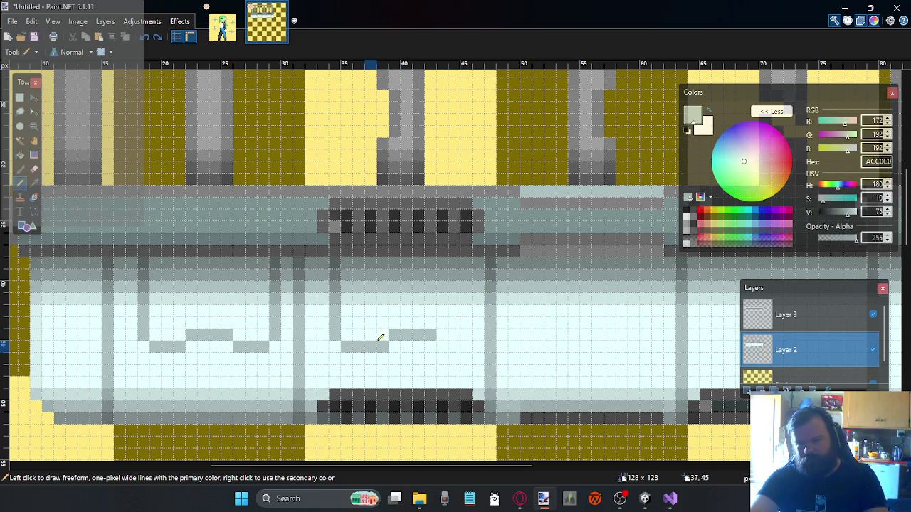
pyautogui.hotkey('ctrl', 'z')
pyautogui.hotkey('ctrl', 'z')
pyautogui.moveTo(375, 344)
pyautogui.mouseDown()
pyautogui.moveTo(343, 345)
pyautogui.moveTo(429, 330)
pyautogui.moveTo(379, 333)
pyautogui.mouseUp()
pyautogui.hotkey('ctrl', 'z')
pyautogui.hotkey('ctrl', 'z')
pyautogui.click(431, 347)
pyautogui.moveTo(442, 346)
pyautogui.mouseDown()
pyautogui.moveTo(457, 340)
pyautogui.moveTo(468, 264)
pyautogui.moveTo(468, 340)
pyautogui.mouseUp()
pyautogui.hotkey('ctrl', 'z')
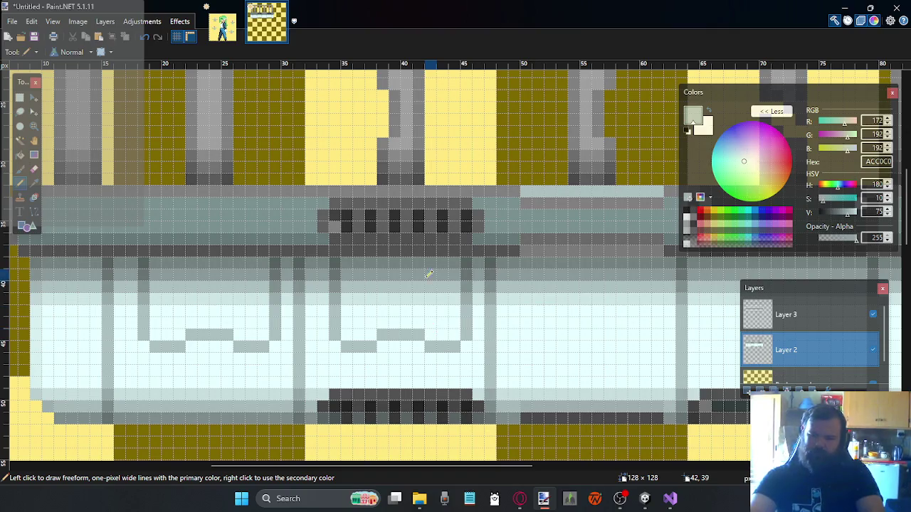
pyautogui.scroll(-1, 406, 306)
pyautogui.scroll(-1, 400, 328)
pyautogui.scroll(-1, 401, 324)
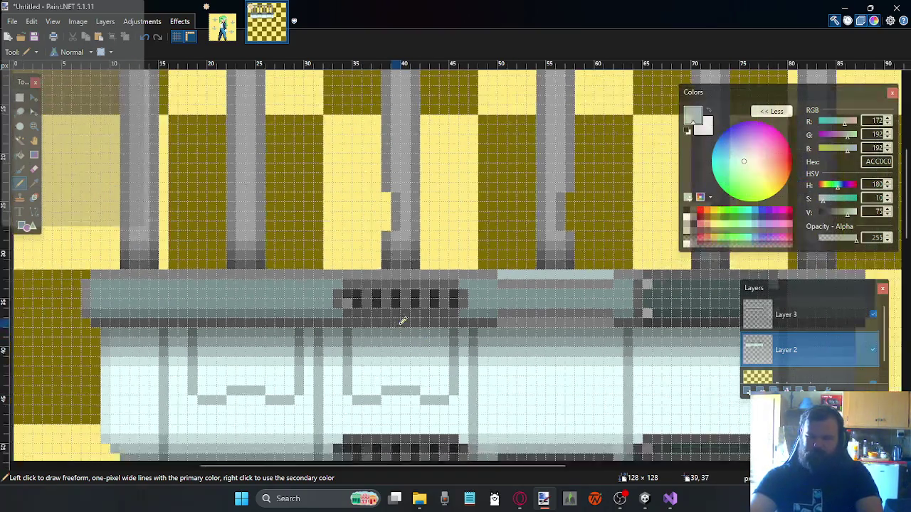
pyautogui.scroll(-1, 427, 356)
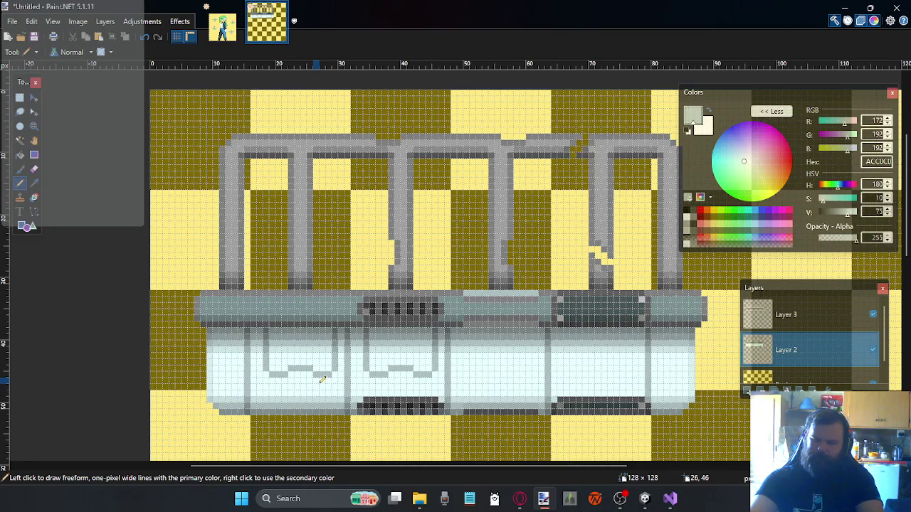
pyautogui.scroll(-1, 400, 289)
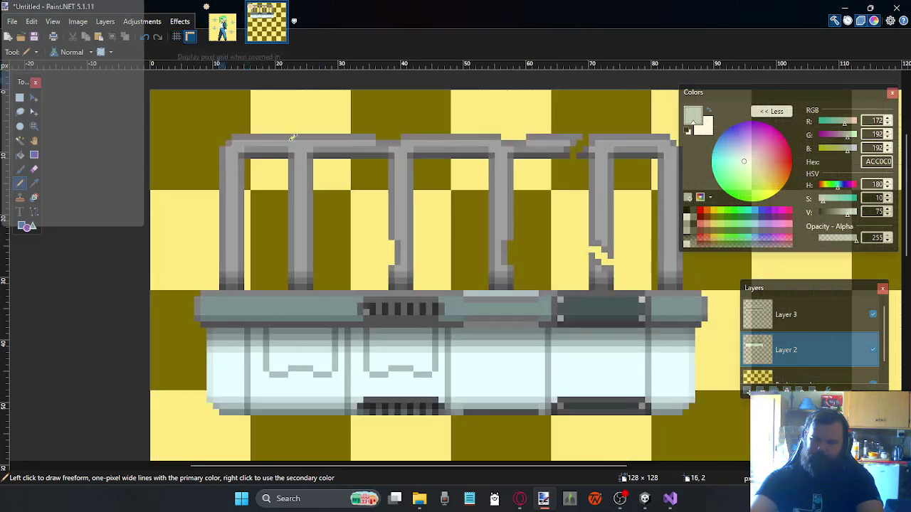
pyautogui.scroll(-1, 399, 290)
pyautogui.scroll(-1, 399, 290)
pyautogui.scroll(-1, 461, 356)
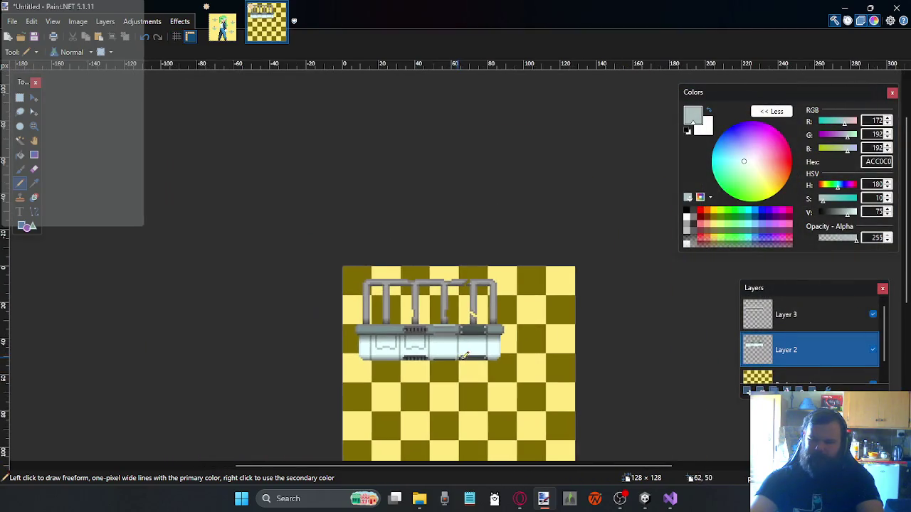
pyautogui.scroll(1, 566, 331)
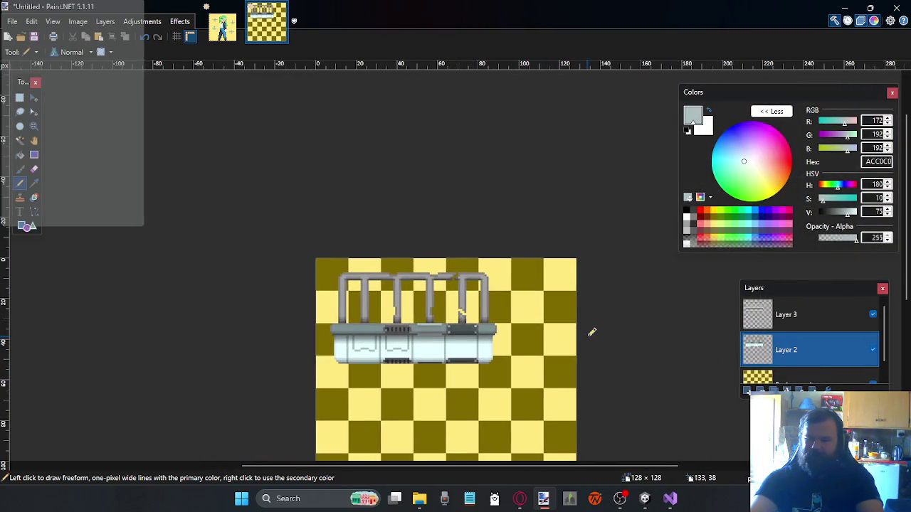
pyautogui.moveTo(531, 287); pyautogui.dragTo(468, 318)
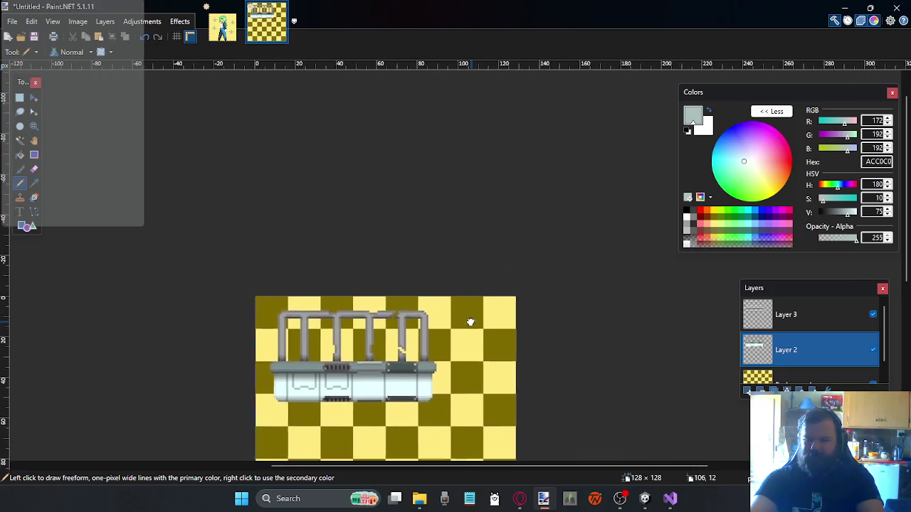
pyautogui.moveTo(480, 324); pyautogui.dragTo(449, 332)
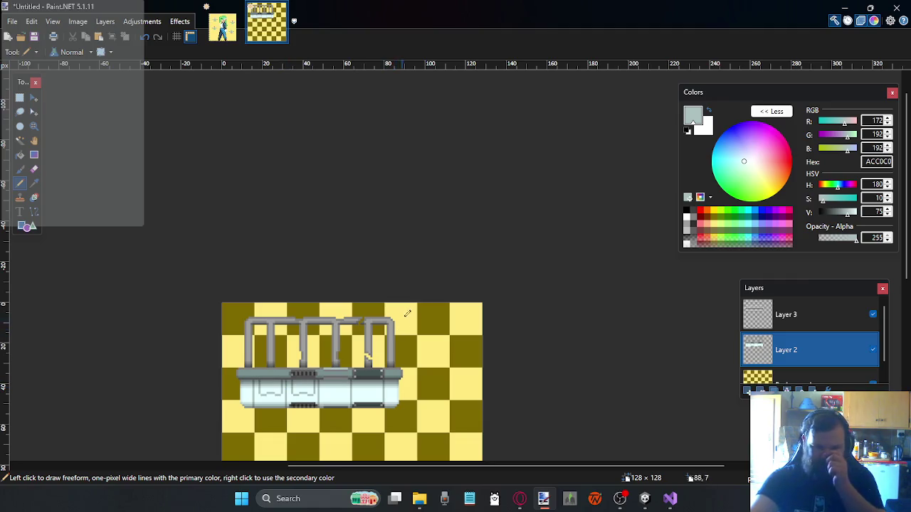
pyautogui.moveTo(382, 324); pyautogui.dragTo(377, 282)
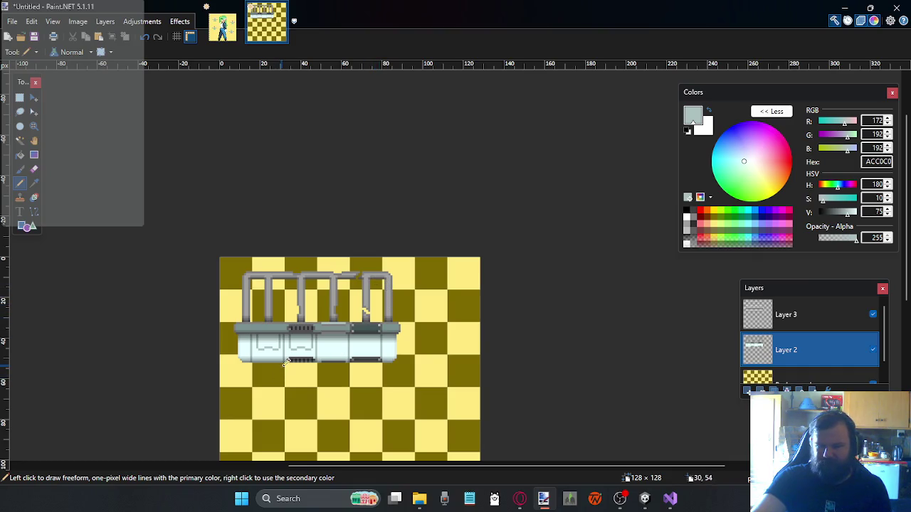
pyautogui.moveTo(285, 363); pyautogui.dragTo(311, 321)
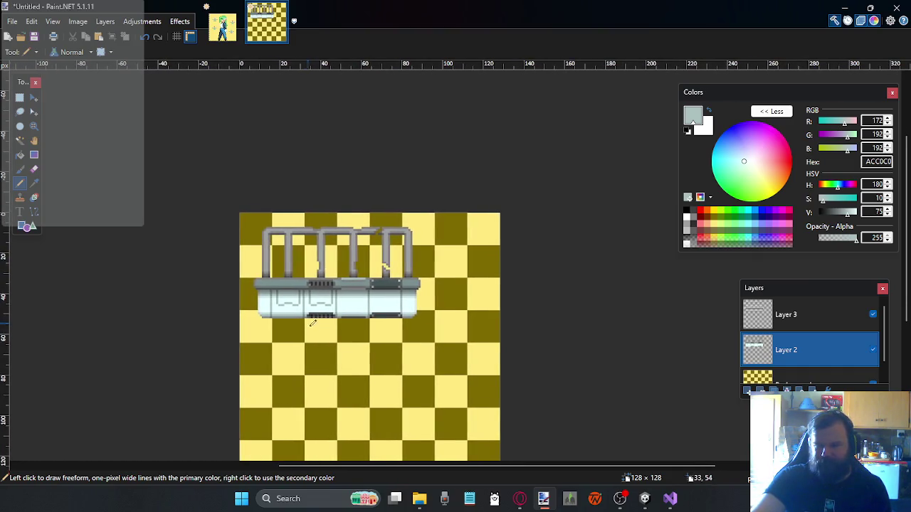
pyautogui.moveTo(331, 362); pyautogui.dragTo(337, 380)
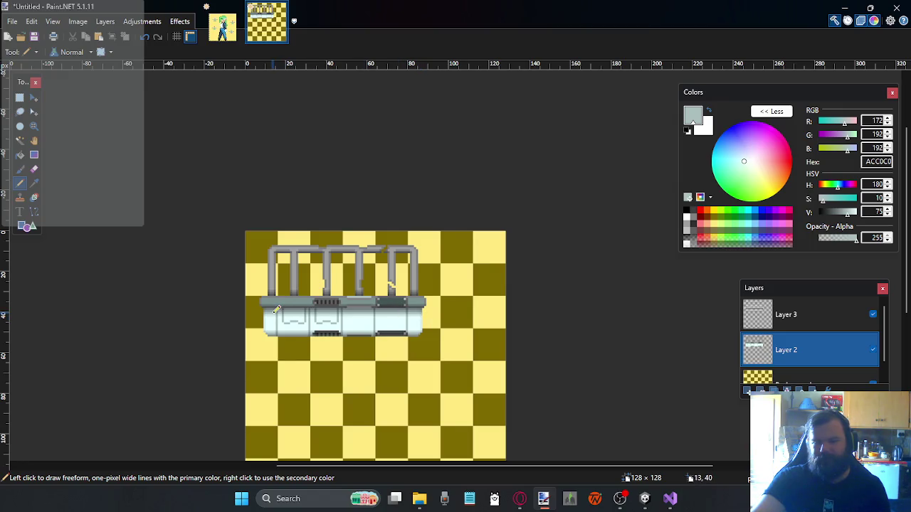
pyautogui.hscroll(-1, 276, 309)
pyautogui.scroll(2, 330, 315)
pyautogui.scroll(-4, 331, 346)
pyautogui.scroll(-1, 345, 218)
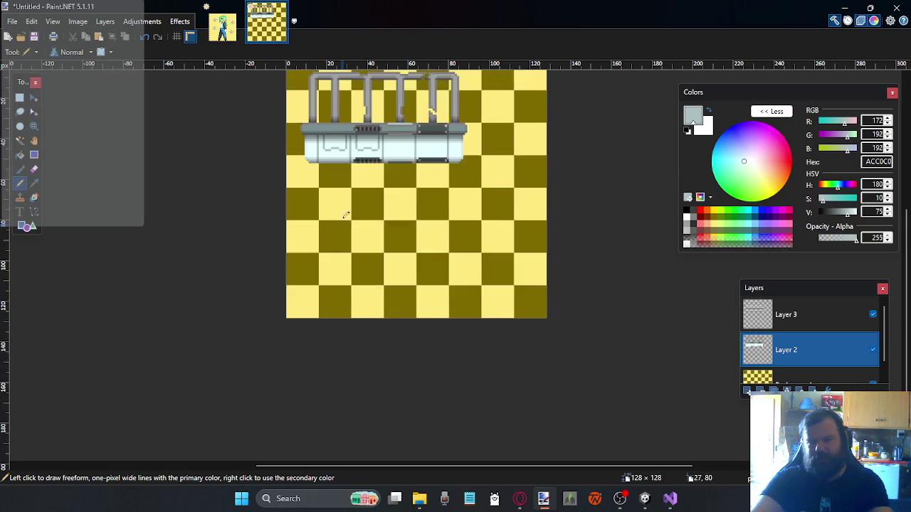
pyautogui.scroll(2, 345, 218)
pyautogui.scroll(2, 355, 192)
pyautogui.scroll(1, 367, 165)
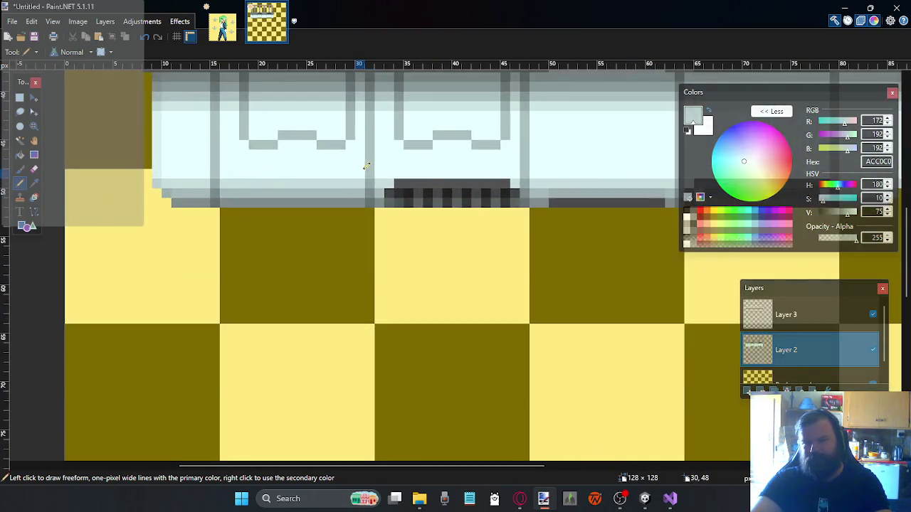
# Place a grey dot inside the left window outline, undo a stray pixel, and pan down
pyautogui.scroll(1, 367, 165)
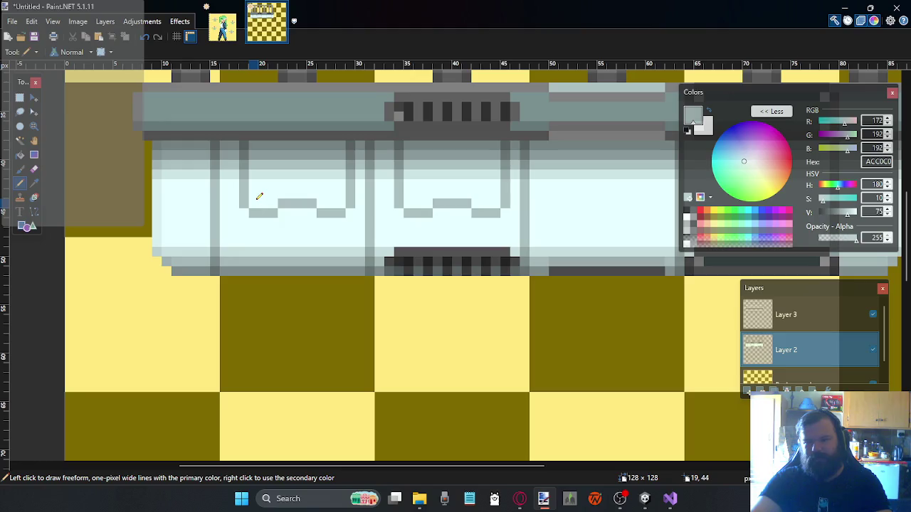
pyautogui.click(263, 194)
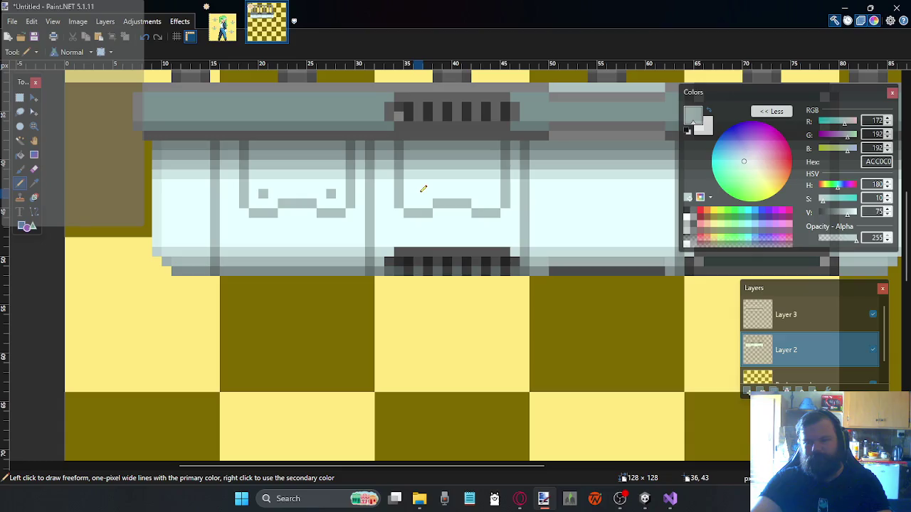
pyautogui.hotkey('ctrl', 'z')
pyautogui.scroll(-3, 387, 246)
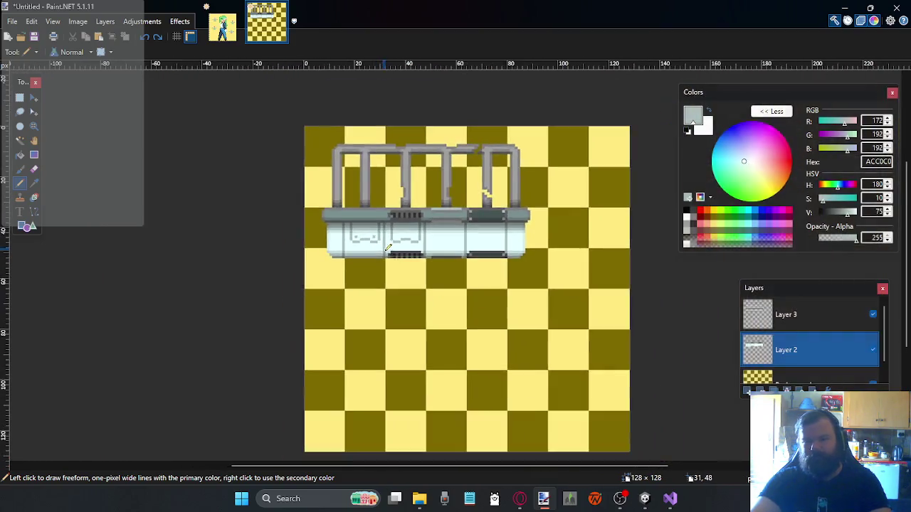
pyautogui.scroll(-2, 399, 249)
pyautogui.scroll(1, 409, 253)
pyautogui.scroll(1, 419, 255)
pyautogui.scroll(1, 419, 255)
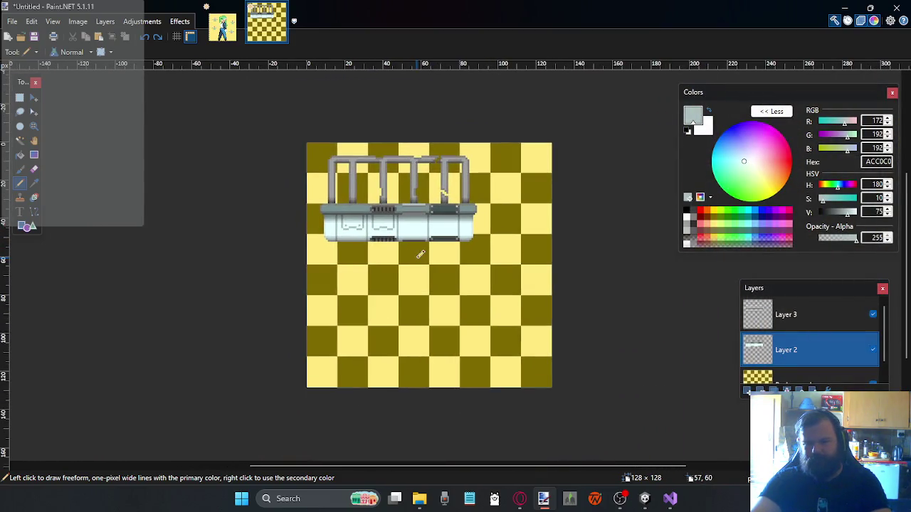
pyautogui.moveTo(418, 255); pyautogui.dragTo(352, 391)
pyautogui.scroll(-2, 378, 390)
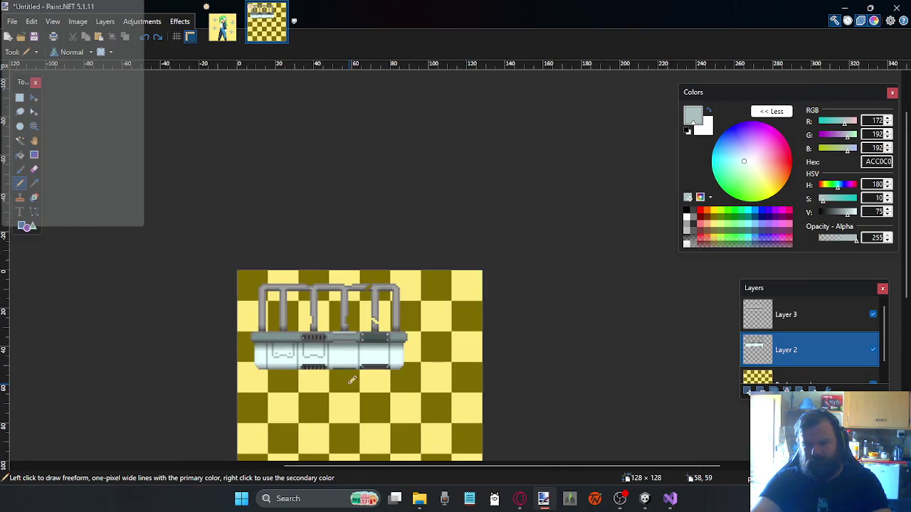
pyautogui.scroll(1, 402, 388)
pyautogui.scroll(1, 402, 389)
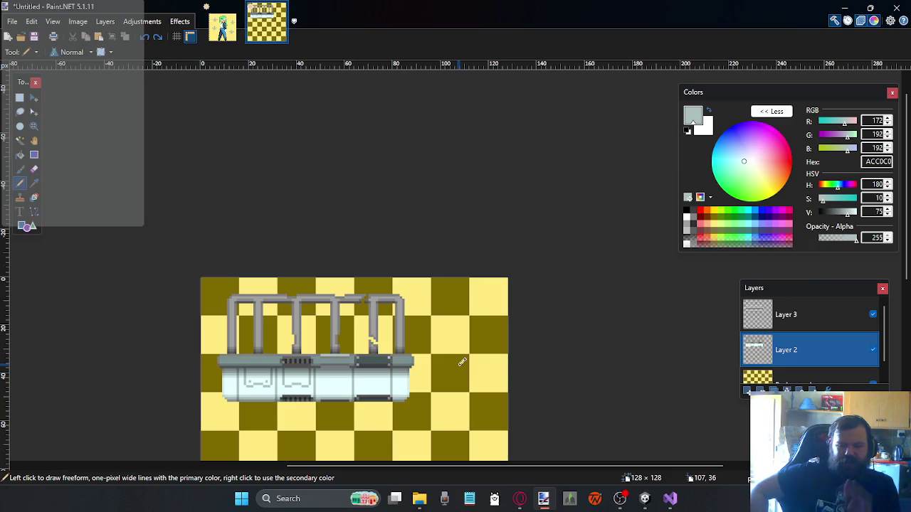
# Select the left face outline and fill it with the sampled light cyan tank colour
pyautogui.scroll(2, 367, 388)
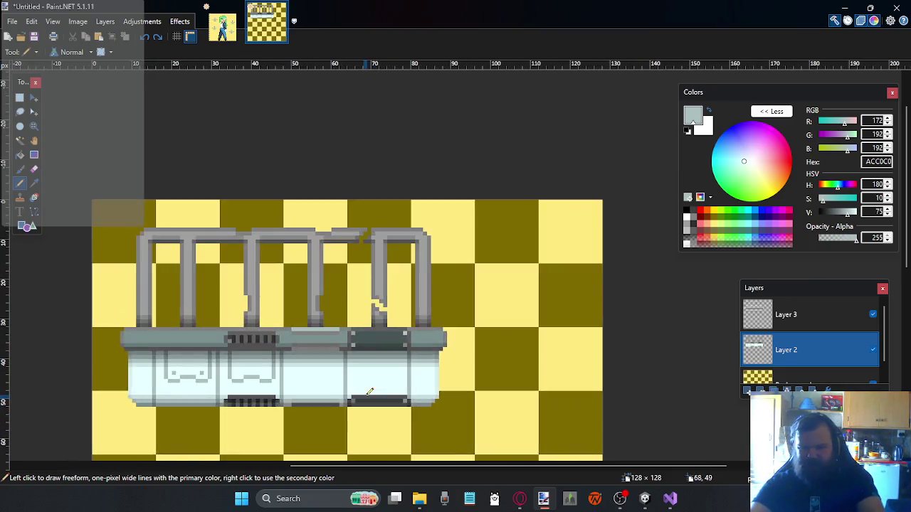
pyautogui.scroll(2, 306, 356)
pyautogui.scroll(1, 306, 355)
pyautogui.scroll(-3, 306, 354)
pyautogui.hscroll(-3, 350, 325)
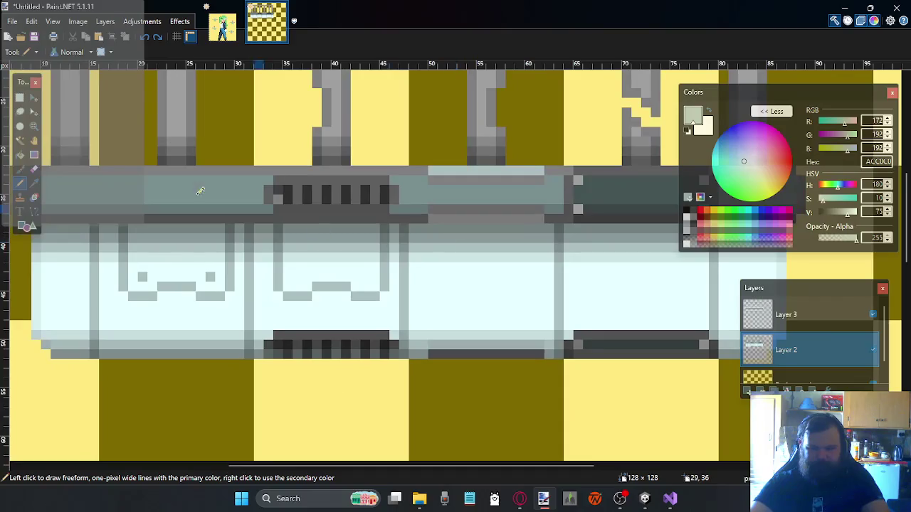
pyautogui.click(20, 98)
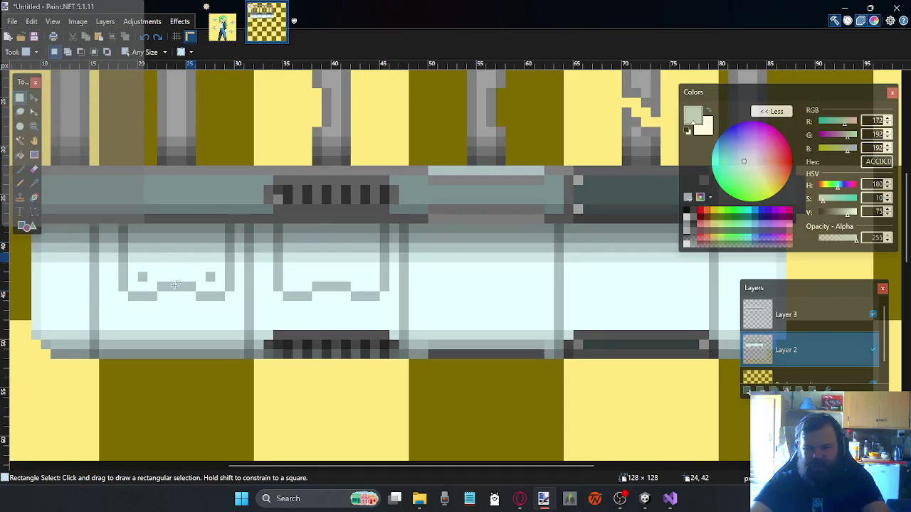
pyautogui.moveTo(240, 227)
pyautogui.mouseDown()
pyautogui.moveTo(188, 279)
pyautogui.moveTo(108, 310)
pyautogui.mouseUp()
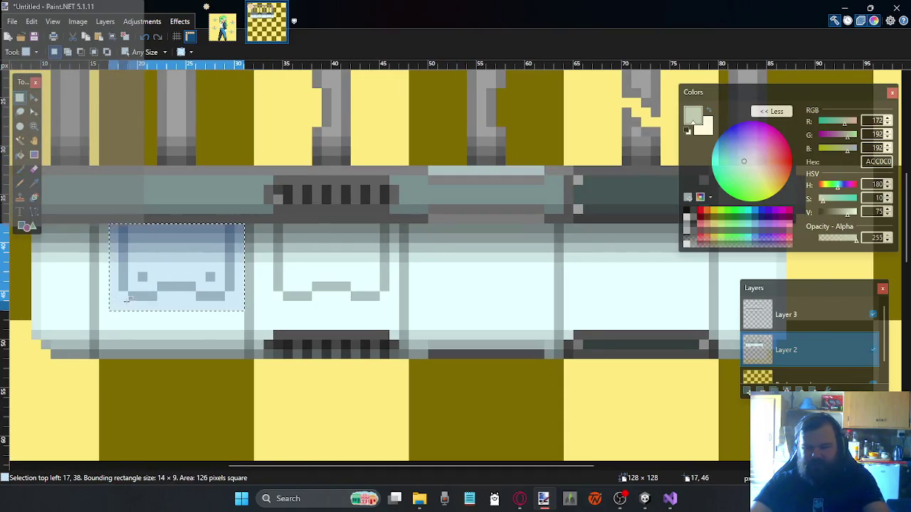
pyautogui.press('Delete')
pyautogui.hotkey('ctrl', 'd')
pyautogui.hotkey('ctrl', 'z')
pyautogui.hotkey('ctrl', 'z')
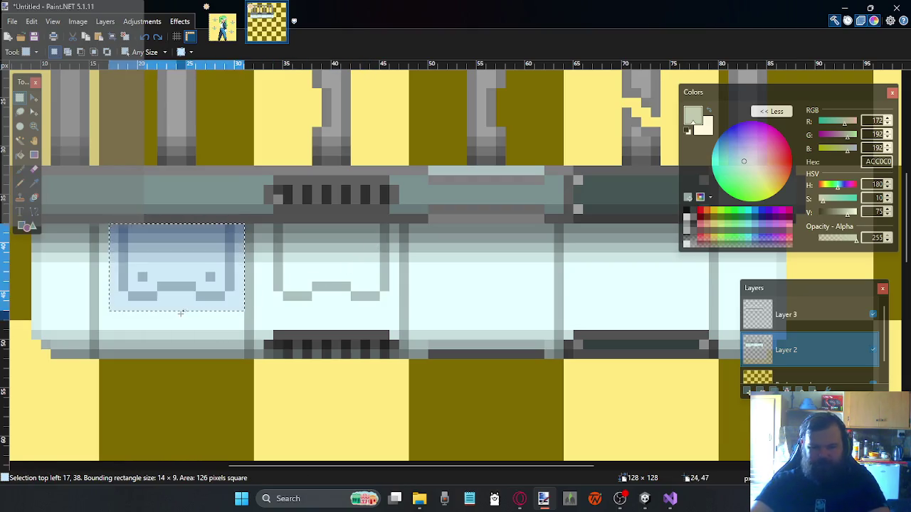
pyautogui.click(34, 183)
pyautogui.click(57, 268)
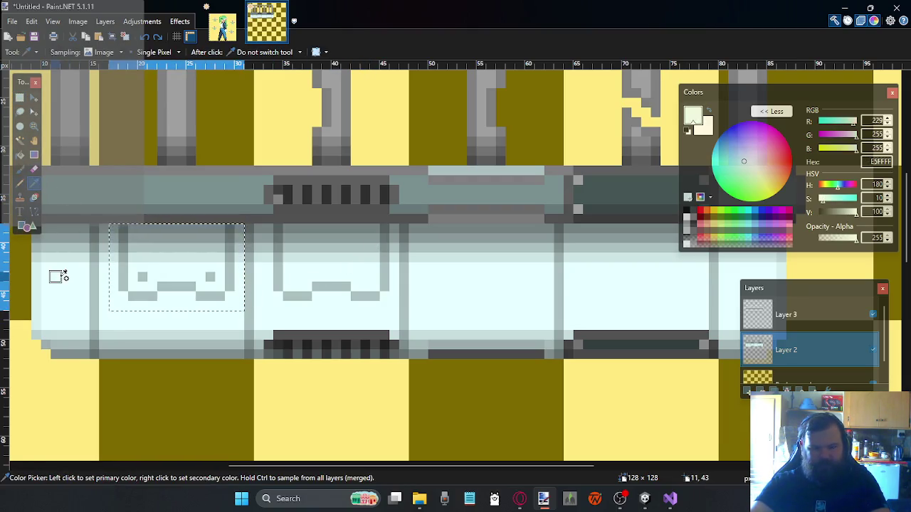
pyautogui.press('Delete')
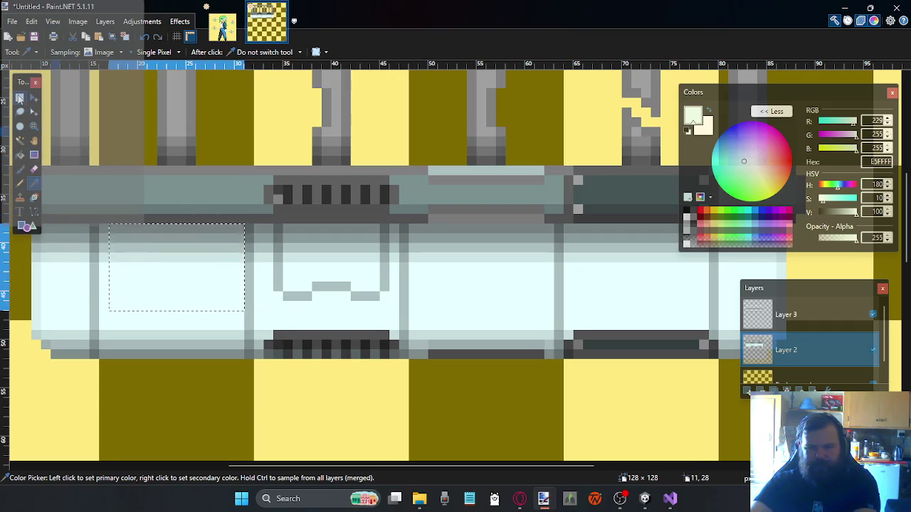
# Select and clear the second face outline area, then deselect and zoom out
pyautogui.click(20, 97)
pyautogui.moveTo(389, 225); pyautogui.dragTo(264, 312)
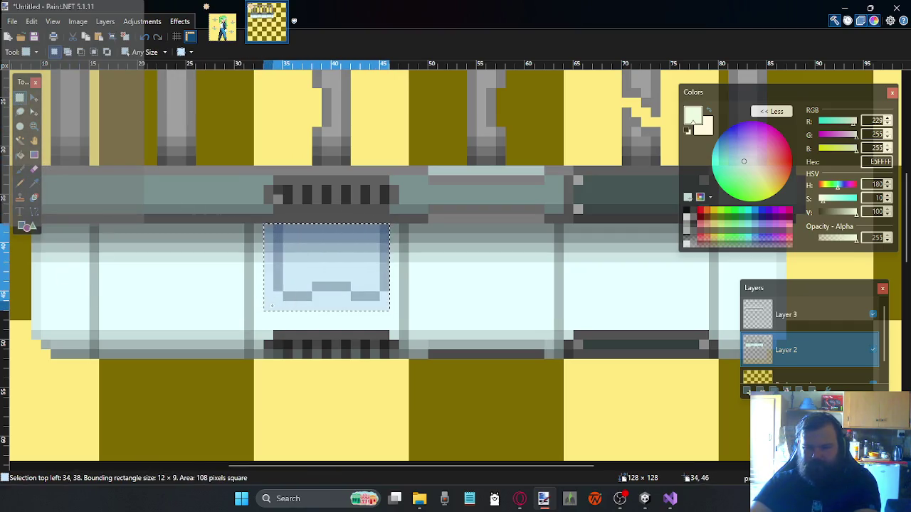
pyautogui.click(169, 254)
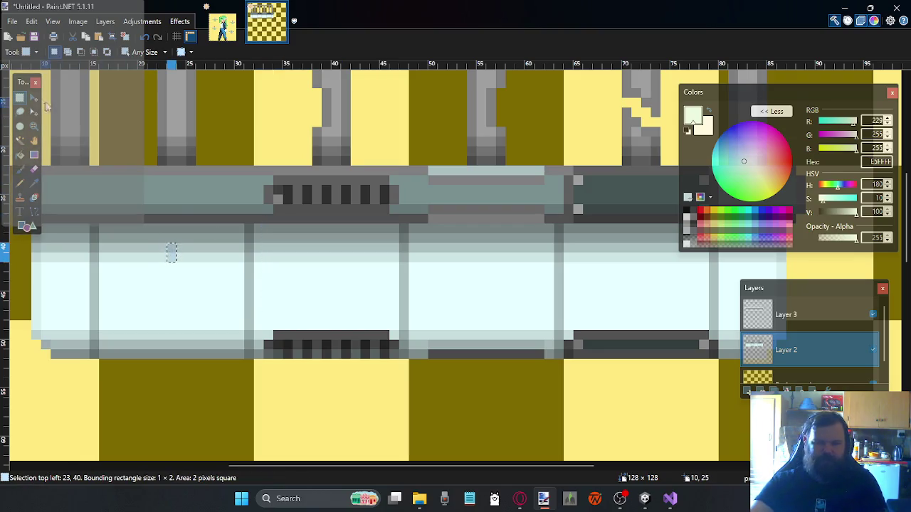
pyautogui.scroll(-2, 317, 317)
pyautogui.scroll(-1, 326, 299)
pyautogui.scroll(-1, 370, 282)
pyautogui.scroll(-2, 413, 275)
pyautogui.scroll(-1, 427, 281)
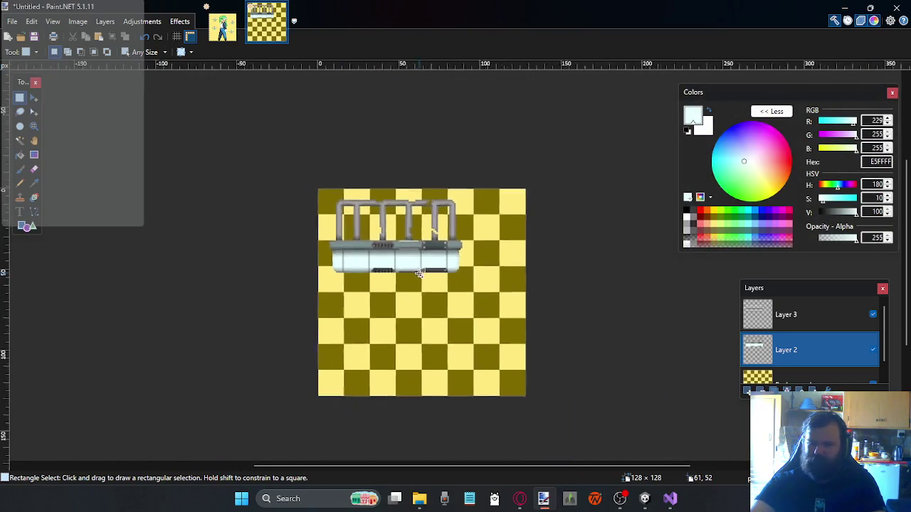
pyautogui.scroll(-1, 427, 341)
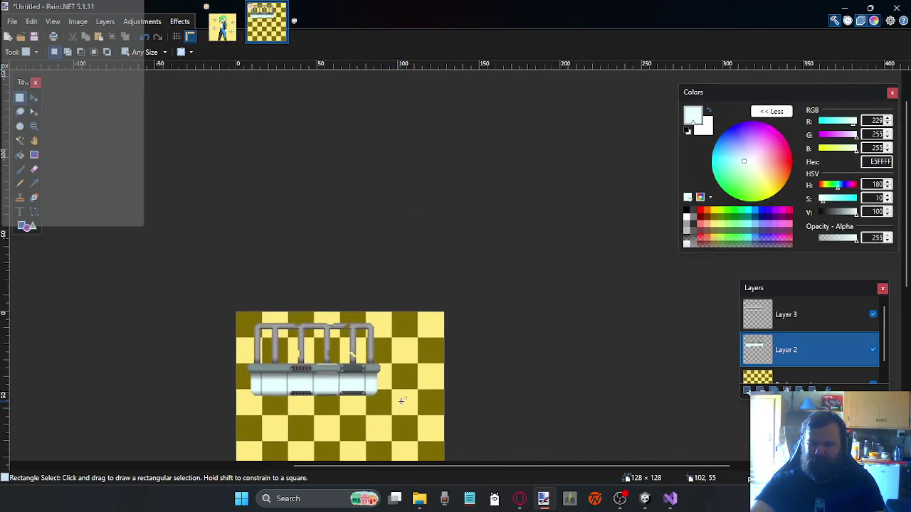
pyautogui.scroll(1, 434, 363)
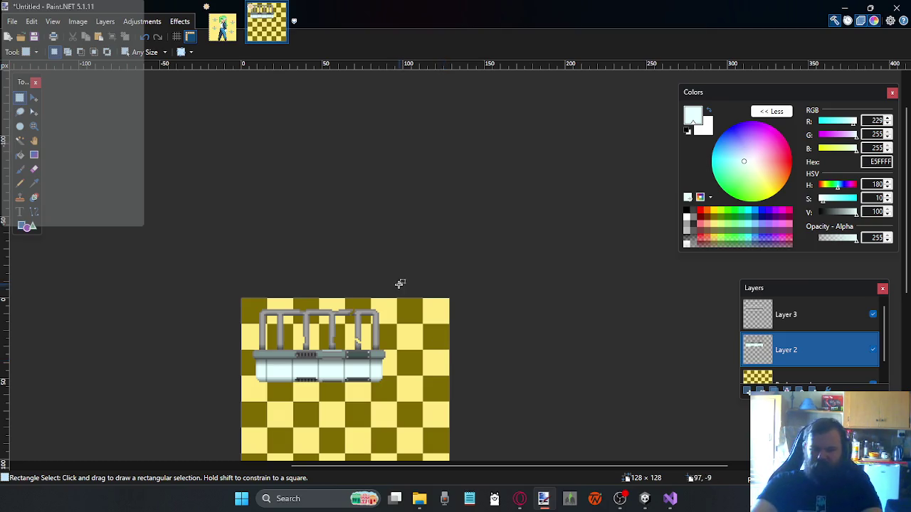
# Select the tank's bottom strip and nudge it with Move Selected Pixels
pyautogui.scroll(-2, 400, 285)
pyautogui.scroll(1, 367, 289)
pyautogui.hscroll(-2, 364, 287)
pyautogui.hscroll(2, 364, 287)
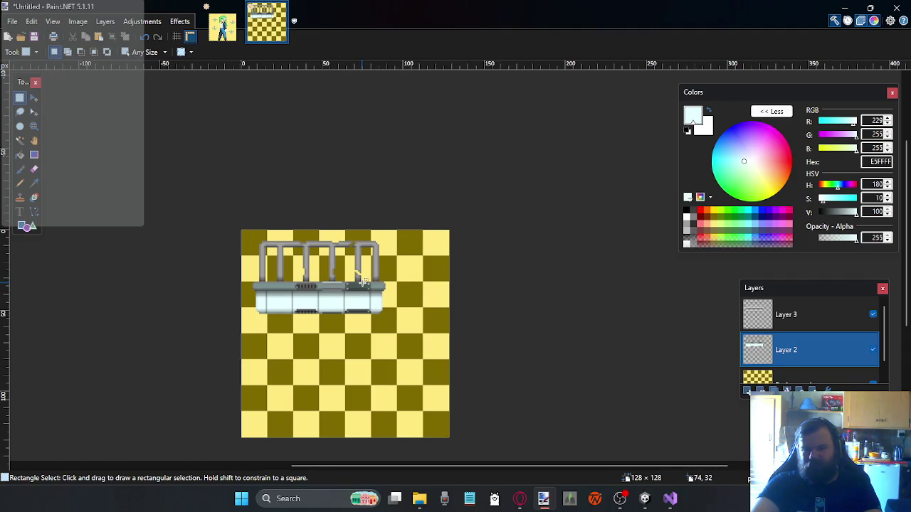
pyautogui.scroll(2, 363, 289)
pyautogui.scroll(-1, 363, 289)
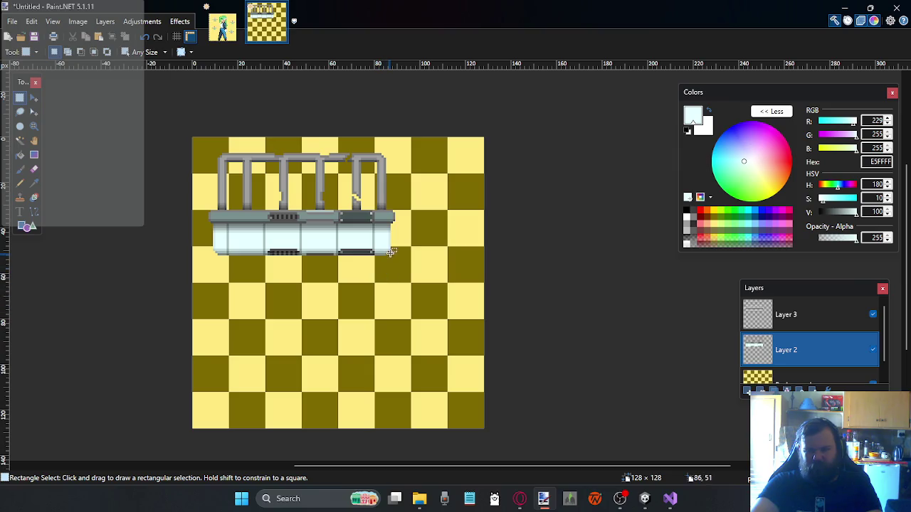
pyautogui.scroll(2, 285, 292)
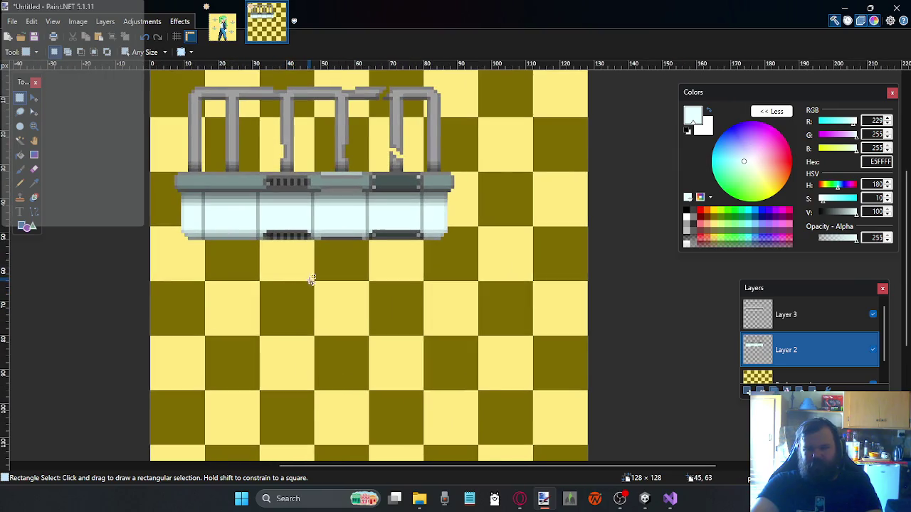
pyautogui.scroll(1, 307, 279)
pyautogui.moveTo(161, 220)
pyautogui.mouseDown()
pyautogui.moveTo(484, 252)
pyautogui.moveTo(470, 250)
pyautogui.mouseUp()
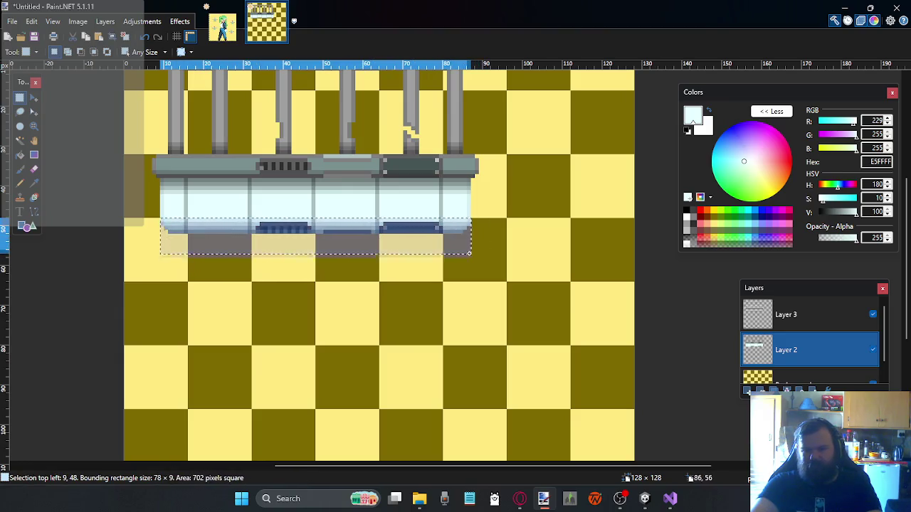
pyautogui.click(34, 98)
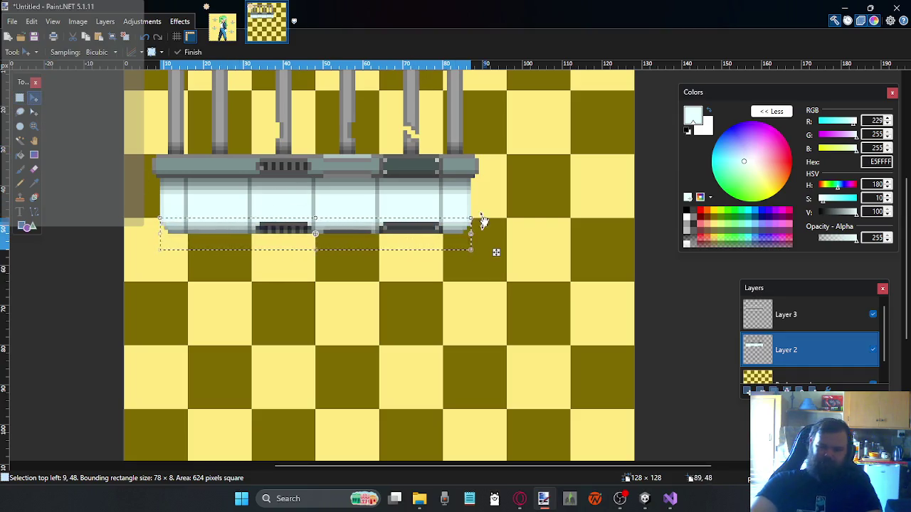
pyautogui.press('Down')
pyautogui.press('Down')
pyautogui.press('Down')
pyautogui.press('Down')
pyautogui.press('Down')
pyautogui.press('Down')
pyautogui.press('Down')
pyautogui.press('Down')
pyautogui.press('Down')
pyautogui.press('Up')
pyautogui.press('Up')
pyautogui.press('Up')
pyautogui.press('Up')
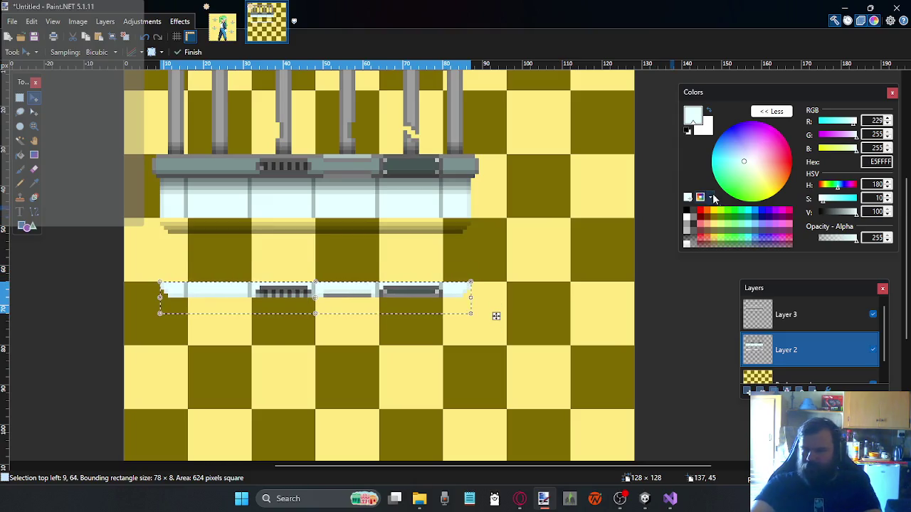
# On Layer 3, move the lower vented strip and dark band down one pixel
pyautogui.click(789, 315)
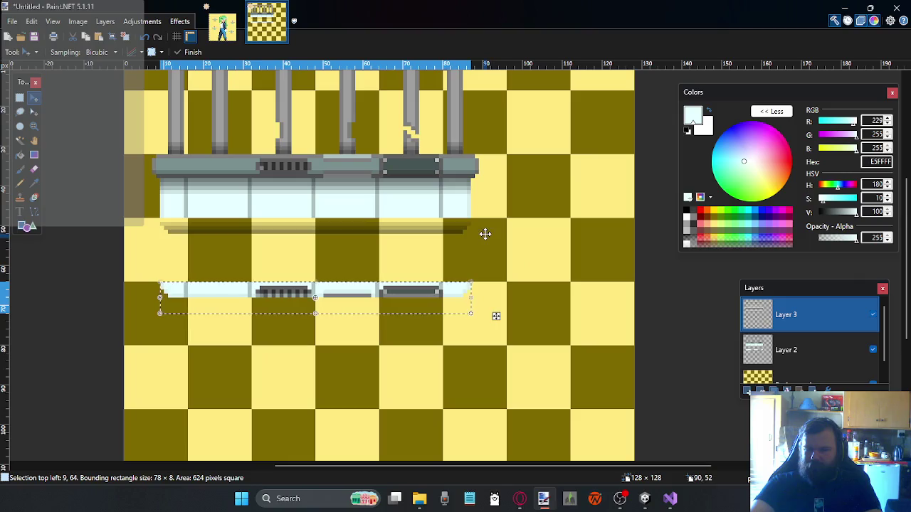
pyautogui.moveTo(475, 219); pyautogui.dragTo(446, 229)
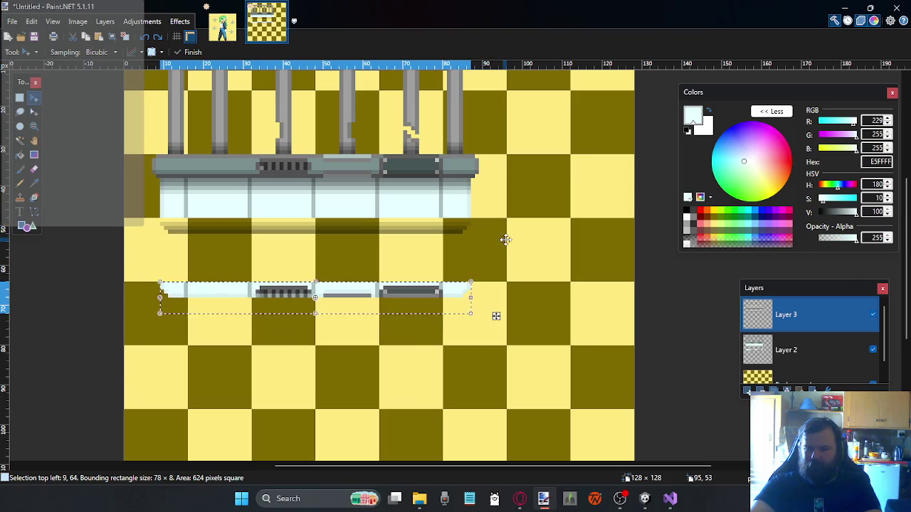
pyautogui.press('s')
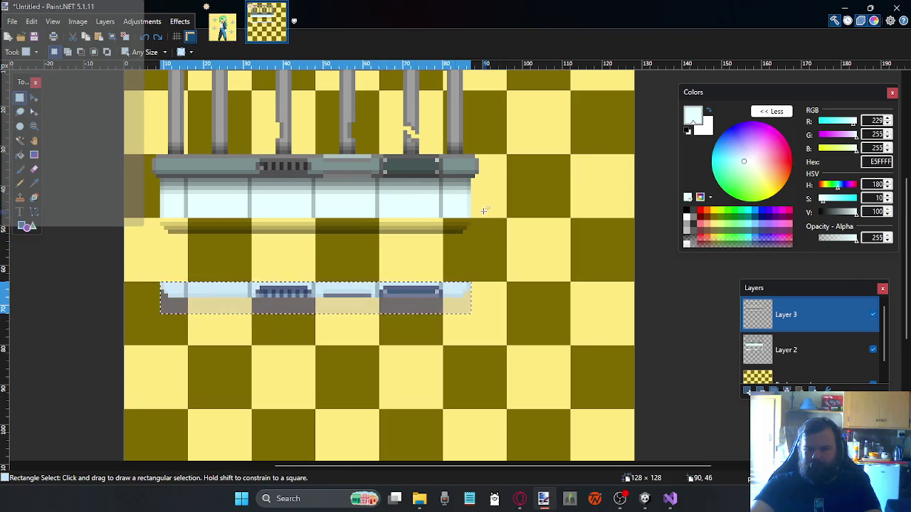
pyautogui.moveTo(487, 223); pyautogui.dragTo(129, 248)
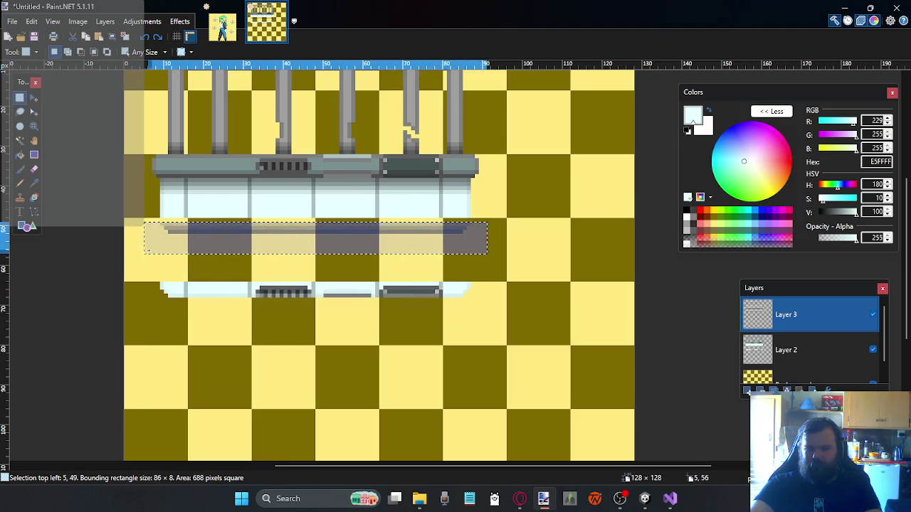
pyautogui.moveTo(486, 211)
pyautogui.mouseDown()
pyautogui.moveTo(370, 232)
pyautogui.moveTo(152, 250)
pyautogui.mouseUp()
pyautogui.click(33, 99)
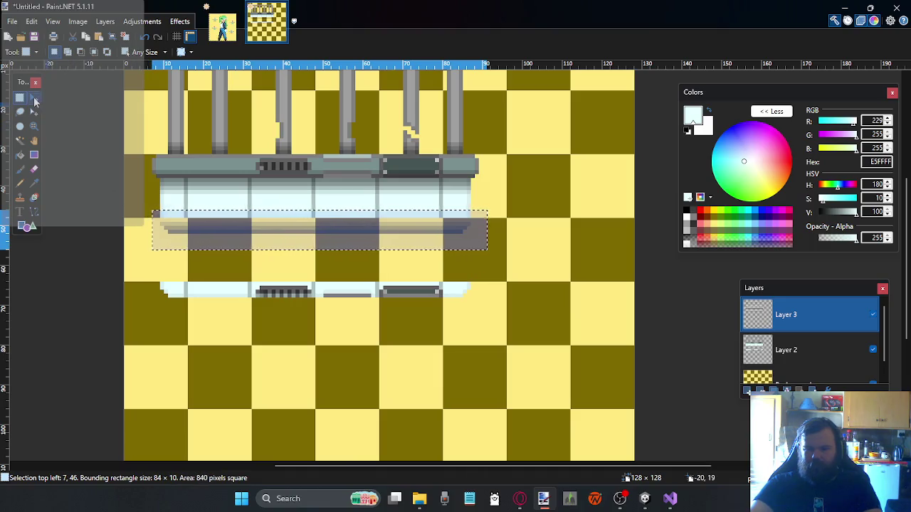
pyautogui.press('Down')
pyautogui.press('Down')
pyautogui.press('Down')
pyautogui.press('Down')
pyautogui.press('Down')
pyautogui.press('Down')
pyautogui.press('Down')
pyautogui.press('Down')
pyautogui.press('Down')
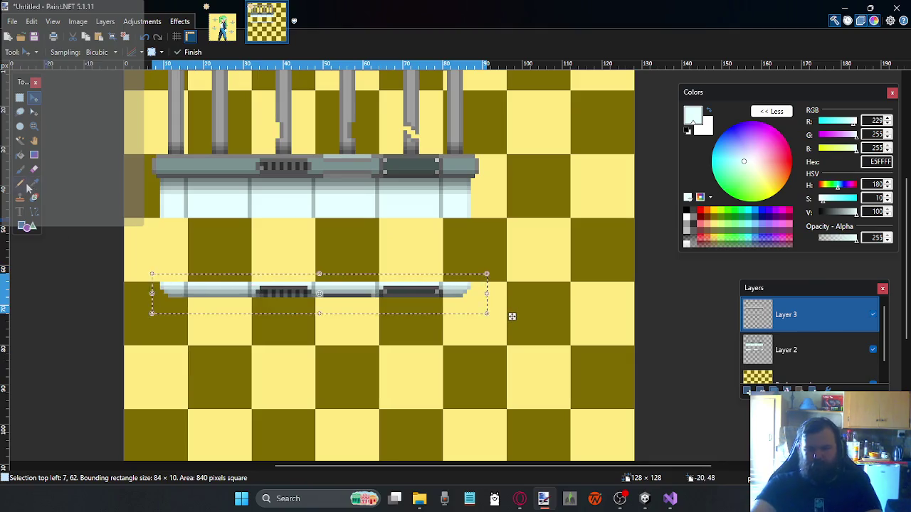
pyautogui.click(20, 98)
pyautogui.click(127, 187)
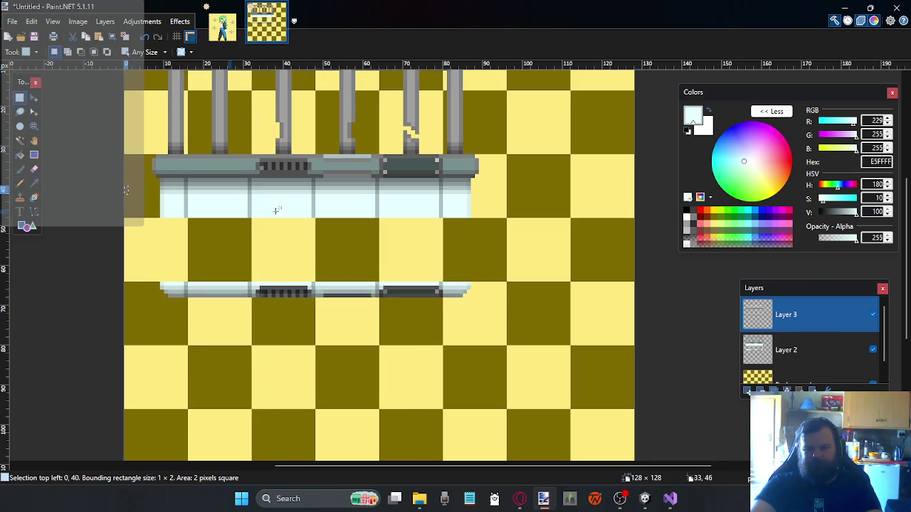
# On Layer 2, copy the light-blue base's bottom row and stretch it down to the bottom strip
pyautogui.click(783, 349)
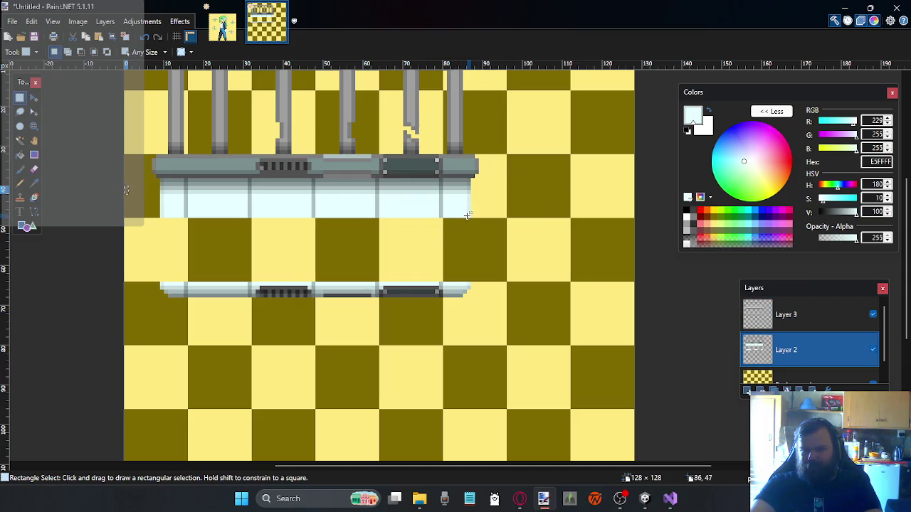
pyautogui.moveTo(469, 213); pyautogui.dragTo(160, 204)
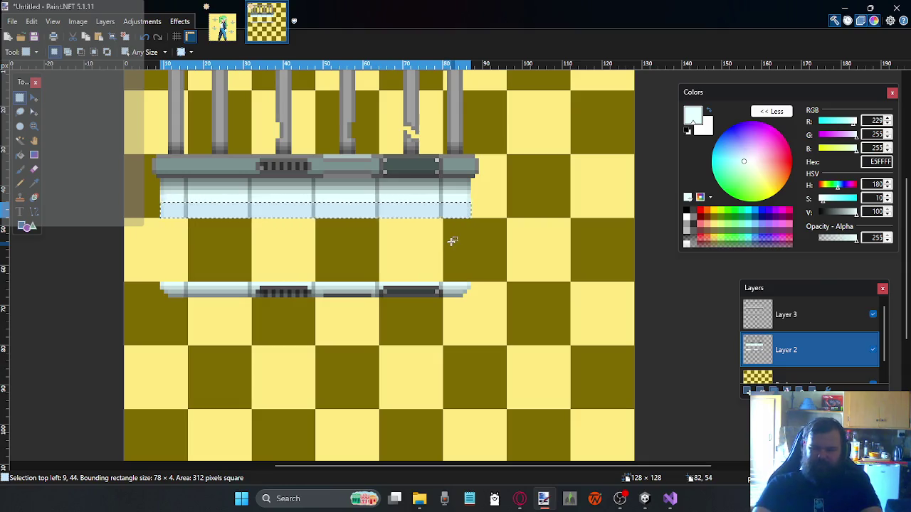
pyautogui.hotkey('ctrl', 'c')
pyautogui.hotkey('ctrl', 'v')
pyautogui.press('Down')
pyautogui.press('Down')
pyautogui.press('Down')
pyautogui.press('Up')
pyautogui.press('Up')
pyautogui.press('Up')
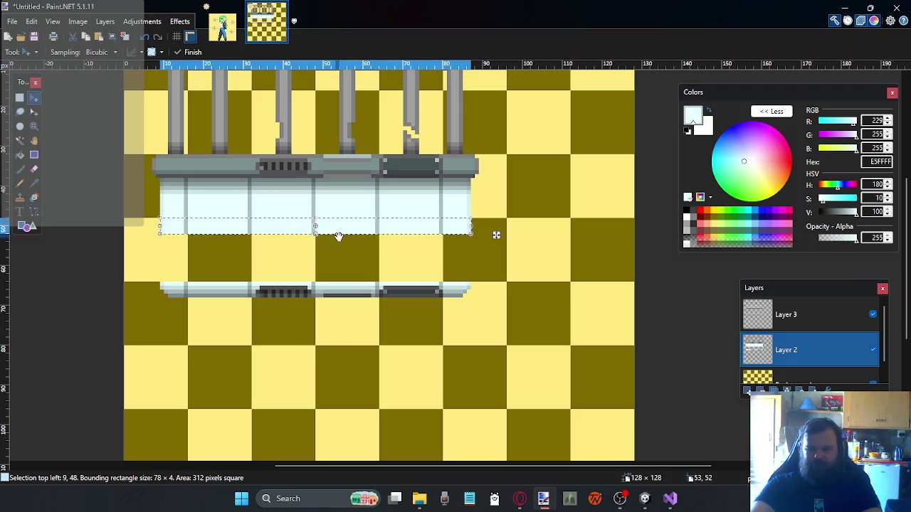
pyautogui.moveTo(314, 233); pyautogui.dragTo(321, 284)
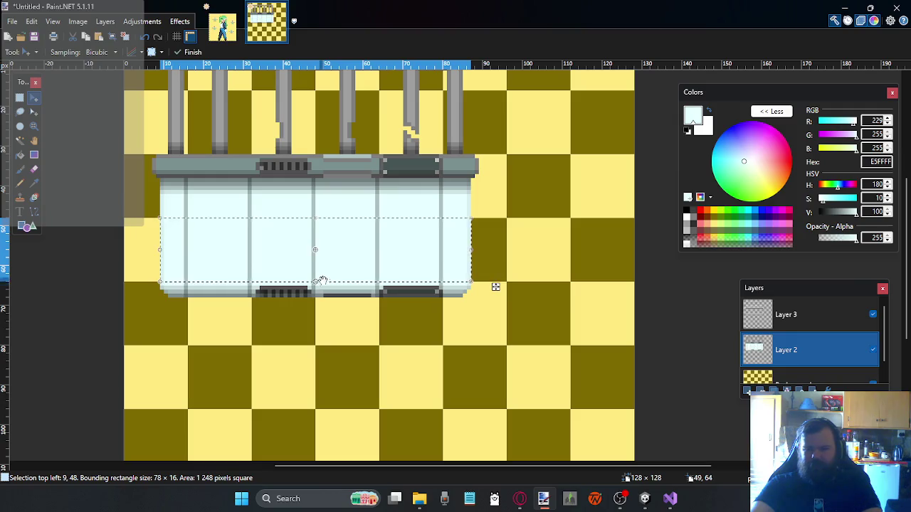
pyautogui.click(19, 99)
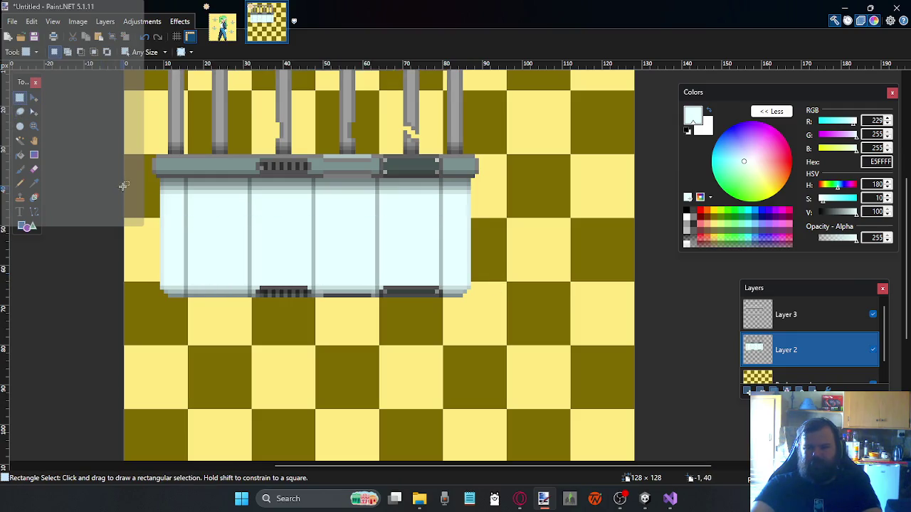
# Zoom in and out to check the lengthened light-blue base
pyautogui.scroll(1, 340, 267)
pyautogui.scroll(-1, 346, 276)
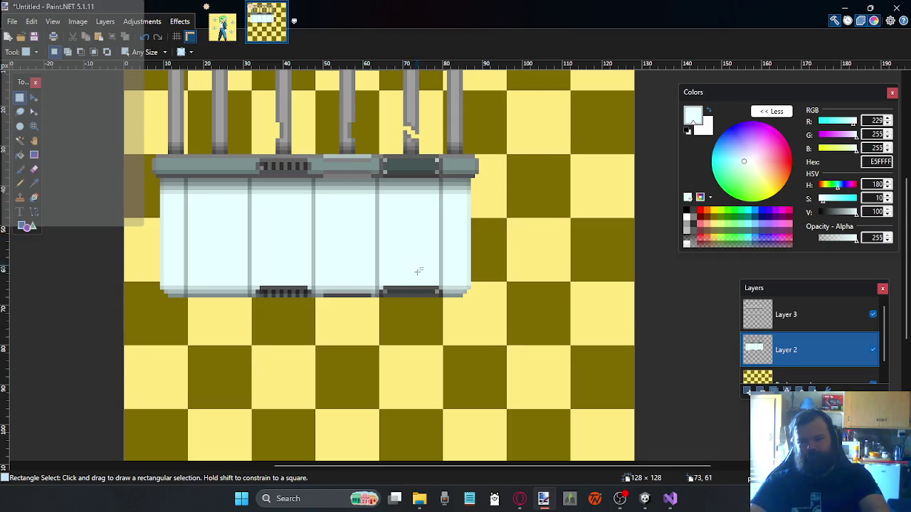
pyautogui.scroll(-2, 417, 271)
pyautogui.scroll(-2, 417, 276)
pyautogui.scroll(4, 413, 260)
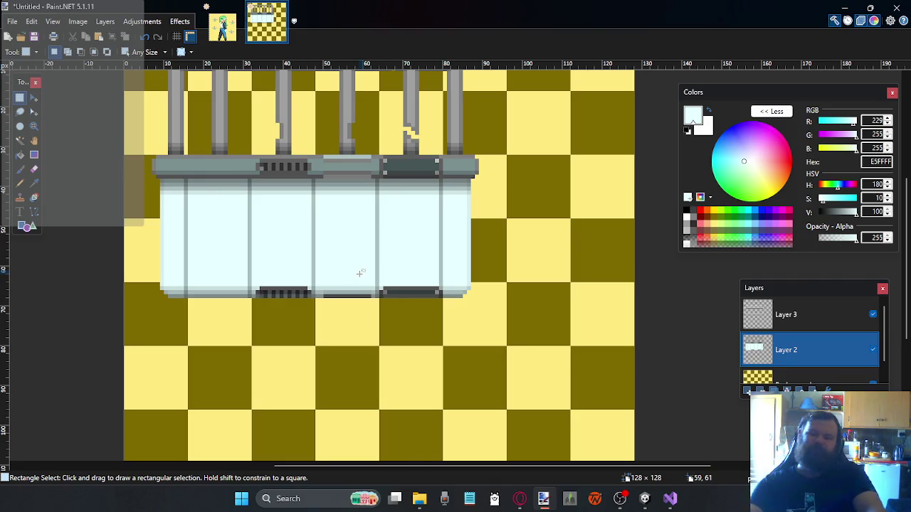
pyautogui.scroll(3, 360, 273)
pyautogui.scroll(-6, 359, 273)
pyautogui.scroll(9, 360, 272)
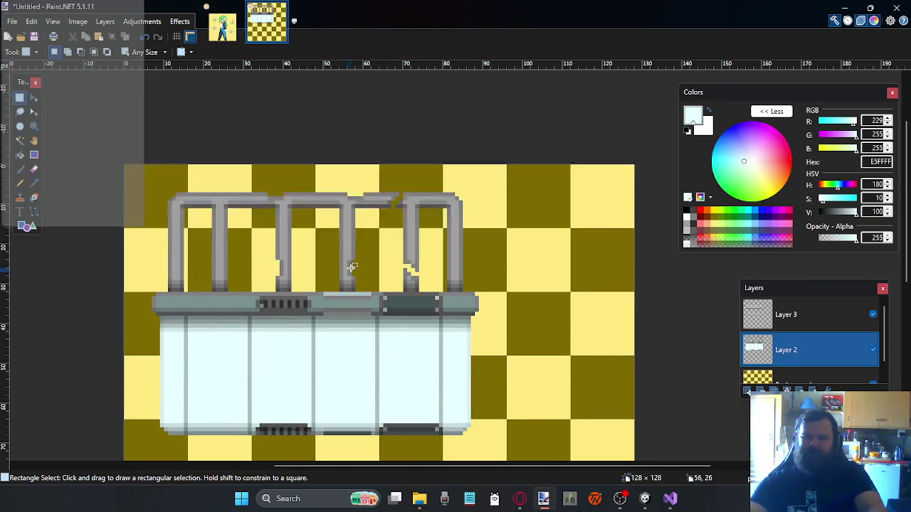
pyautogui.scroll(-3, 362, 264)
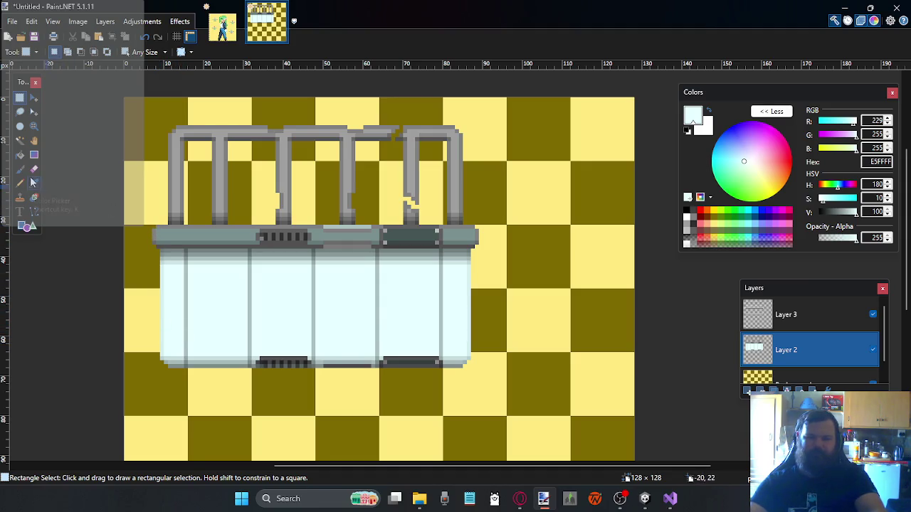
pyautogui.scroll(-2, 356, 331)
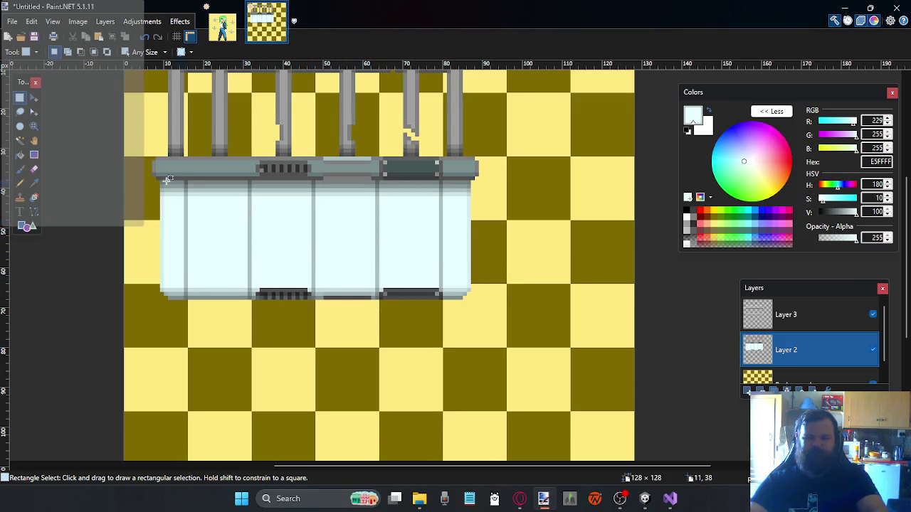
pyautogui.click(20, 185)
# Show the pixel grid and add a new empty Layer 4 for outlines
pyautogui.scroll(1, 407, 204)
pyautogui.scroll(-1, 211, 264)
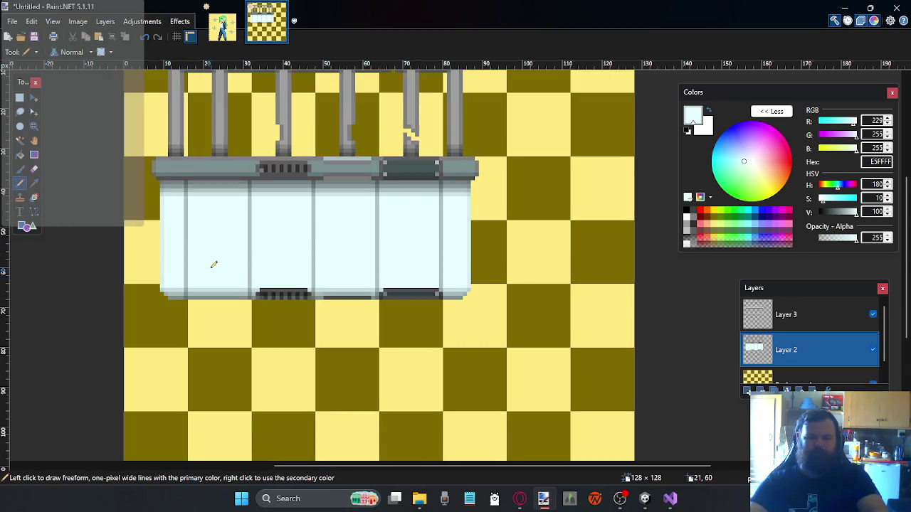
pyautogui.scroll(1, 187, 253)
pyautogui.scroll(1, 187, 252)
pyautogui.scroll(1, 211, 256)
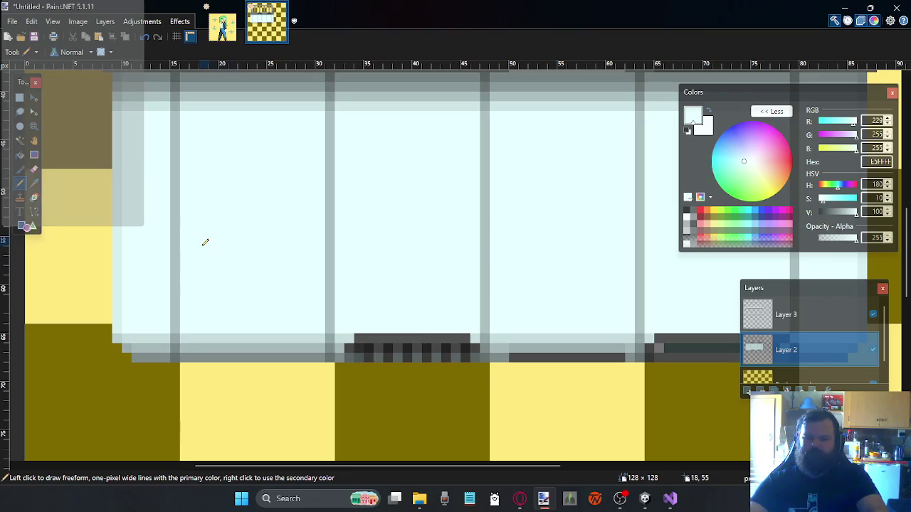
pyautogui.click(177, 36)
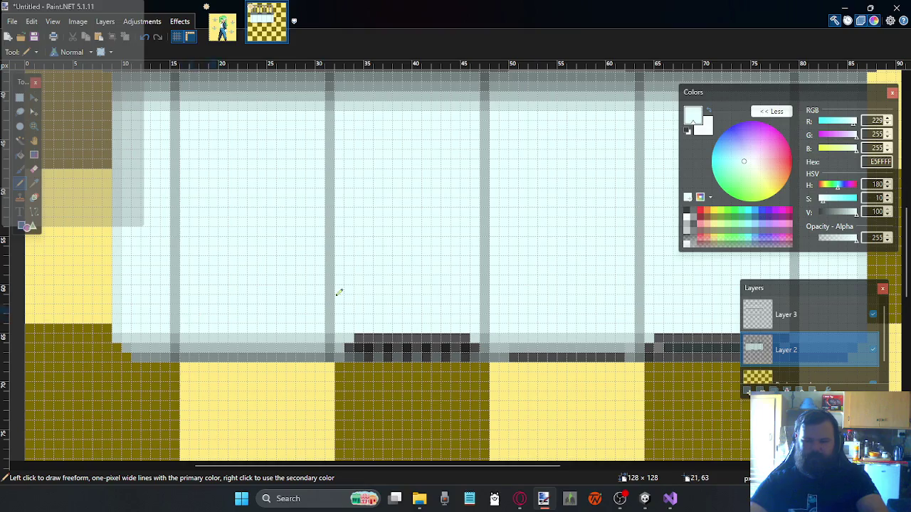
pyautogui.hotkey('ctrl', 'shift', 'n')
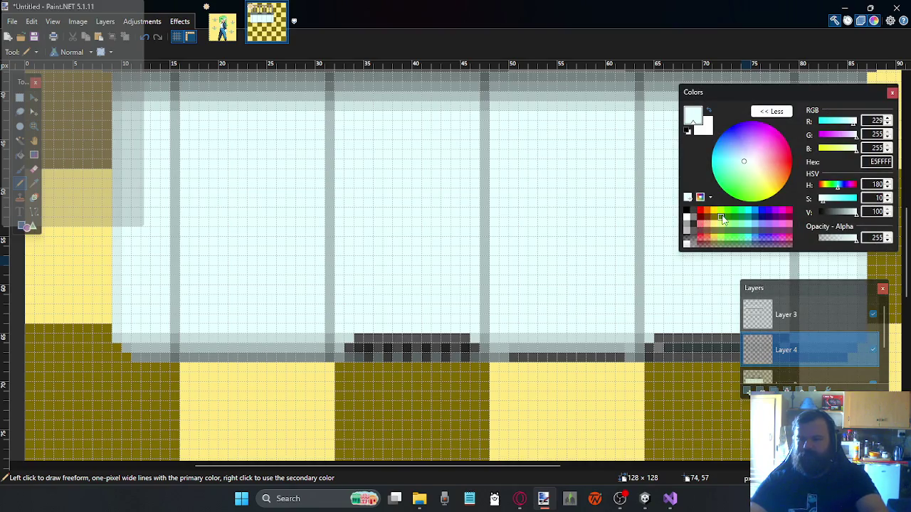
# Sample the grey-blue ACC0C0 divider colour as the primary colour
pyautogui.click(33, 183)
pyautogui.scroll(2, 234, 356)
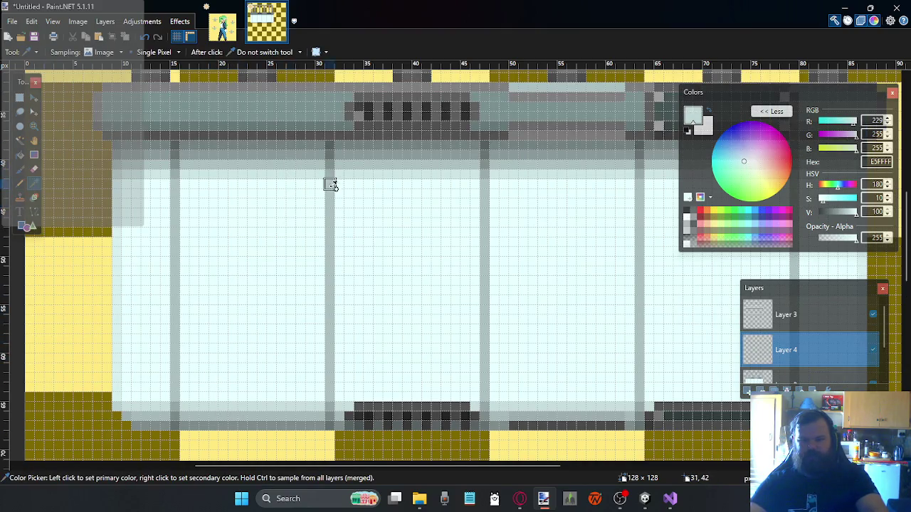
pyautogui.click(331, 212)
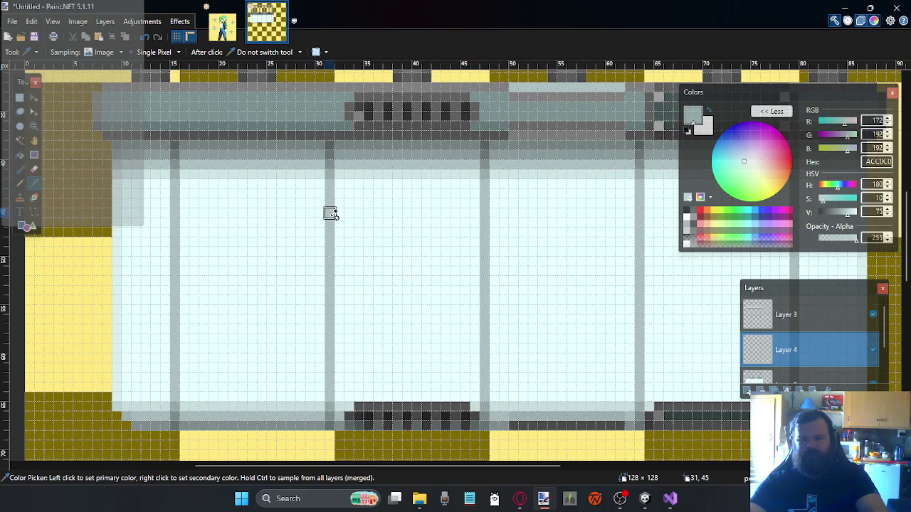
pyautogui.click(20, 183)
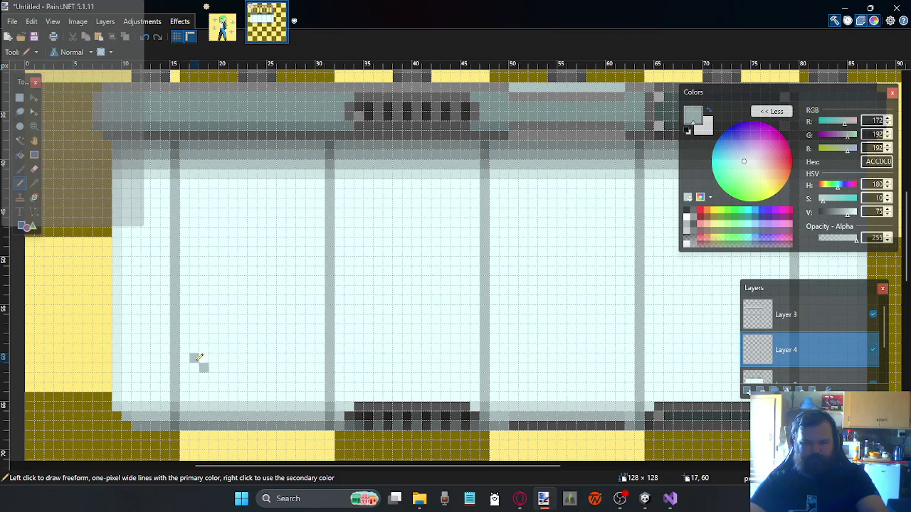
# Place the grey bottom-corner pixels and bottom edge of the first panel outline
pyautogui.click(205, 378)
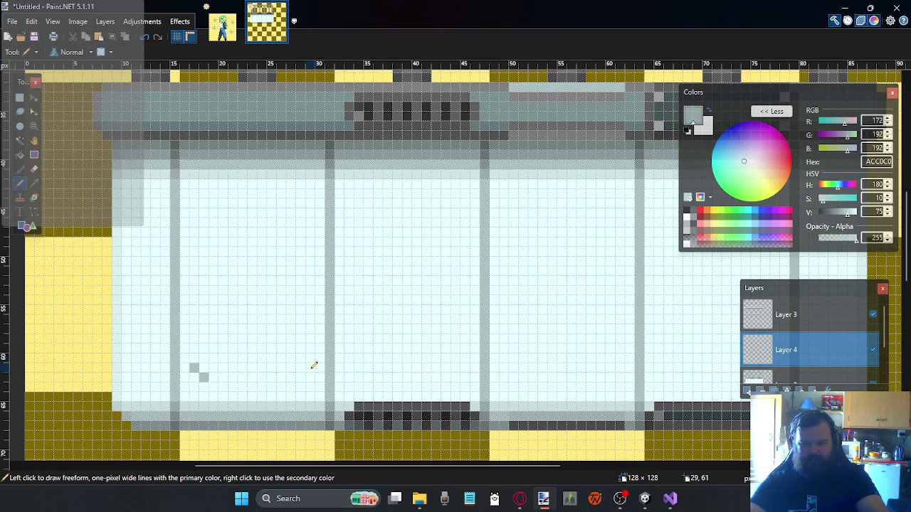
pyautogui.click(305, 372)
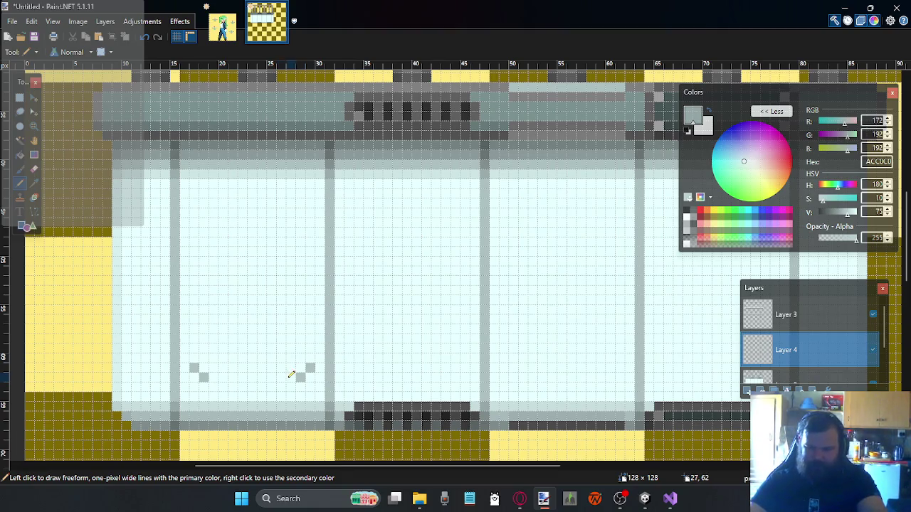
pyautogui.moveTo(228, 375)
pyautogui.mouseDown()
pyautogui.moveTo(246, 365)
pyautogui.moveTo(239, 365)
pyautogui.mouseUp()
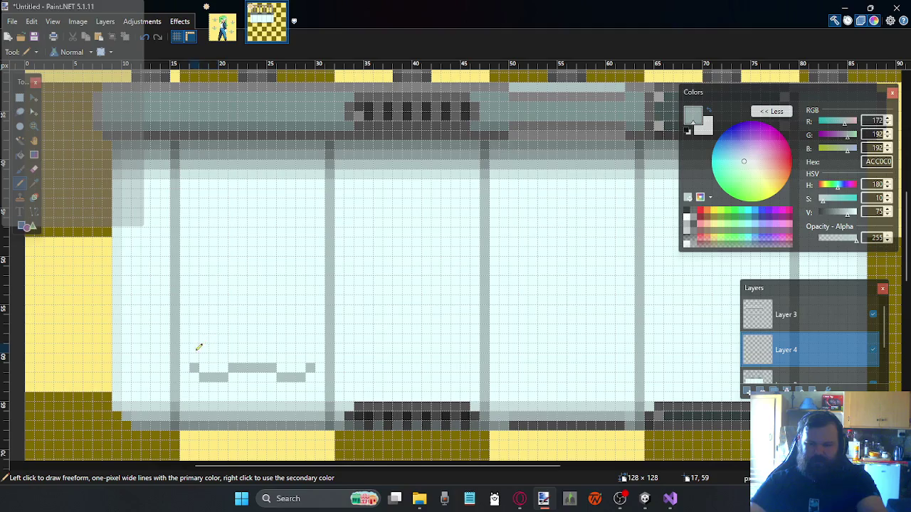
# Draw the left and top edges of the first panel outline, then zoom to check it
pyautogui.moveTo(195, 348); pyautogui.dragTo(199, 276)
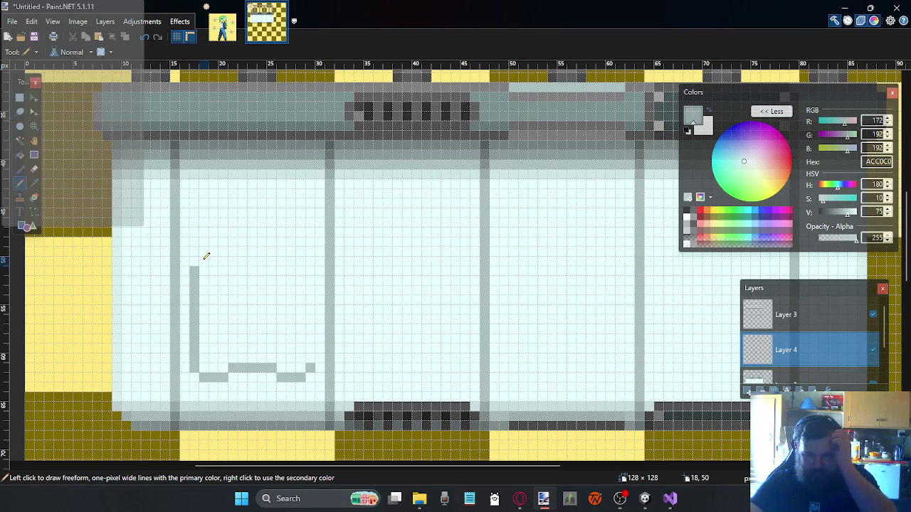
pyautogui.click(205, 257)
pyautogui.moveTo(204, 253)
pyautogui.mouseDown()
pyautogui.moveTo(311, 267)
pyautogui.moveTo(309, 353)
pyautogui.mouseUp()
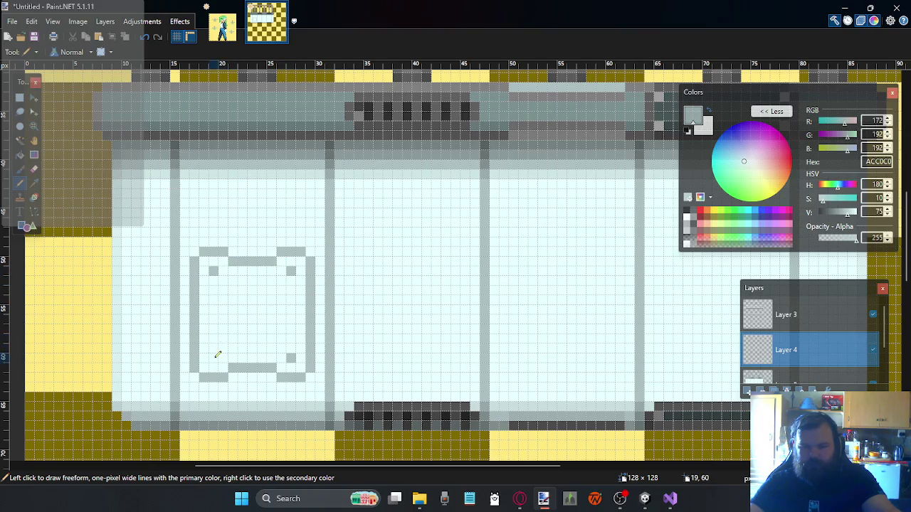
pyautogui.keyDown('ctrl'); pyautogui.scroll(-1, 347, 290); pyautogui.keyUp('ctrl')
pyautogui.keyDown('ctrl'); pyautogui.scroll(-3, 347, 289); pyautogui.keyUp('ctrl')
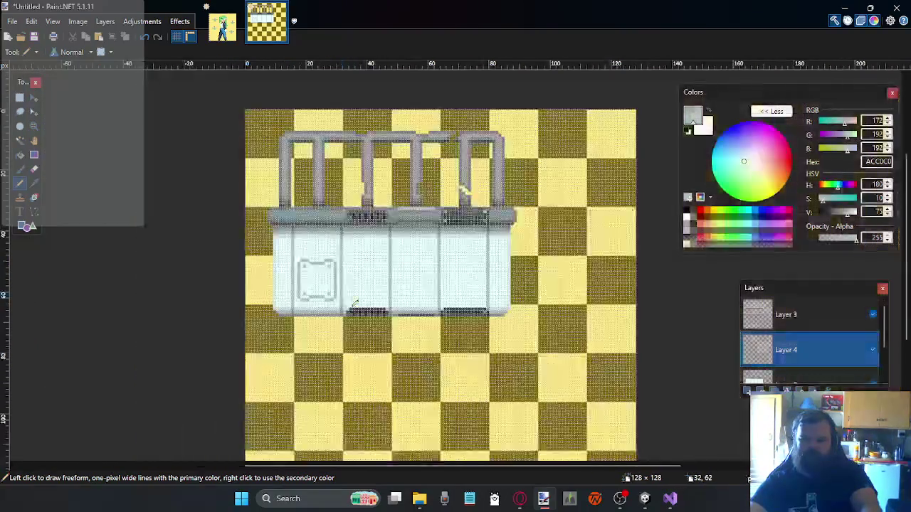
pyautogui.keyDown('ctrl'); pyautogui.scroll(-3, 349, 319); pyautogui.keyUp('ctrl')
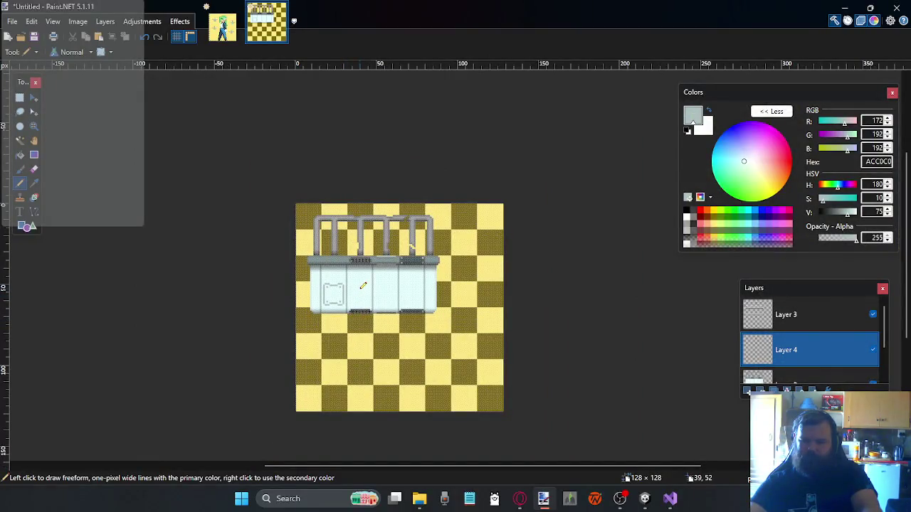
pyautogui.keyDown('ctrl'); pyautogui.scroll(1, 363, 284); pyautogui.keyUp('ctrl')
pyautogui.keyDown('ctrl'); pyautogui.scroll(1, 357, 287); pyautogui.keyUp('ctrl')
pyautogui.keyDown('ctrl'); pyautogui.scroll(1, 363, 292); pyautogui.keyUp('ctrl')
pyautogui.keyDown('ctrl'); pyautogui.scroll(1, 384, 313); pyautogui.keyUp('ctrl')
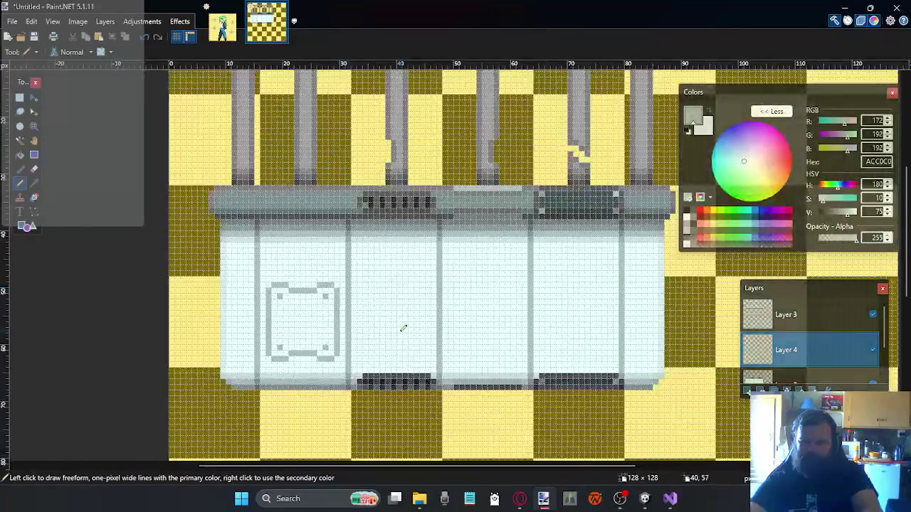
pyautogui.keyDown('ctrl'); pyautogui.scroll(1, 406, 328); pyautogui.keyUp('ctrl')
pyautogui.keyDown('ctrl'); pyautogui.scroll(1, 409, 328); pyautogui.keyUp('ctrl')
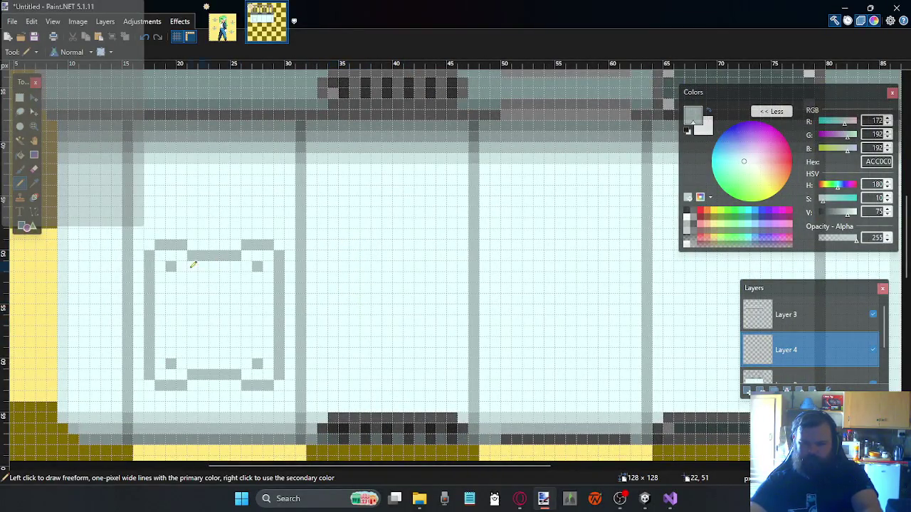
# Fix the bottom-left corner and draw the left side of the second panel outline
pyautogui.click(20, 98)
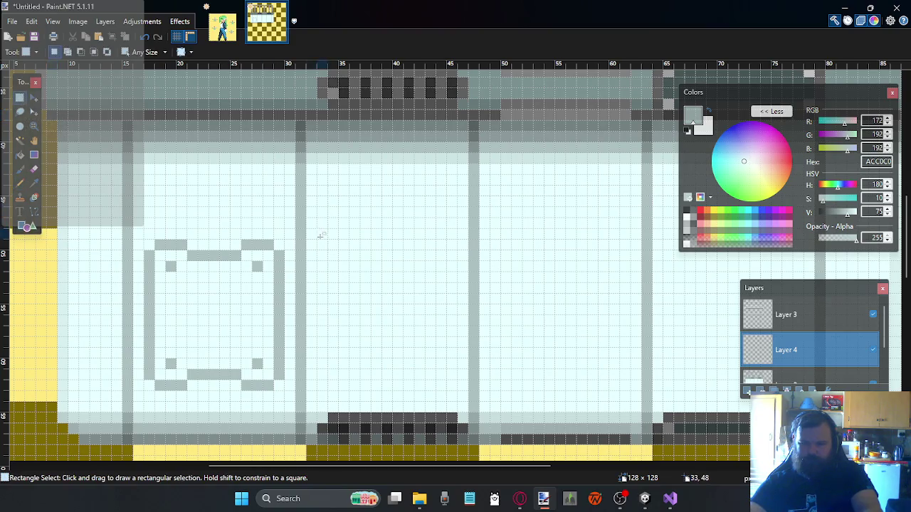
pyautogui.click(20, 183)
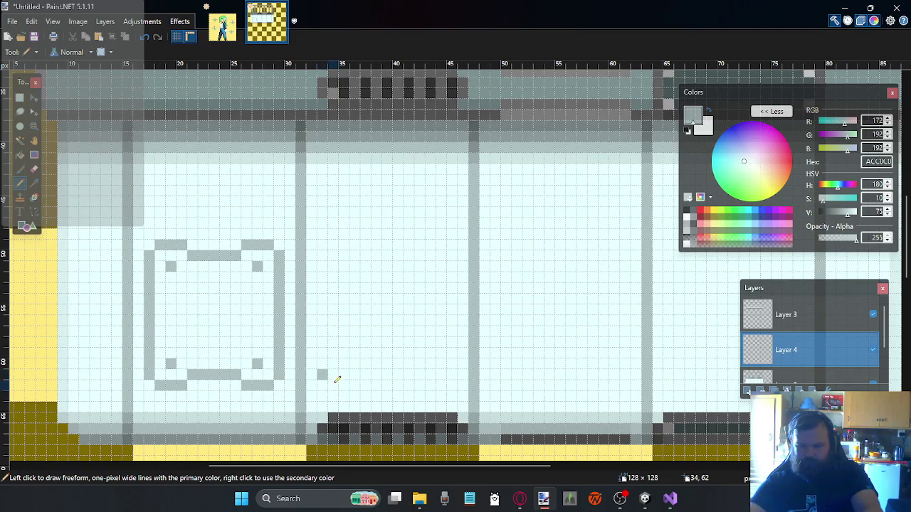
pyautogui.hotkey('ctrl', 'z')
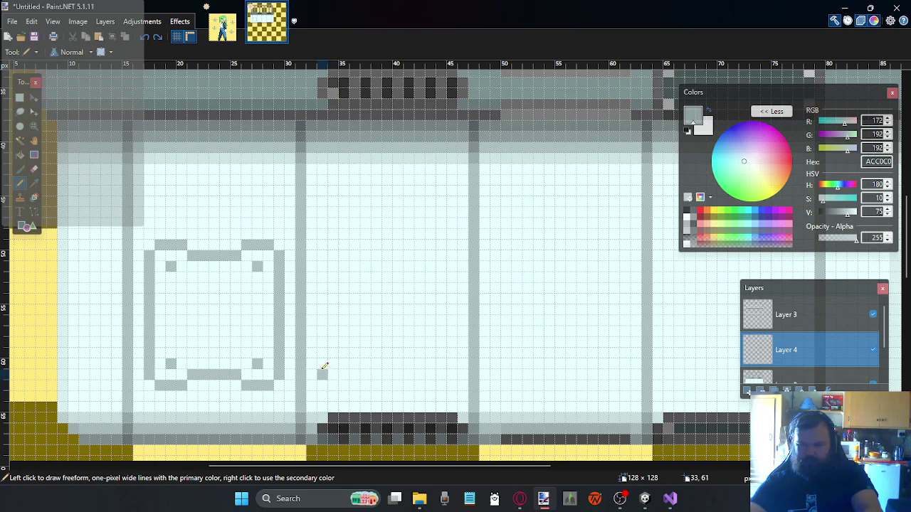
pyautogui.hotkey('ctrl', 'z')
pyautogui.click(321, 363)
pyautogui.click(343, 385)
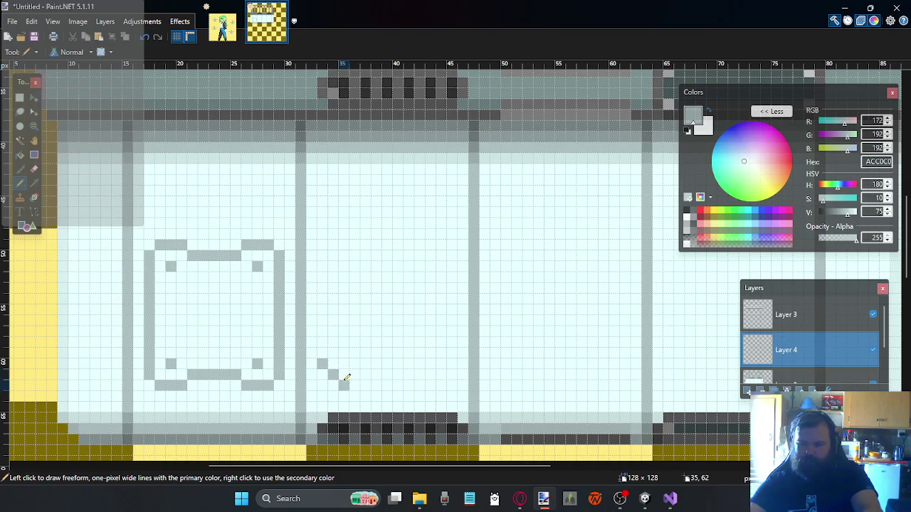
pyautogui.moveTo(326, 347); pyautogui.dragTo(328, 277)
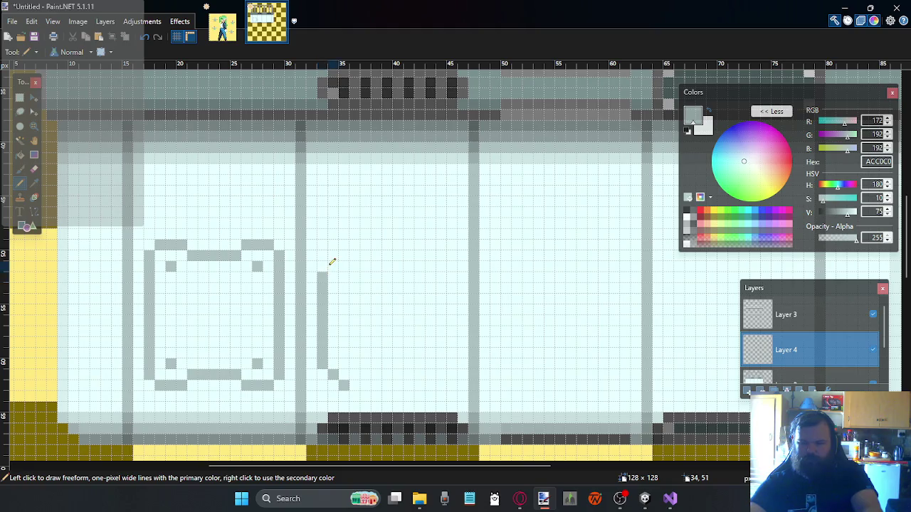
# Draw the second outline's top-left corner and its dipped top edge
pyautogui.moveTo(332, 263); pyautogui.dragTo(345, 252)
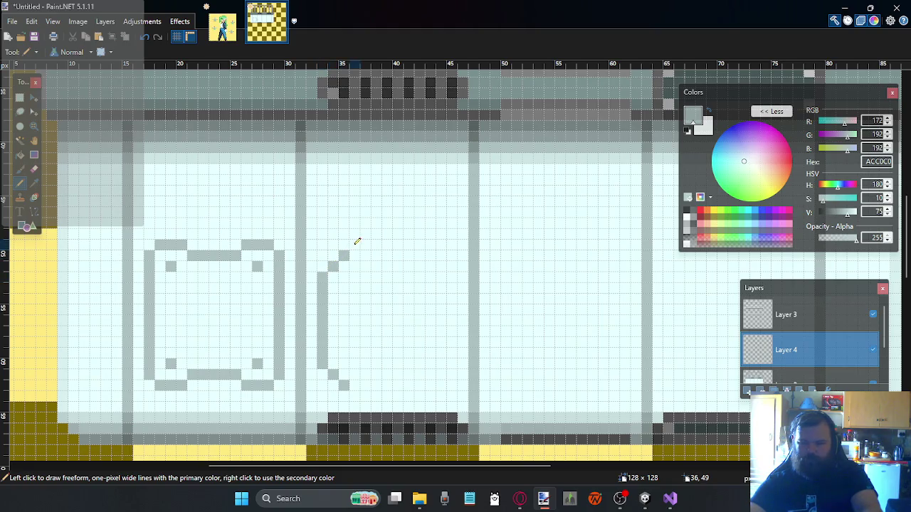
pyautogui.hotkey('ctrl', 'z')
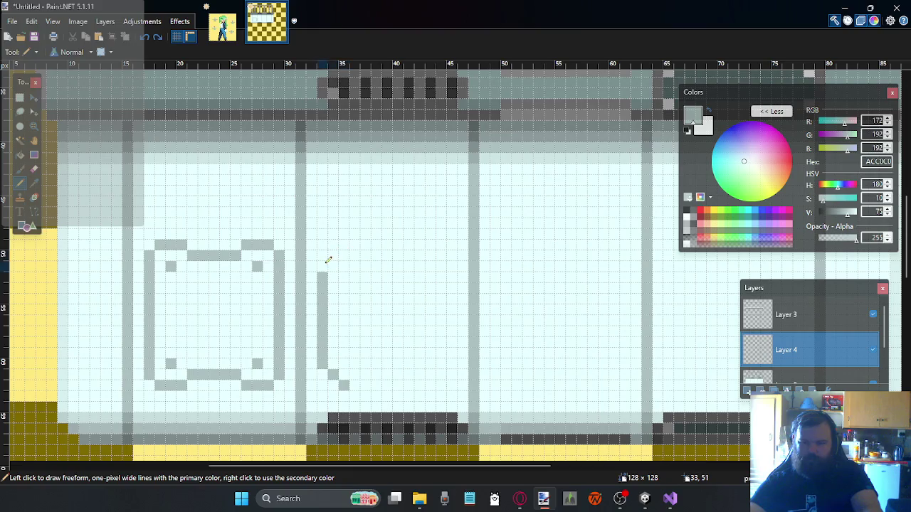
pyautogui.click(333, 256)
pyautogui.hotkey('ctrl', 'z')
pyautogui.moveTo(326, 250); pyautogui.dragTo(349, 244)
pyautogui.click(360, 247)
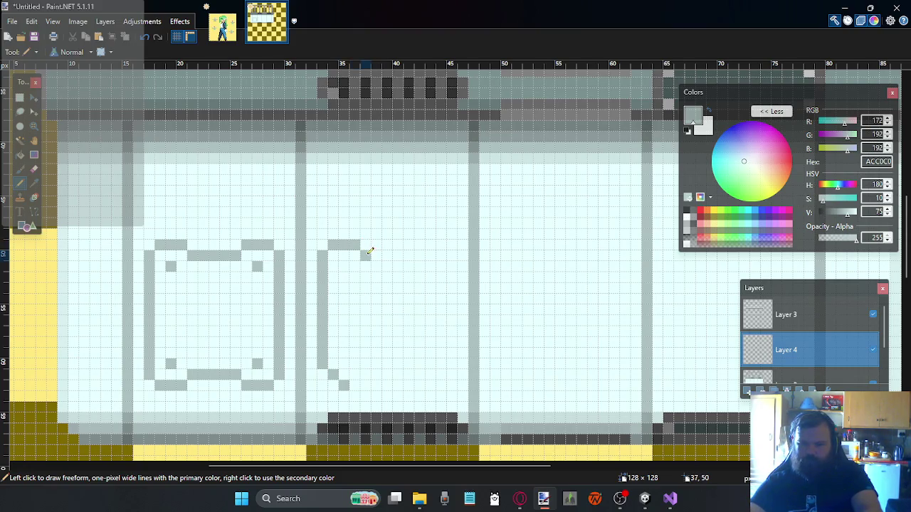
pyautogui.click(377, 265)
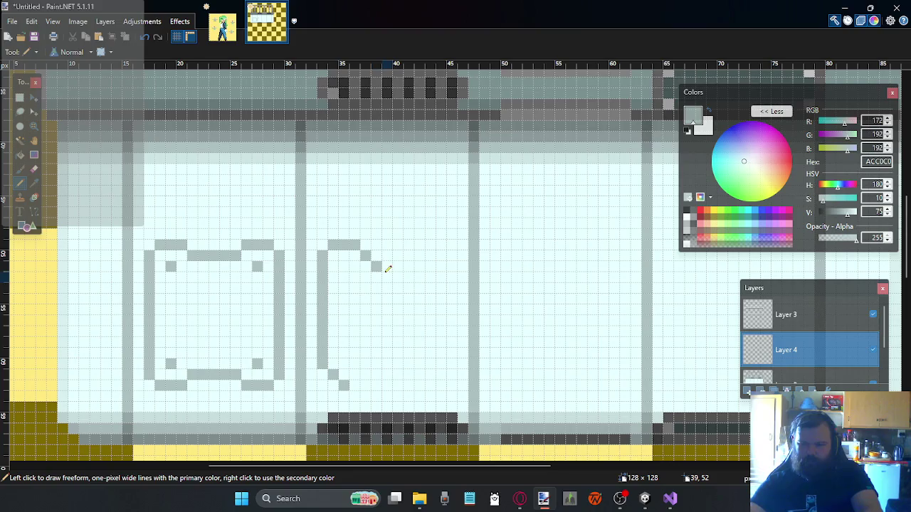
pyautogui.moveTo(404, 274); pyautogui.dragTo(409, 277)
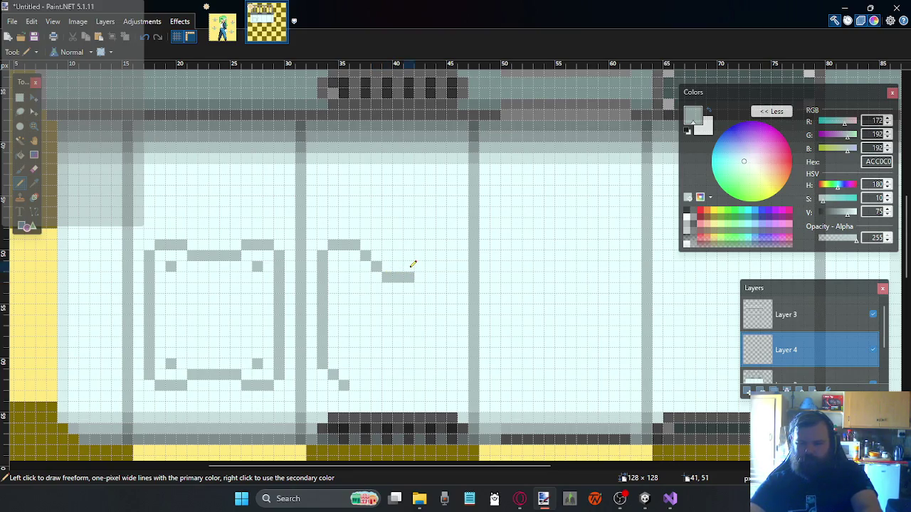
pyautogui.hotkey('ctrl', 'z')
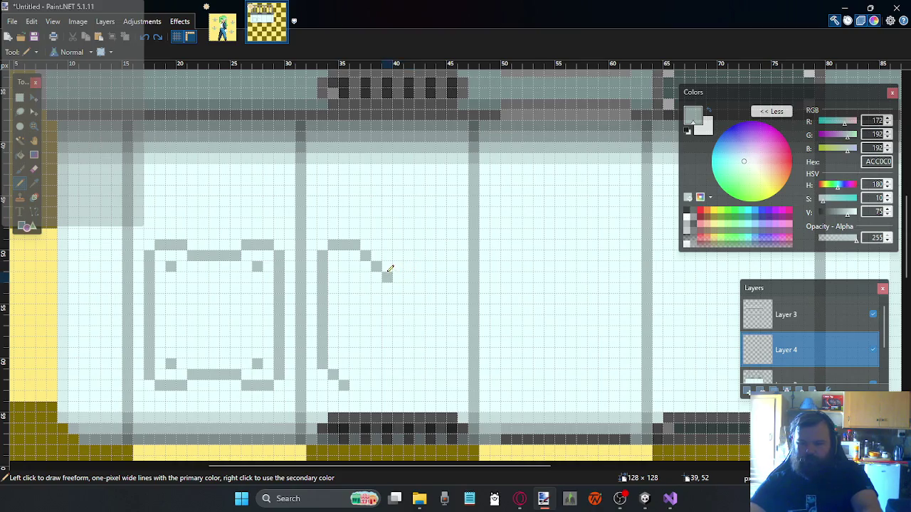
# Complete the right side and bottom edge, and add an inner corner dot
pyautogui.moveTo(399, 266)
pyautogui.mouseDown()
pyautogui.moveTo(420, 240)
pyautogui.moveTo(452, 246)
pyautogui.moveTo(455, 261)
pyautogui.moveTo(457, 325)
pyautogui.moveTo(430, 381)
pyautogui.mouseUp()
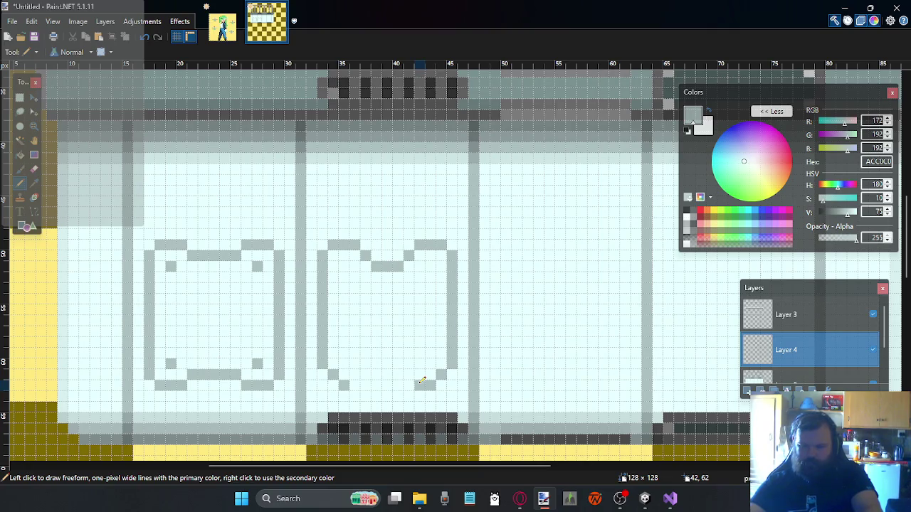
pyautogui.moveTo(367, 382); pyautogui.dragTo(399, 370)
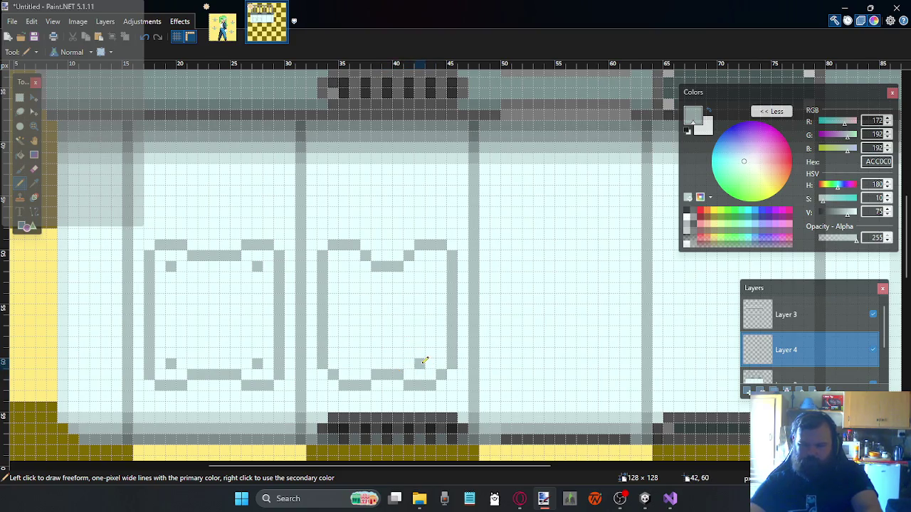
pyautogui.click(346, 351)
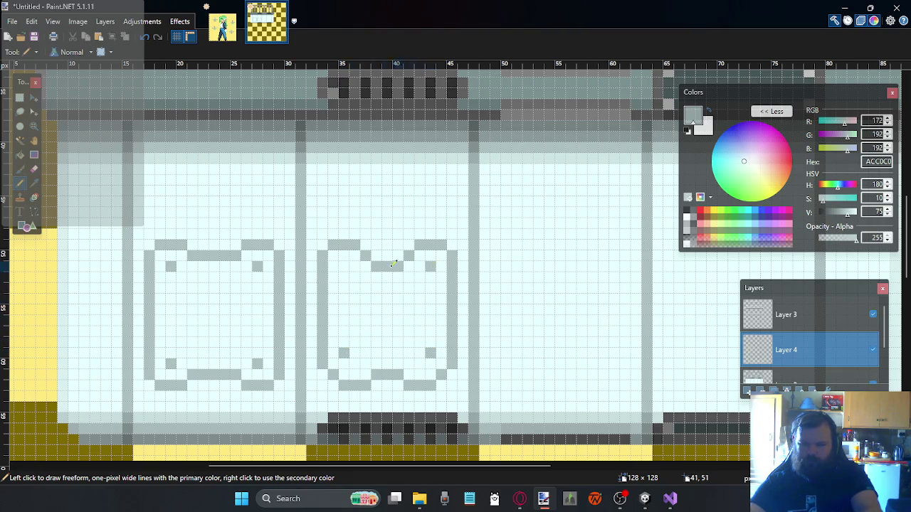
pyautogui.scroll(-1, 365, 285)
pyautogui.scroll(-1, 376, 315)
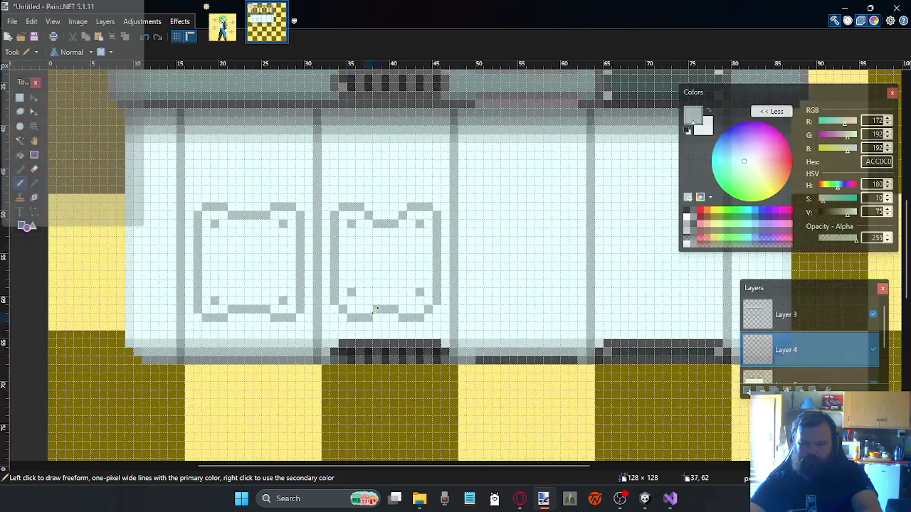
pyautogui.scroll(-1, 378, 308)
pyautogui.scroll(2, 423, 277)
pyautogui.scroll(-2, 427, 281)
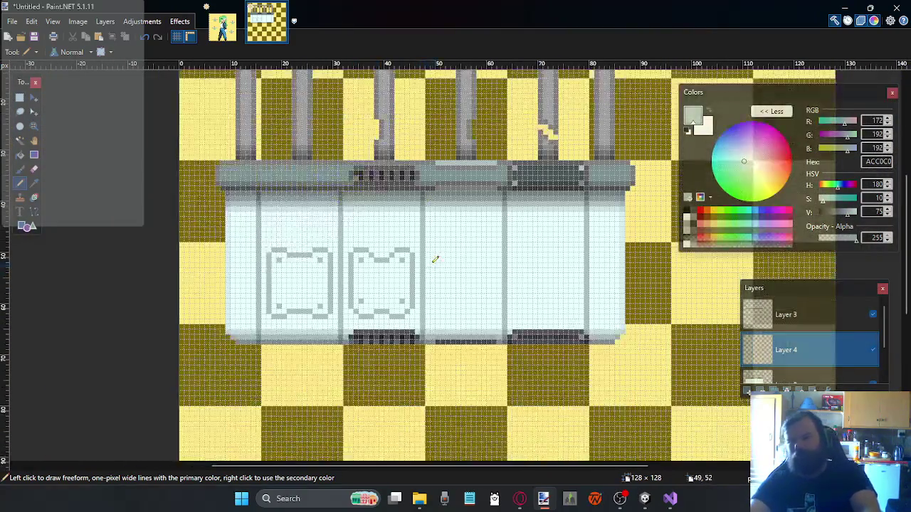
pyautogui.scroll(1, 448, 285)
pyautogui.scroll(1, 461, 282)
pyautogui.scroll(1, 470, 278)
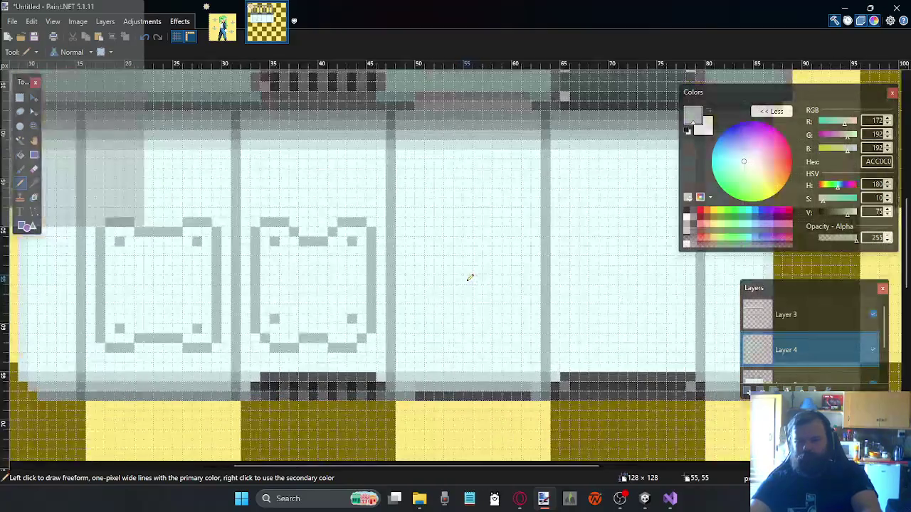
pyautogui.scroll(-1, 466, 265)
pyautogui.scroll(-1, 472, 258)
pyautogui.scroll(-1, 472, 259)
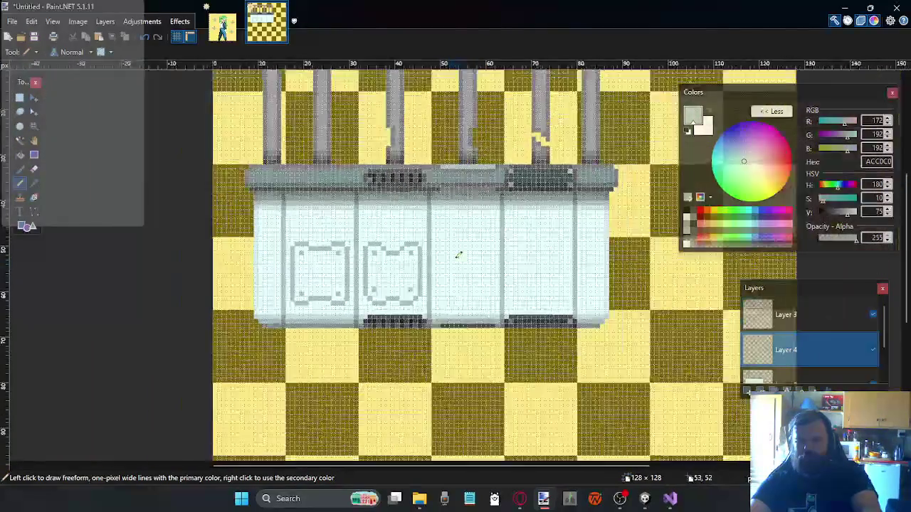
pyautogui.scroll(-1, 458, 254)
pyautogui.scroll(1, 563, 241)
pyautogui.scroll(1, 562, 244)
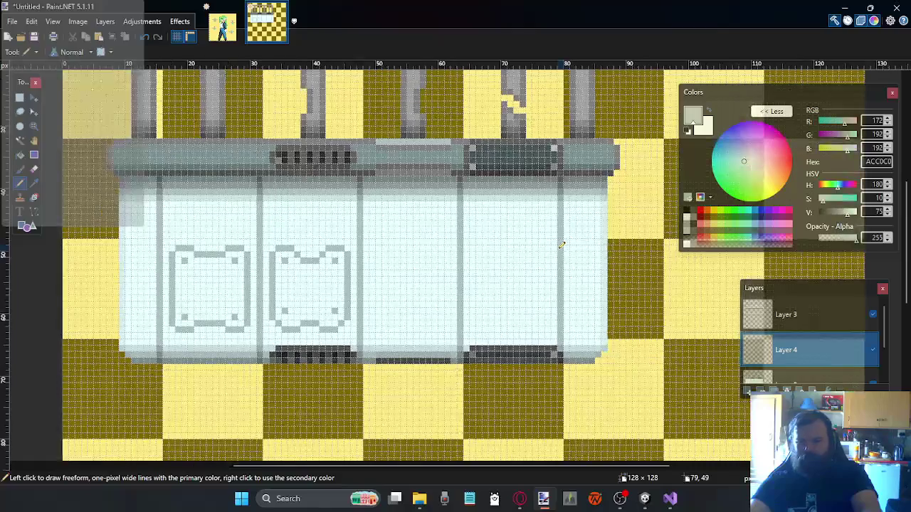
pyautogui.scroll(1, 555, 246)
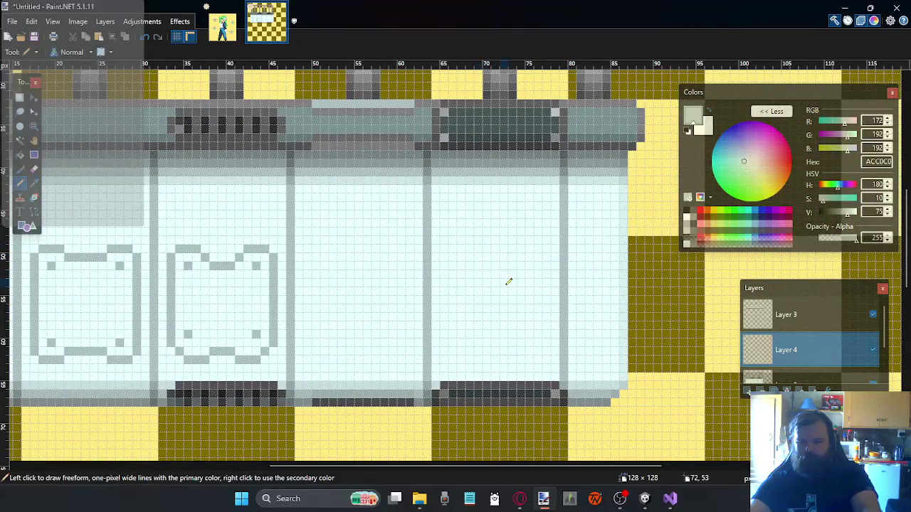
pyautogui.scroll(1, 508, 282)
pyautogui.scroll(1, 496, 309)
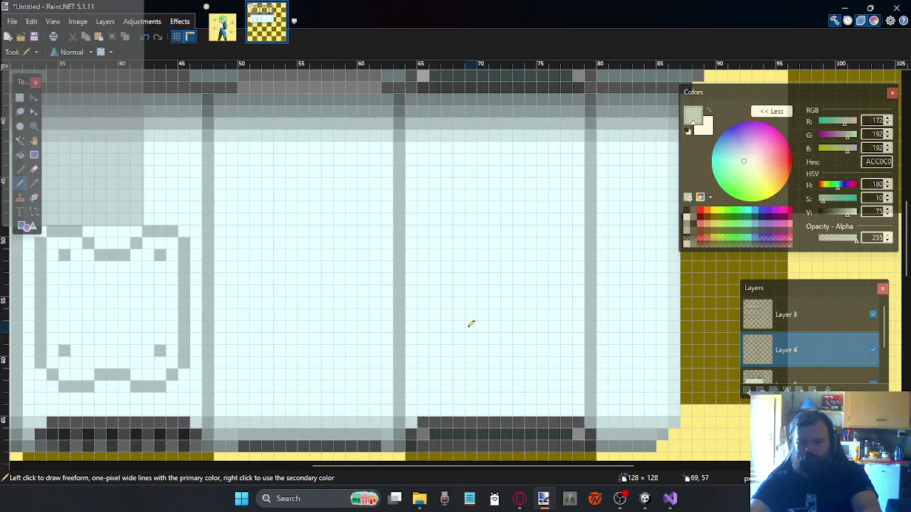
pyautogui.scroll(-3, 468, 321)
pyautogui.scroll(2, 460, 315)
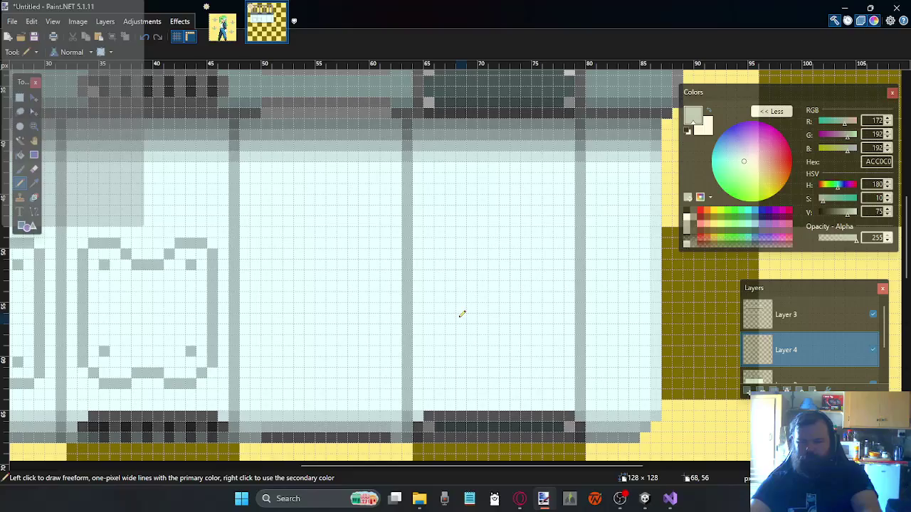
pyautogui.scroll(-3, 461, 314)
pyautogui.scroll(1, 462, 313)
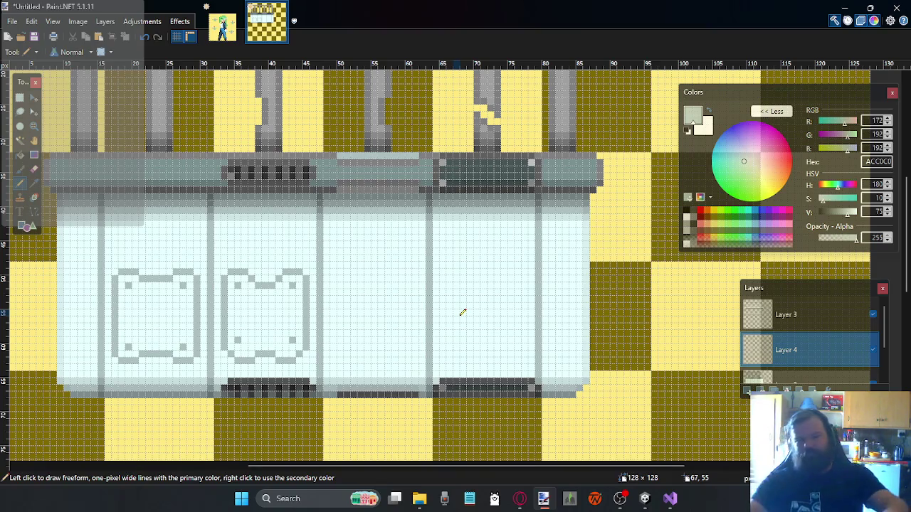
pyautogui.scroll(-3, 490, 315)
pyautogui.scroll(-3, 489, 315)
pyautogui.scroll(3, 489, 316)
pyautogui.scroll(1, 490, 292)
pyautogui.scroll(1, 490, 292)
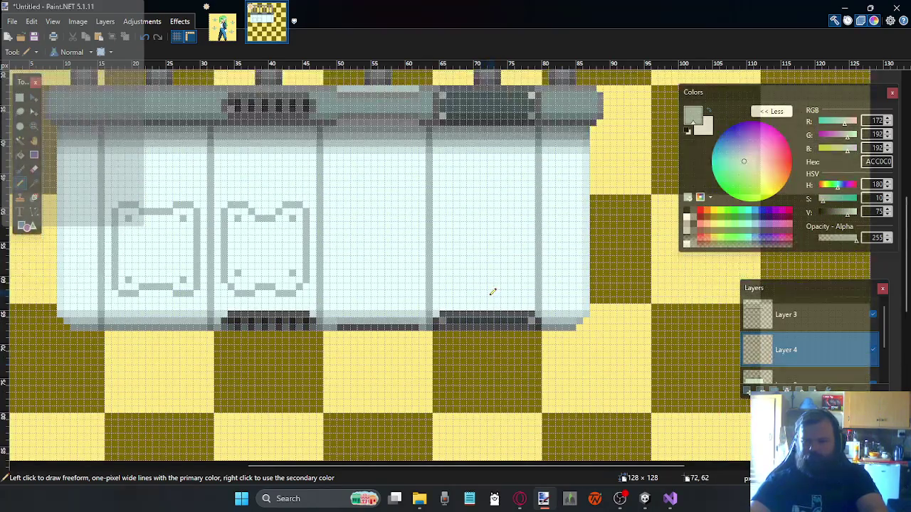
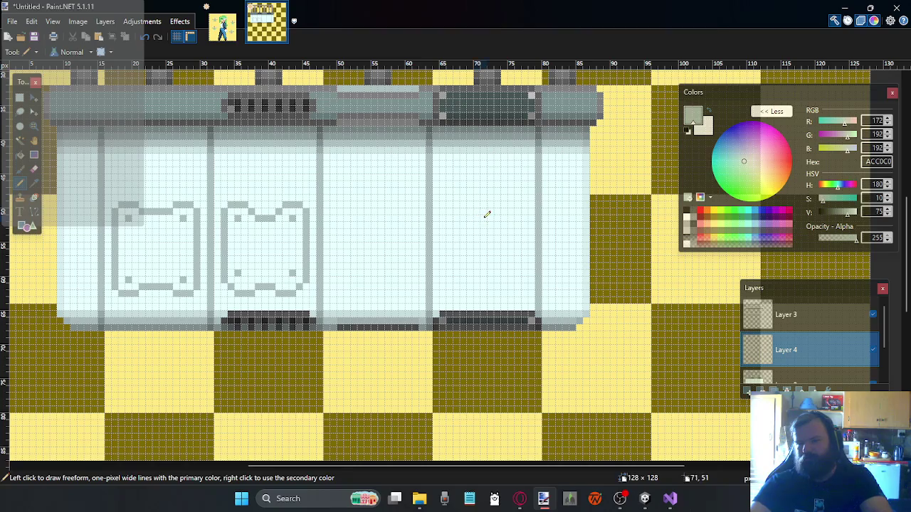
# Delete the leftmost box outline from the counter
pyautogui.click(20, 99)
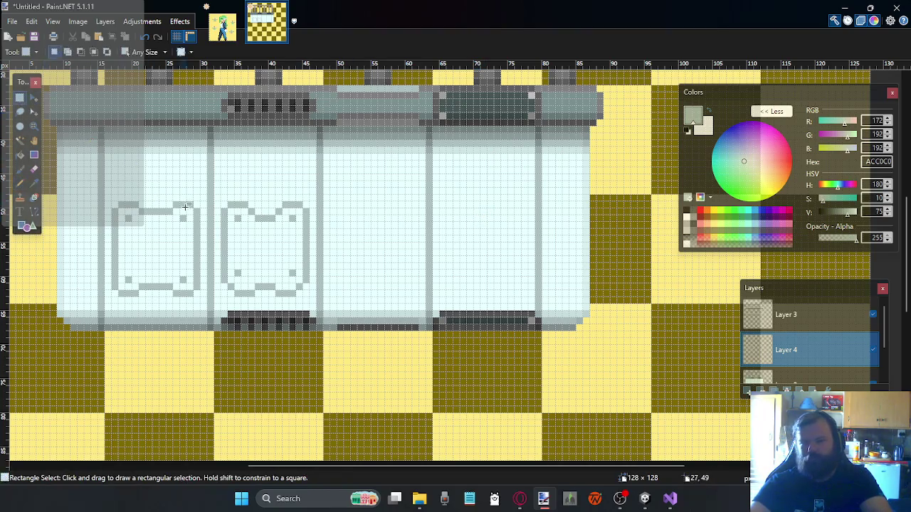
pyautogui.moveTo(195, 204); pyautogui.dragTo(114, 293)
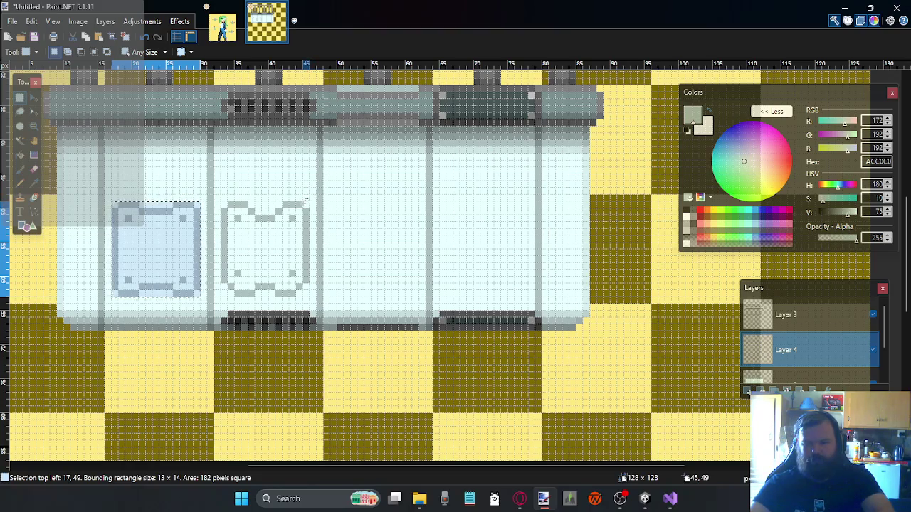
pyautogui.click(34, 183)
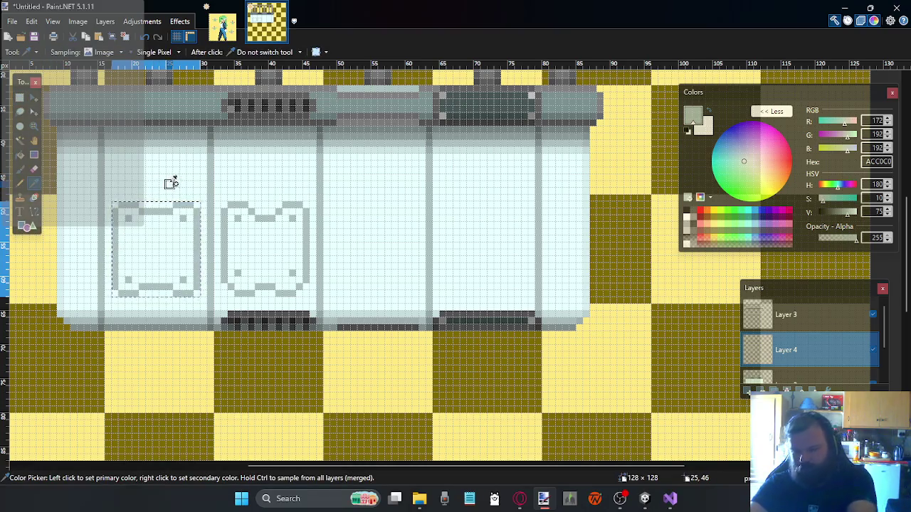
pyautogui.press('Delete')
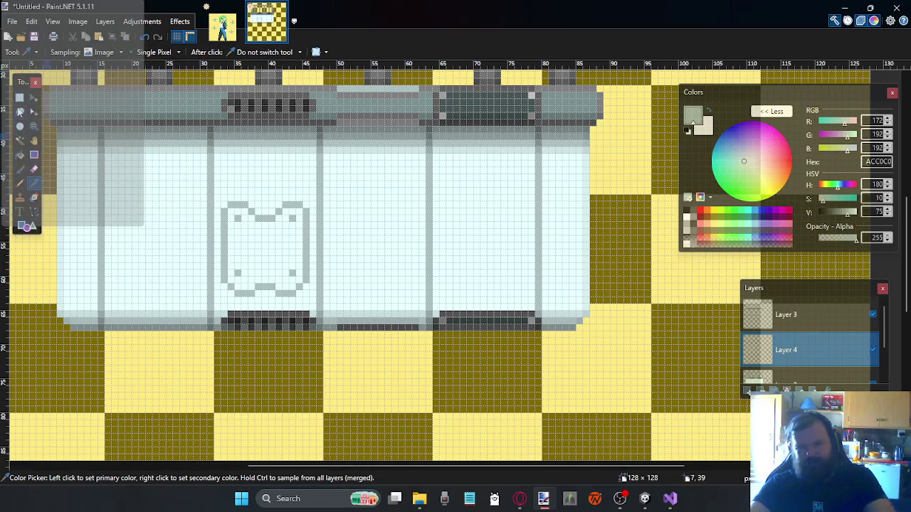
# Shift the remaining box one pixel right and place a copy in the next panel
pyautogui.click(19, 98)
pyautogui.moveTo(306, 206); pyautogui.dragTo(228, 289)
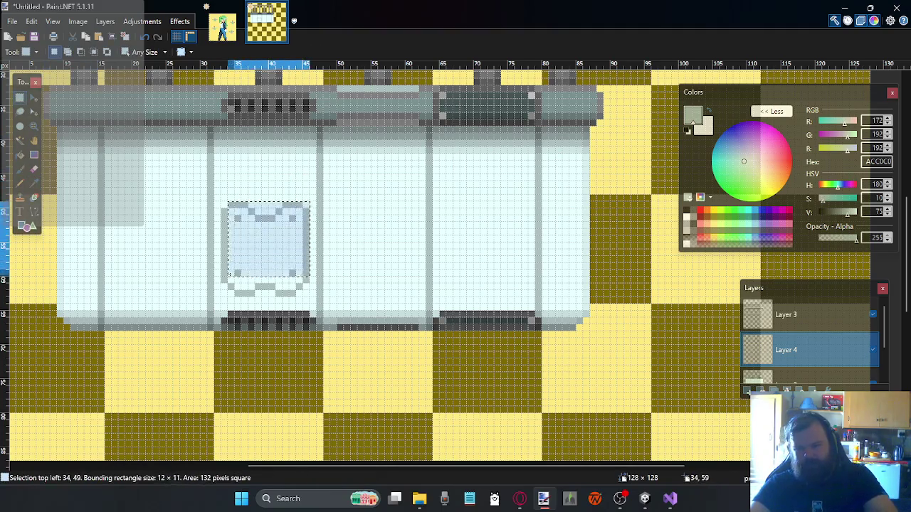
pyautogui.press('m')
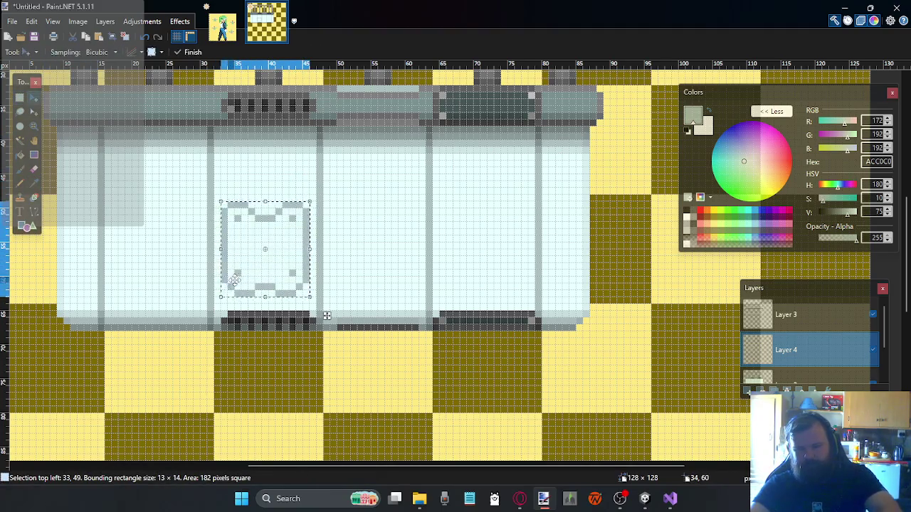
pyautogui.moveTo(235, 274); pyautogui.dragTo(239, 276)
pyautogui.moveTo(333, 315); pyautogui.dragTo(436, 315)
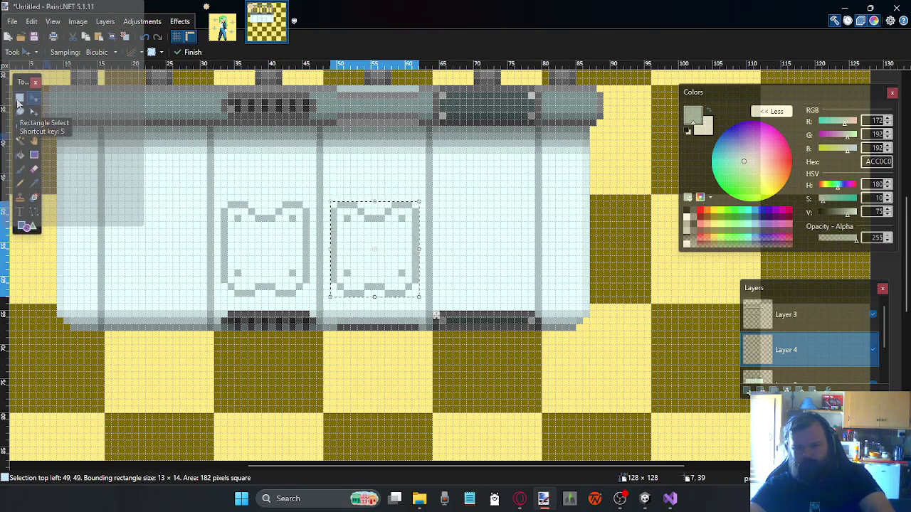
# Sample the darker grey from the counter top and clear the selection around the copied box
pyautogui.click(33, 183)
pyautogui.click(178, 98)
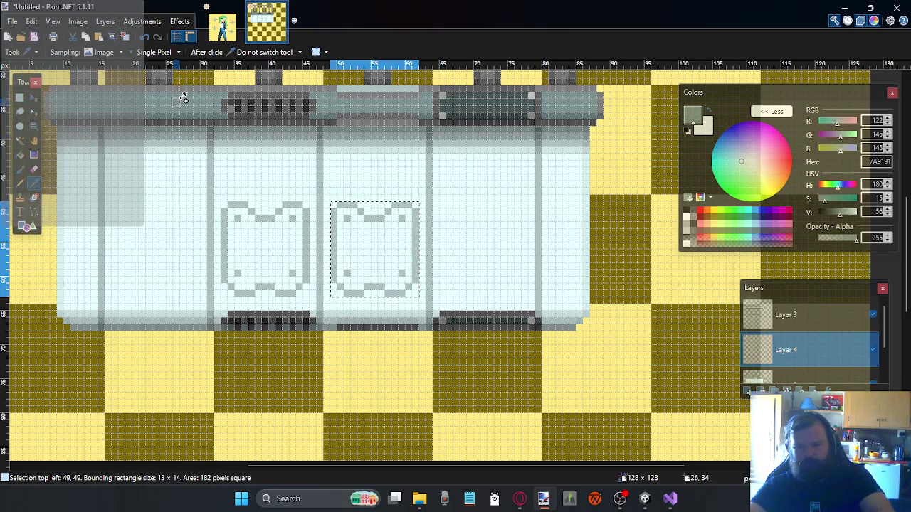
pyautogui.click(20, 98)
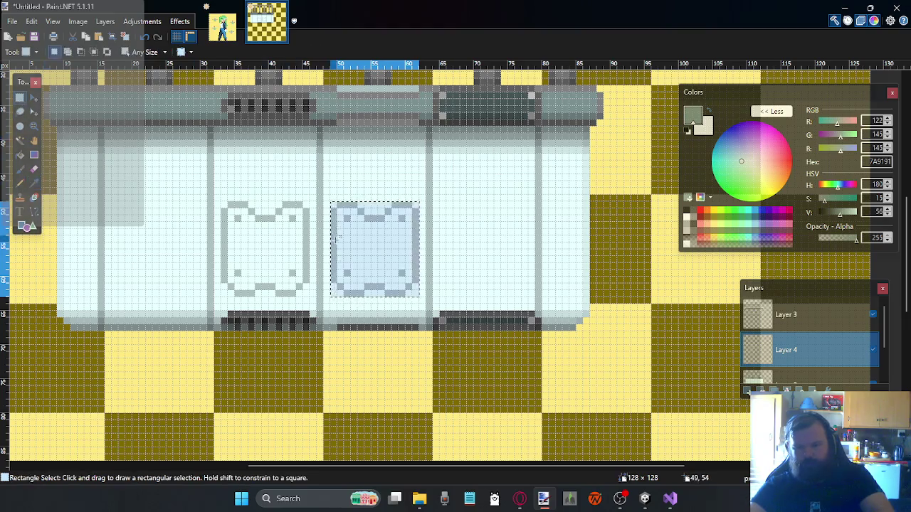
pyautogui.moveTo(346, 215); pyautogui.dragTo(402, 221)
pyautogui.moveTo(403, 267); pyautogui.dragTo(404, 276)
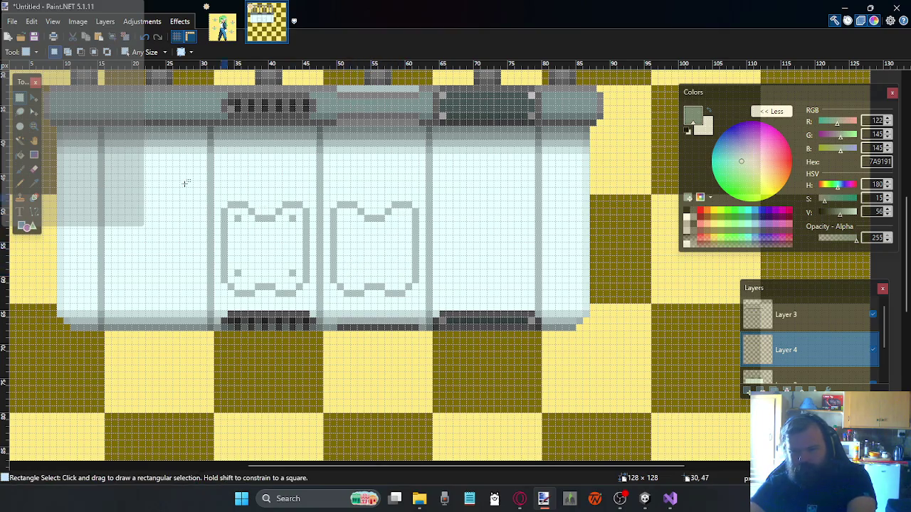
pyautogui.click(20, 154)
# Fill the copied box with grey 7A9191, undo a trial red fill, and pick red for the Pencil
pyautogui.click(356, 245)
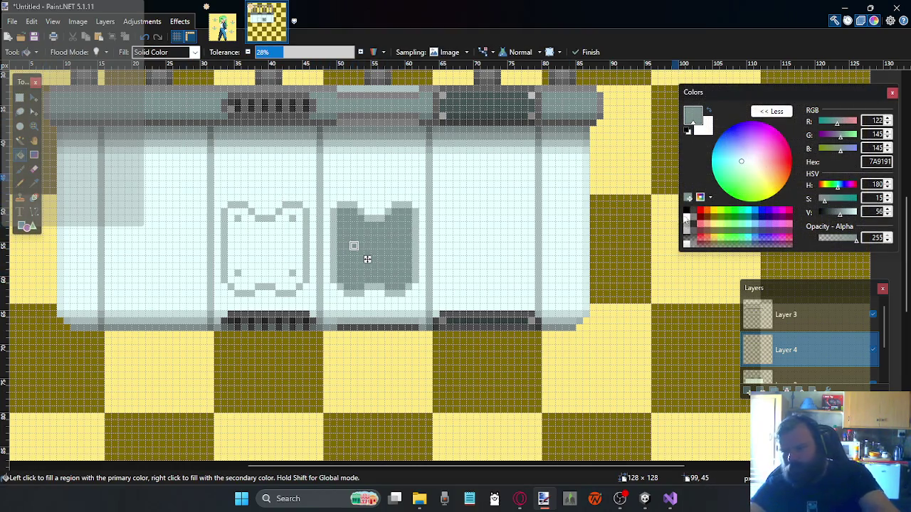
pyautogui.click(701, 211)
pyautogui.click(353, 245)
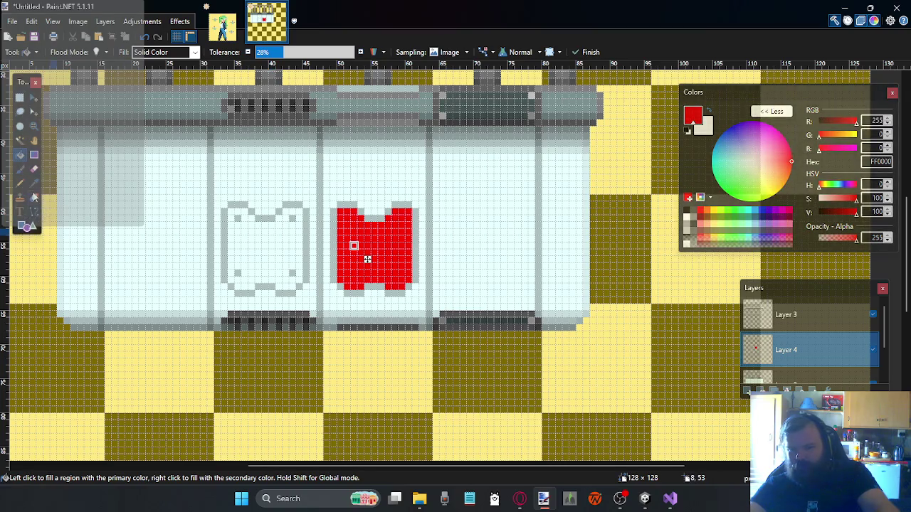
pyautogui.hotkey('ctrl', 'z')
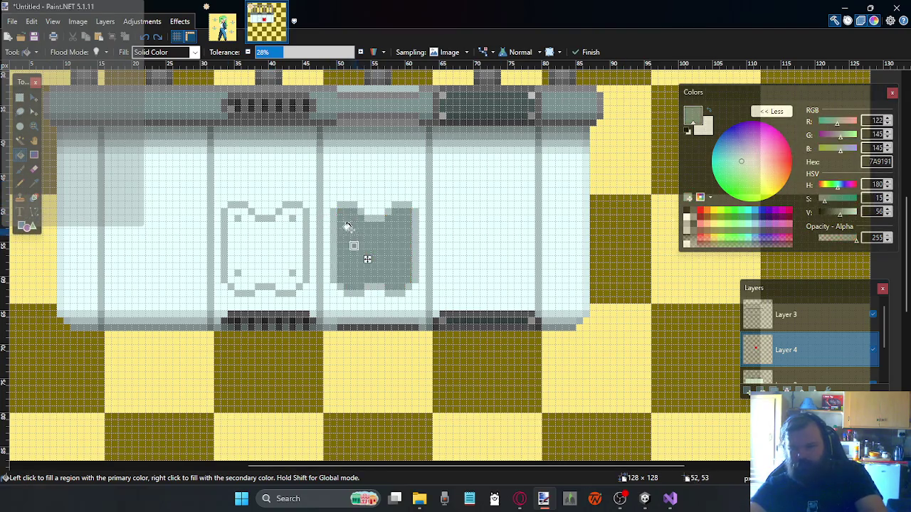
pyautogui.click(20, 182)
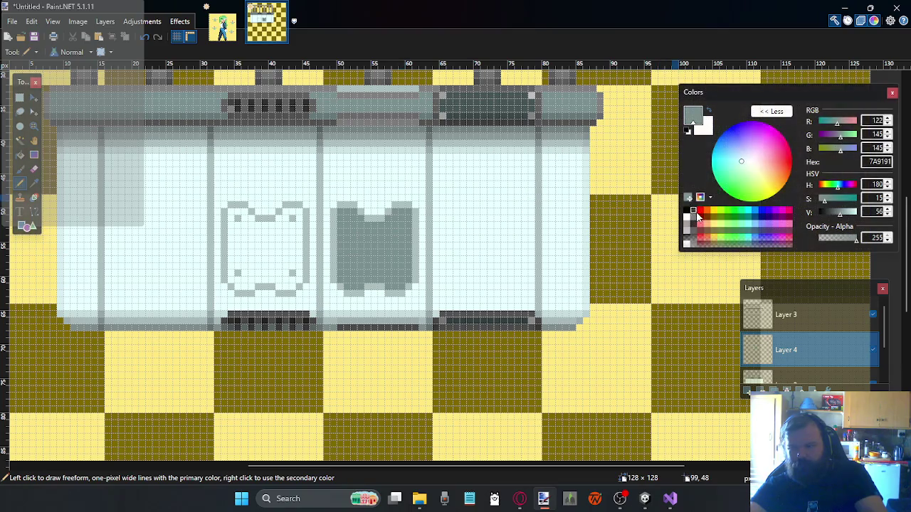
pyautogui.click(701, 213)
pyautogui.keyDown('ctrl'); pyautogui.scroll(1, 432, 238); pyautogui.keyUp('ctrl')
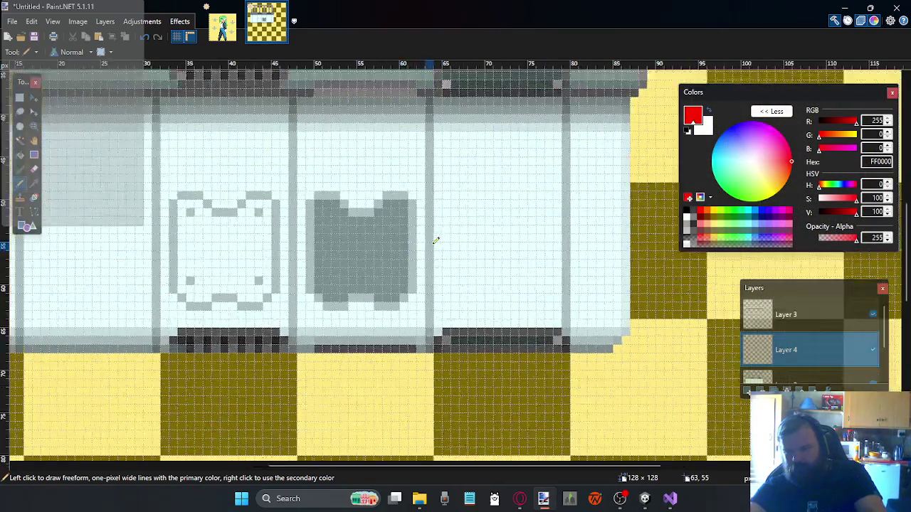
# Draw red, blue and lime green pixel stripes down the grey blob's left side
pyautogui.keyDown('ctrl'); pyautogui.scroll(1, 367, 231); pyautogui.keyUp('ctrl')
pyautogui.moveTo(283, 183)
pyautogui.mouseDown()
pyautogui.moveTo(297, 224)
pyautogui.moveTo(283, 294)
pyautogui.moveTo(296, 339)
pyautogui.mouseUp()
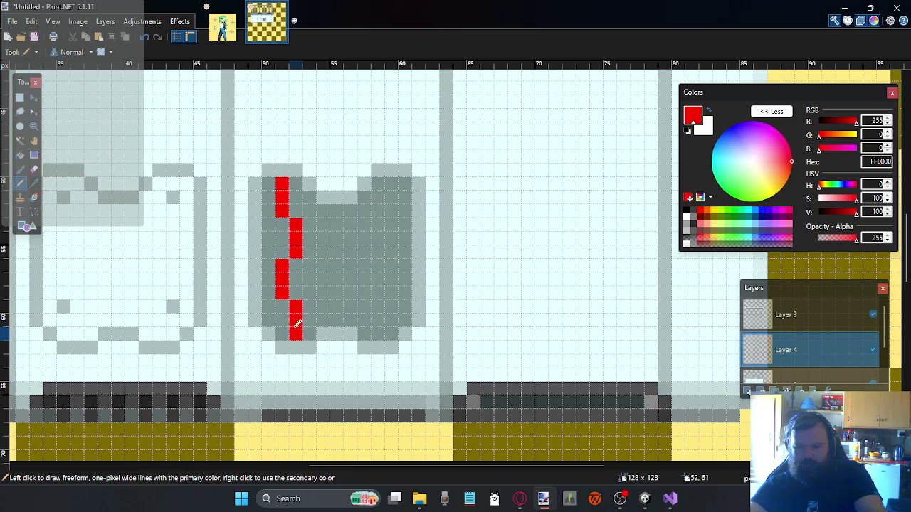
pyautogui.click(755, 213)
pyautogui.moveTo(289, 324); pyautogui.dragTo(308, 186)
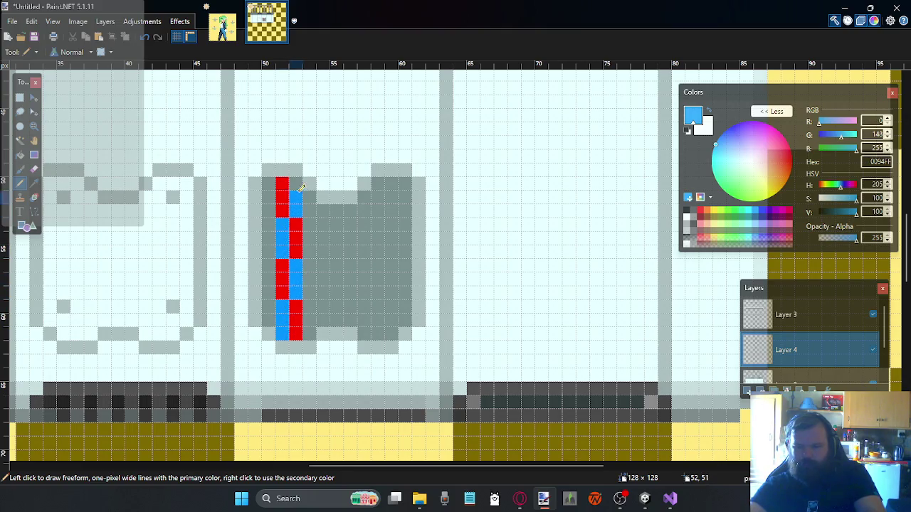
pyautogui.click(726, 214)
pyautogui.moveTo(324, 208)
pyautogui.mouseDown()
pyautogui.moveTo(311, 281)
pyautogui.moveTo(324, 325)
pyautogui.mouseUp()
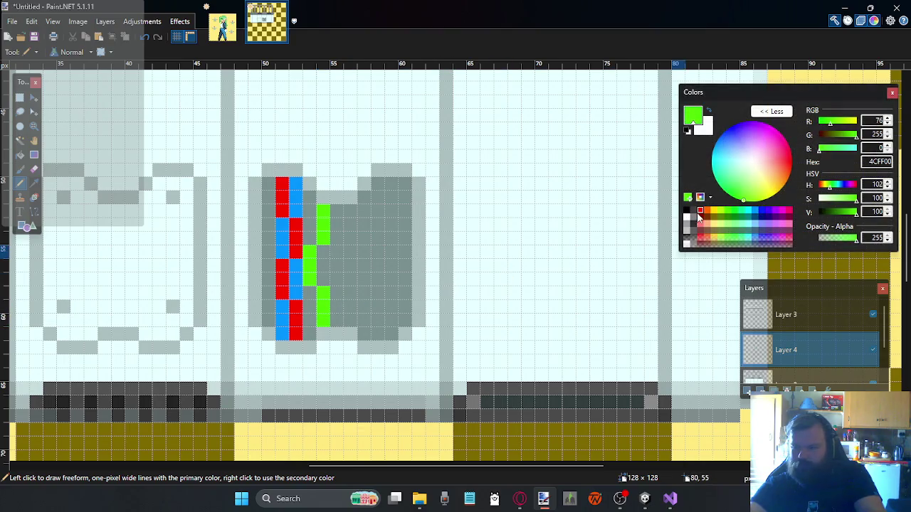
# Add an orange stripe beside the green pixels, redrawing it as a staircase after undoing trials
pyautogui.click(705, 212)
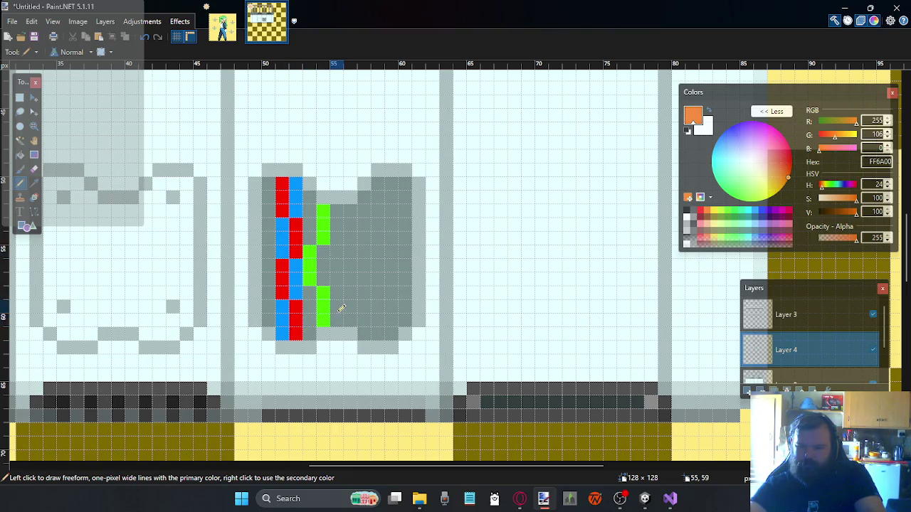
pyautogui.moveTo(309, 329); pyautogui.dragTo(309, 304)
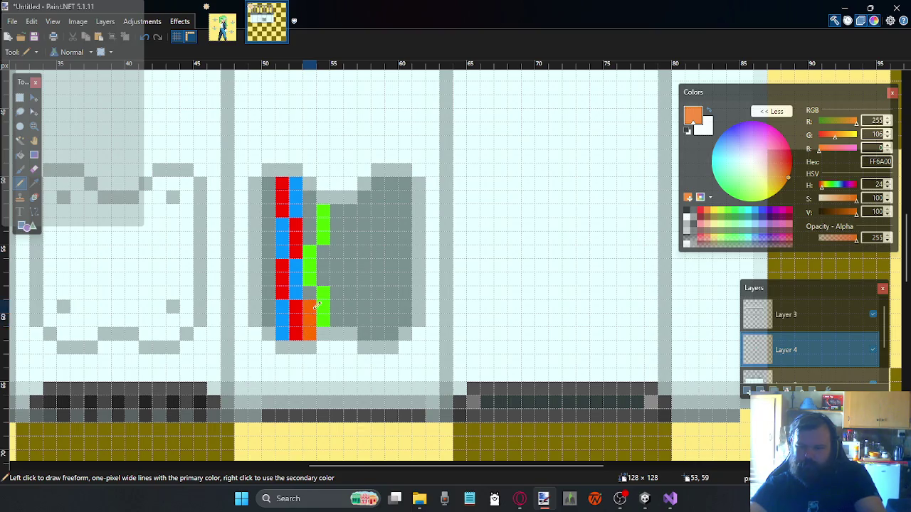
pyautogui.click(323, 279)
pyautogui.moveTo(310, 239); pyautogui.dragTo(311, 225)
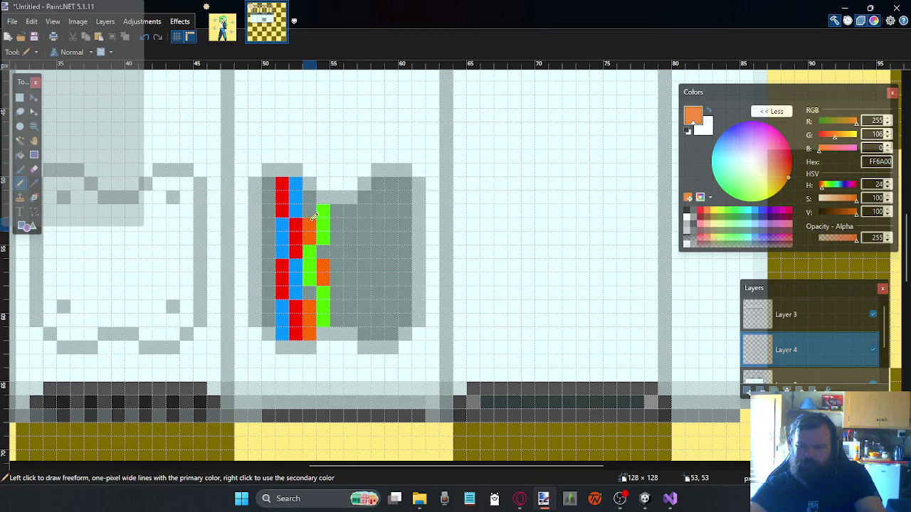
pyautogui.moveTo(314, 214); pyautogui.dragTo(313, 197)
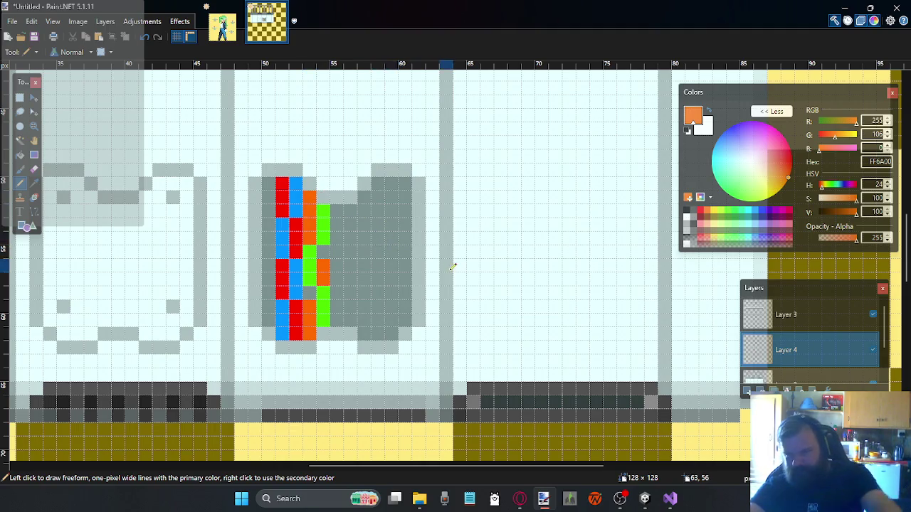
pyautogui.hotkey('ctrl', 'z')
pyautogui.hotkey('ctrl', 'z')
pyautogui.hotkey('ctrl', 'z')
pyautogui.hotkey('ctrl', 'z')
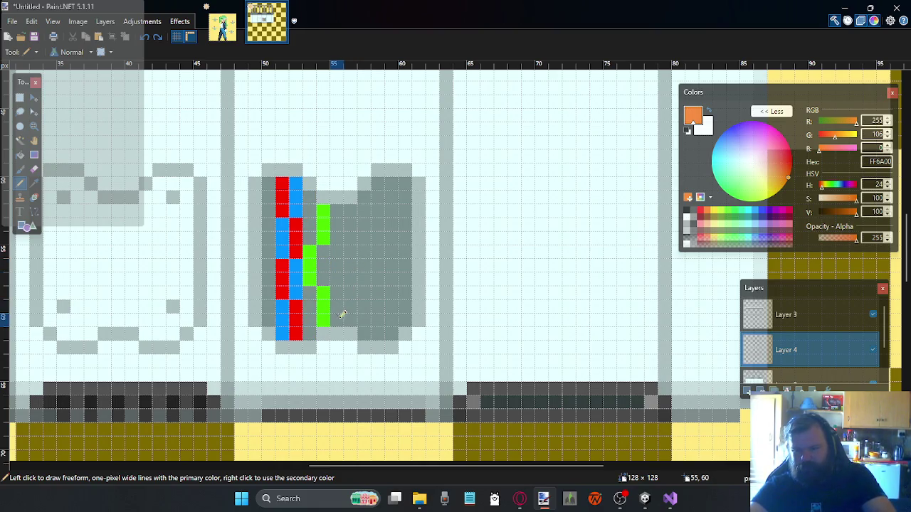
pyautogui.moveTo(350, 320); pyautogui.dragTo(339, 233)
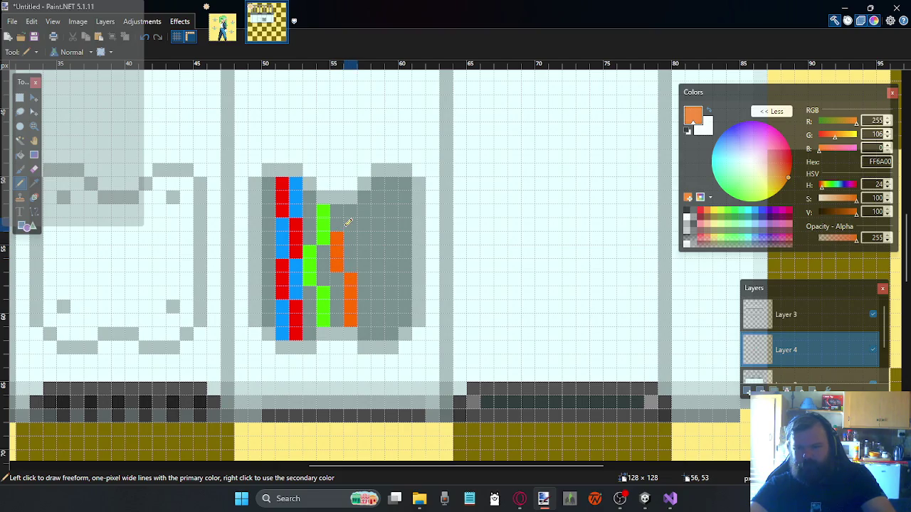
pyautogui.hotkey('ctrl', 'z')
pyautogui.hotkey('ctrl', 'z')
pyautogui.moveTo(342, 319)
pyautogui.mouseDown()
pyautogui.moveTo(350, 274)
pyautogui.moveTo(338, 235)
pyautogui.moveTo(349, 209)
pyautogui.mouseUp()
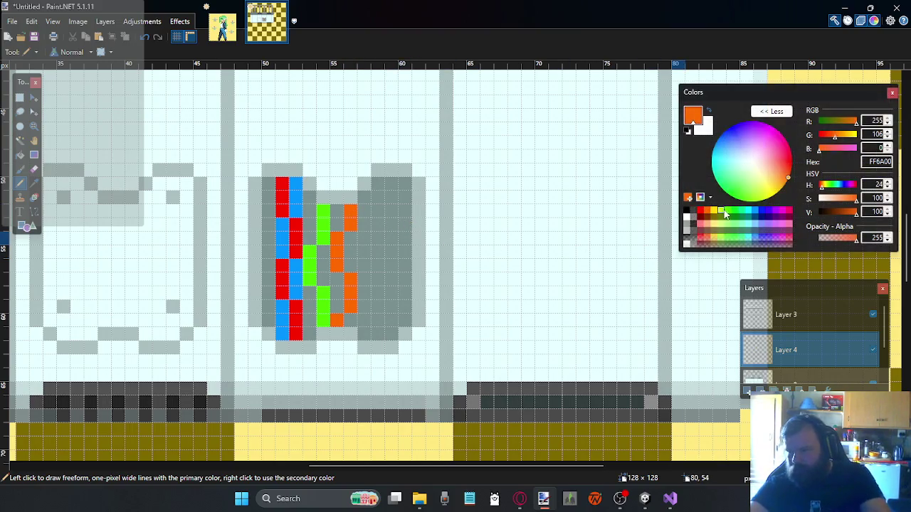
pyautogui.click(693, 232)
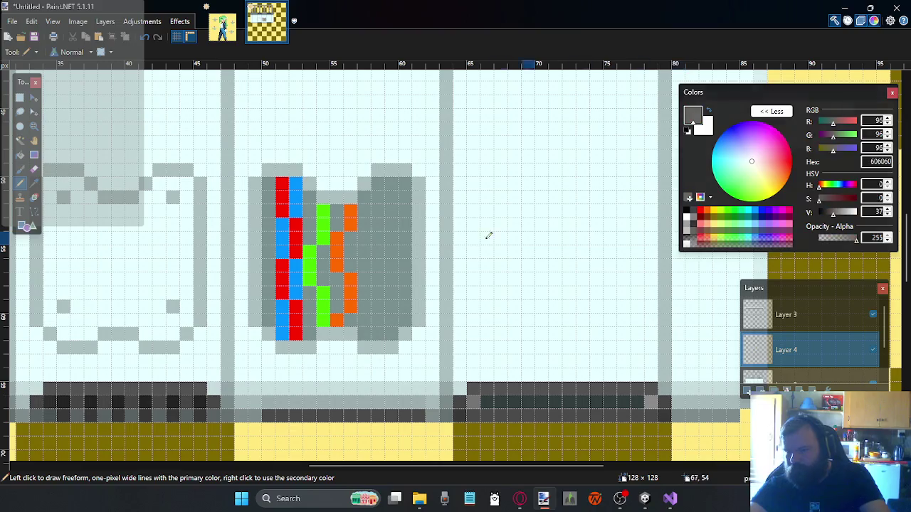
# Draw 606060, 303030 and 404040 grey columns down the panel's right half, undoing a stray stroke
pyautogui.moveTo(396, 194); pyautogui.dragTo(392, 336)
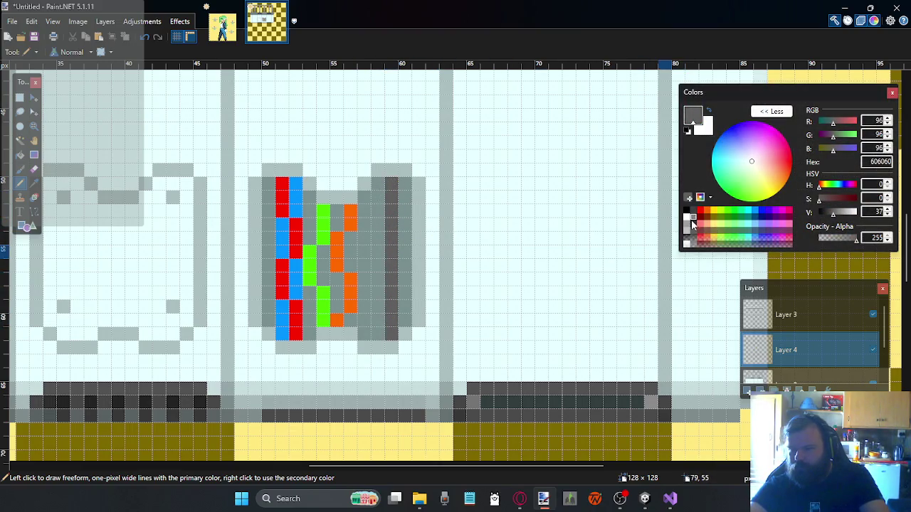
pyautogui.click(692, 221)
pyautogui.moveTo(404, 326); pyautogui.dragTo(405, 181)
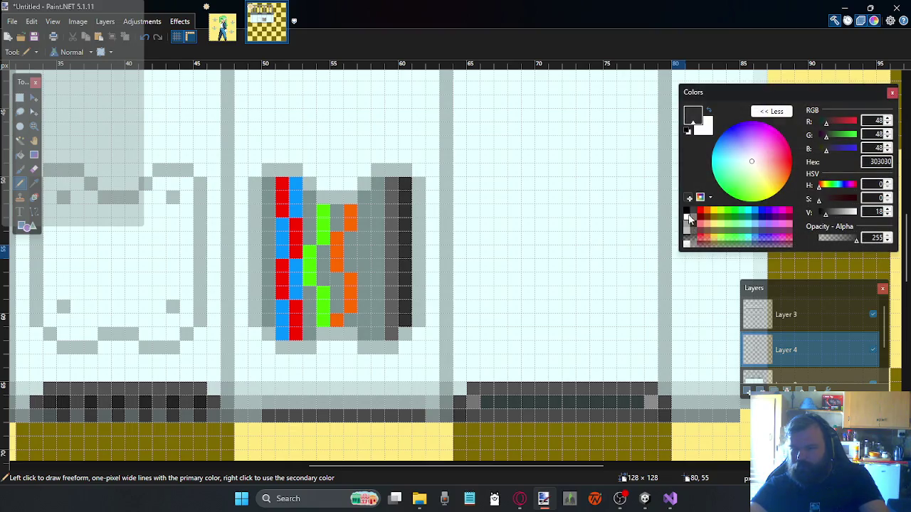
pyautogui.click(694, 221)
pyautogui.click(381, 183)
pyautogui.moveTo(382, 185); pyautogui.dragTo(378, 253)
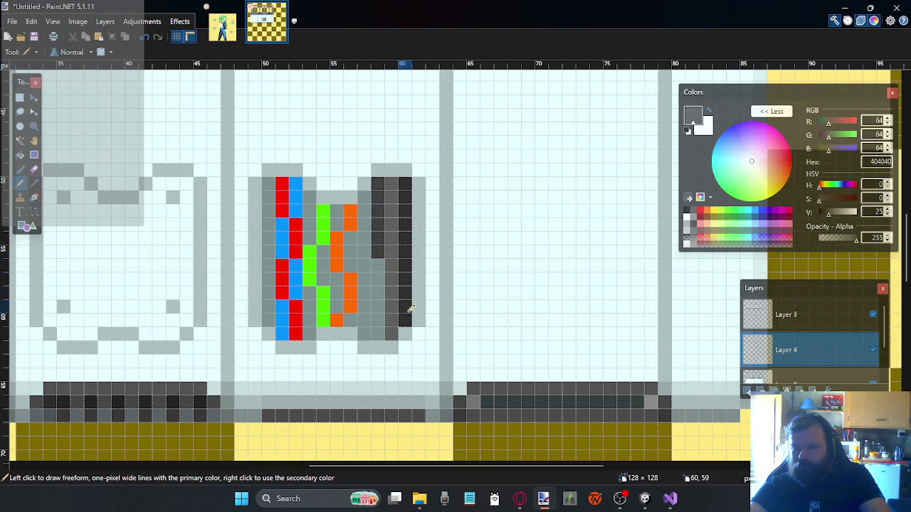
pyautogui.moveTo(406, 286); pyautogui.dragTo(406, 182)
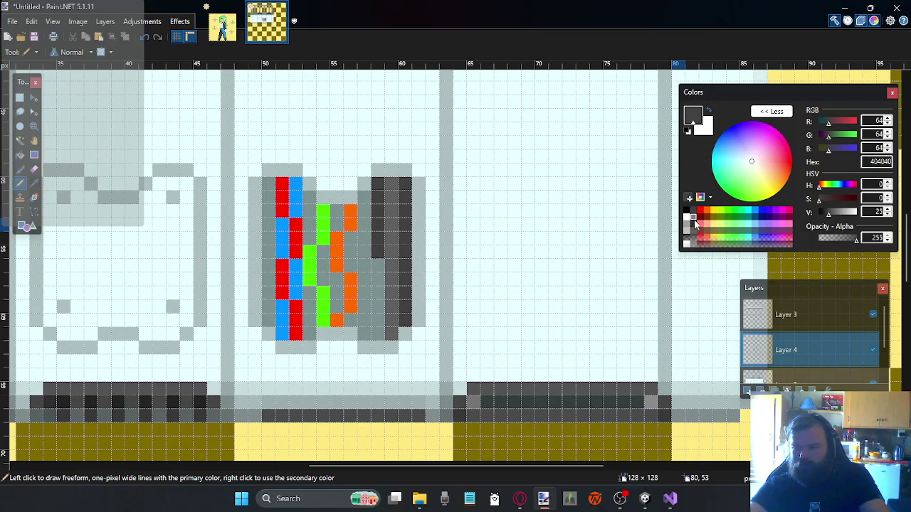
pyautogui.click(694, 227)
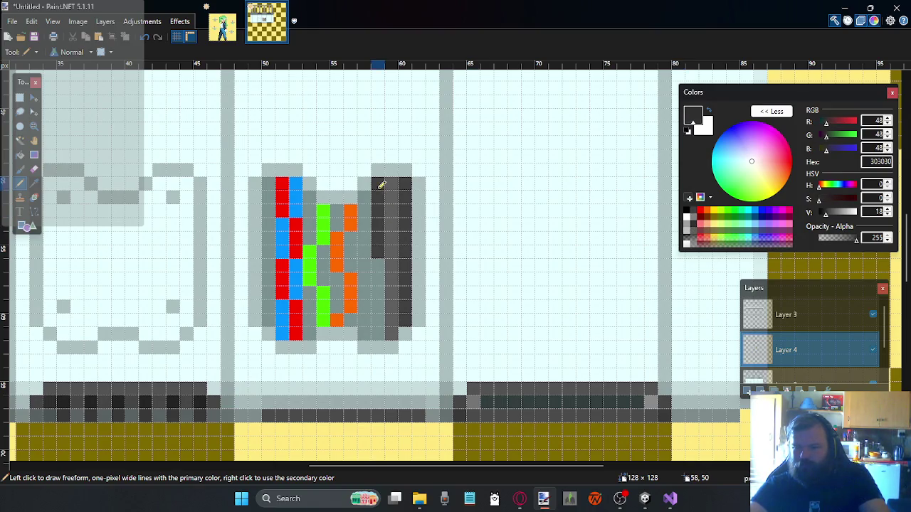
pyautogui.moveTo(382, 184)
pyautogui.mouseDown()
pyautogui.moveTo(381, 322)
pyautogui.moveTo(382, 204)
pyautogui.mouseUp()
pyautogui.hotkey('ctrl', 'z')
pyautogui.keyDown('ctrl'); pyautogui.scroll(-1, 371, 265); pyautogui.keyUp('ctrl')
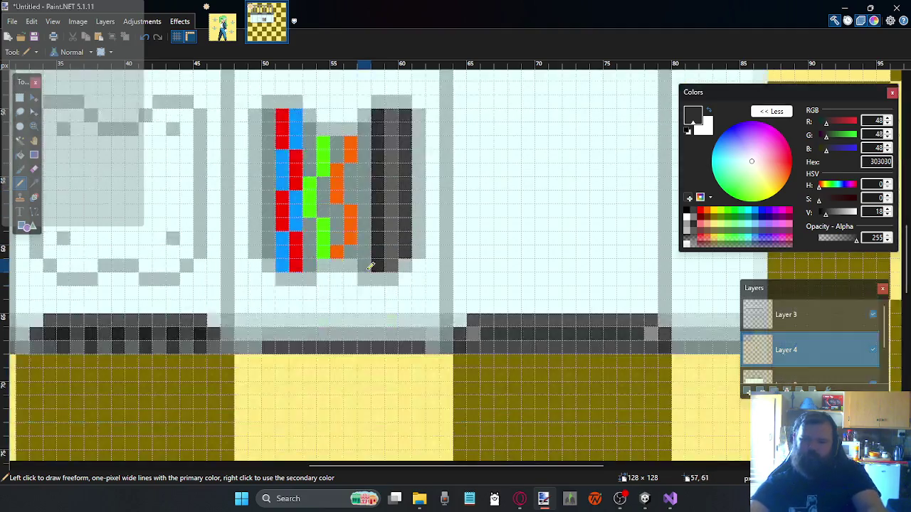
# Zoom out and pan to view the whole 128×128 counter image
pyautogui.keyDown('ctrl'); pyautogui.scroll(-1, 367, 262); pyautogui.keyUp('ctrl')
pyautogui.keyDown('ctrl'); pyautogui.scroll(-3, 368, 262); pyautogui.keyUp('ctrl')
pyautogui.keyDown('ctrl'); pyautogui.scroll(1, 352, 260); pyautogui.keyUp('ctrl')
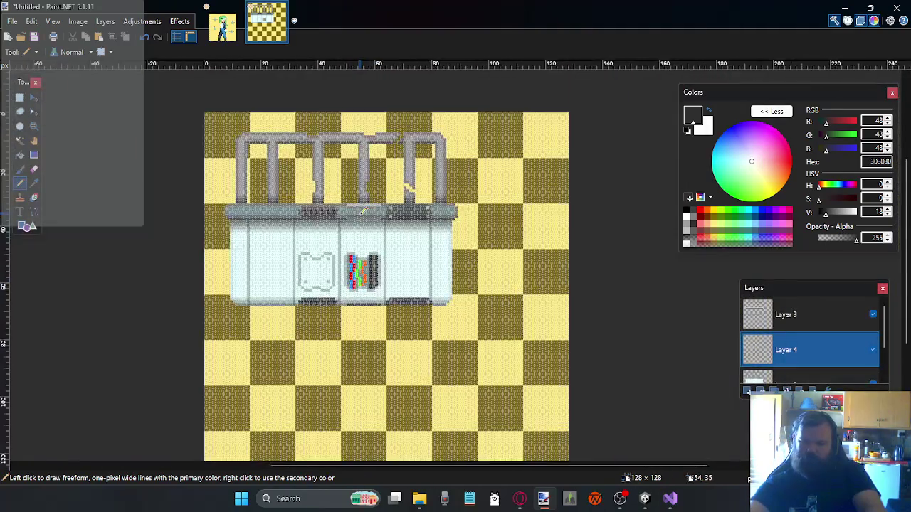
pyautogui.scroll(3, 352, 260)
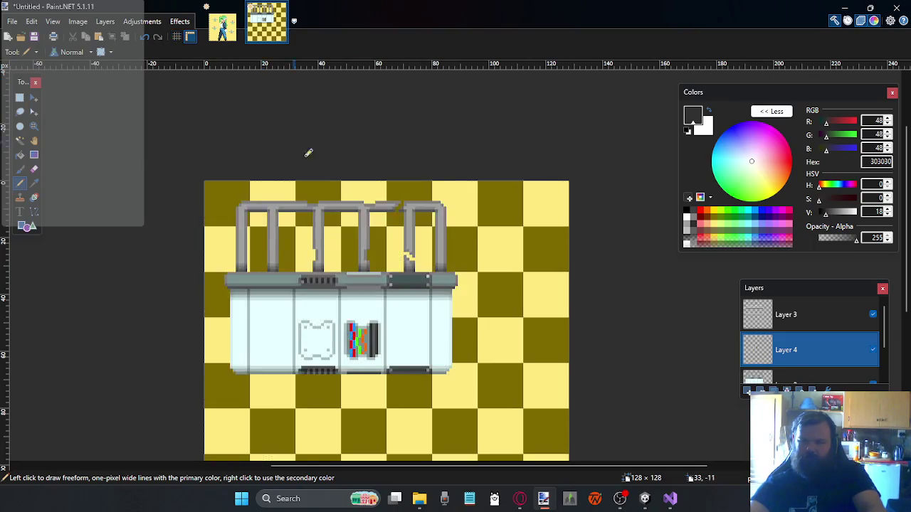
pyautogui.keyDown('ctrl'); pyautogui.scroll(-2, 356, 306); pyautogui.keyUp('ctrl')
pyautogui.keyDown('ctrl'); pyautogui.scroll(-1, 371, 317); pyautogui.keyUp('ctrl')
pyautogui.keyDown('ctrl'); pyautogui.scroll(1, 381, 324); pyautogui.keyUp('ctrl')
pyautogui.scroll(1, 381, 324)
pyautogui.scroll(1, 384, 362)
pyautogui.scroll(-1, 384, 360)
pyautogui.keyDown('ctrl'); pyautogui.scroll(1, 383, 348); pyautogui.keyUp('ctrl')
pyautogui.moveTo(384, 349); pyautogui.dragTo(406, 358)
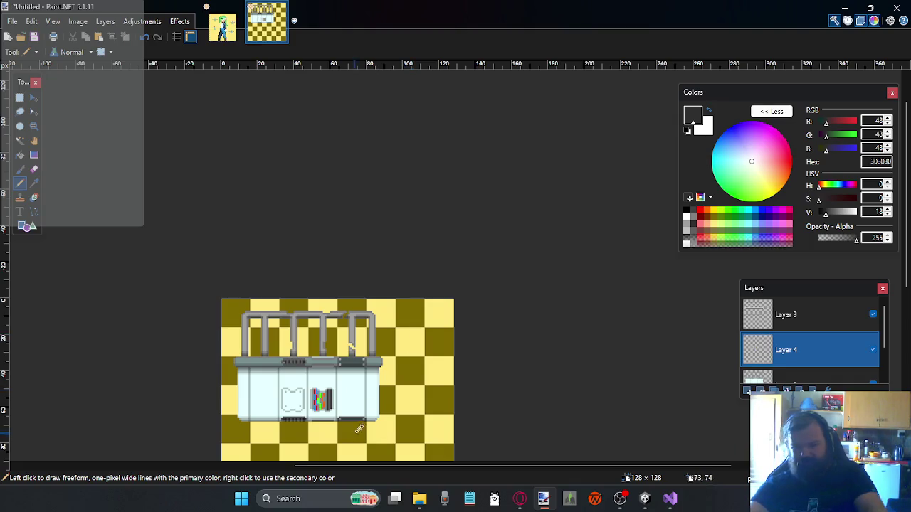
# Zoom in on the panels, sample pale grey ACC0C0, and start a curved Pencil line in the third panel
pyautogui.scroll(-2, 382, 367)
pyautogui.keyDown('ctrl'); pyautogui.scroll(1, 372, 350); pyautogui.keyUp('ctrl')
pyautogui.keyDown('ctrl'); pyautogui.scroll(2, 325, 330); pyautogui.keyUp('ctrl')
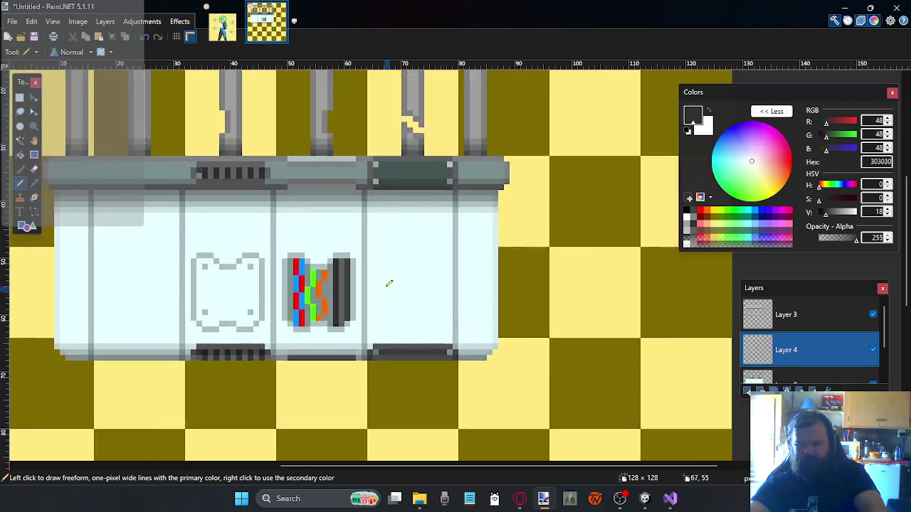
pyautogui.keyDown('ctrl'); pyautogui.scroll(1, 386, 280); pyautogui.keyUp('ctrl')
pyautogui.keyDown('ctrl'); pyautogui.scroll(1, 413, 280); pyautogui.keyUp('ctrl')
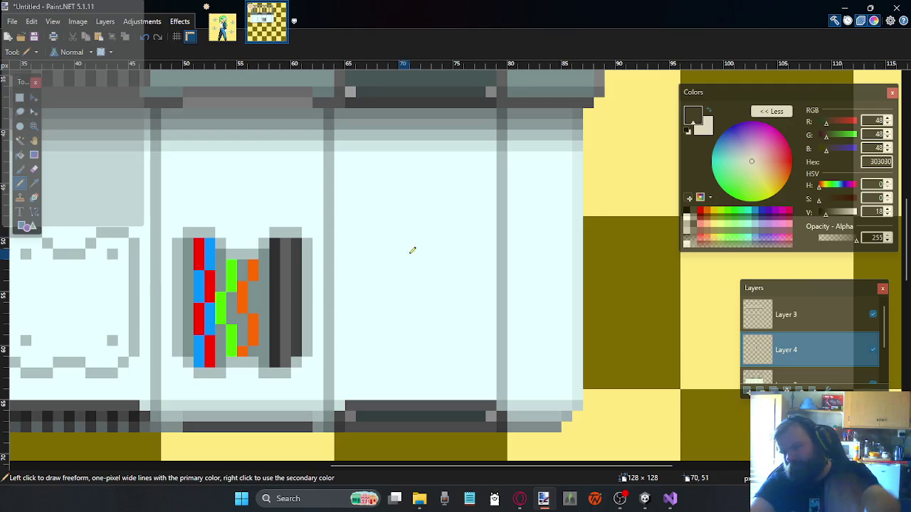
pyautogui.click(34, 183)
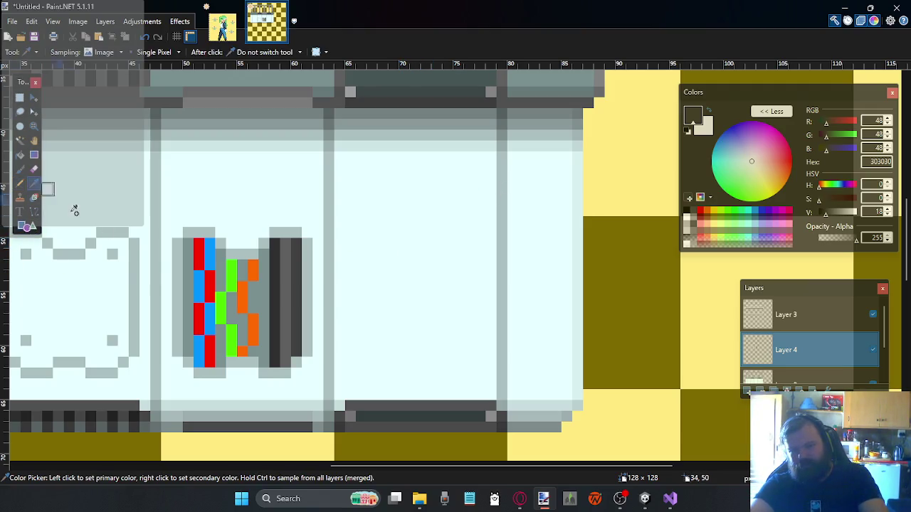
pyautogui.click(209, 229)
pyautogui.click(20, 182)
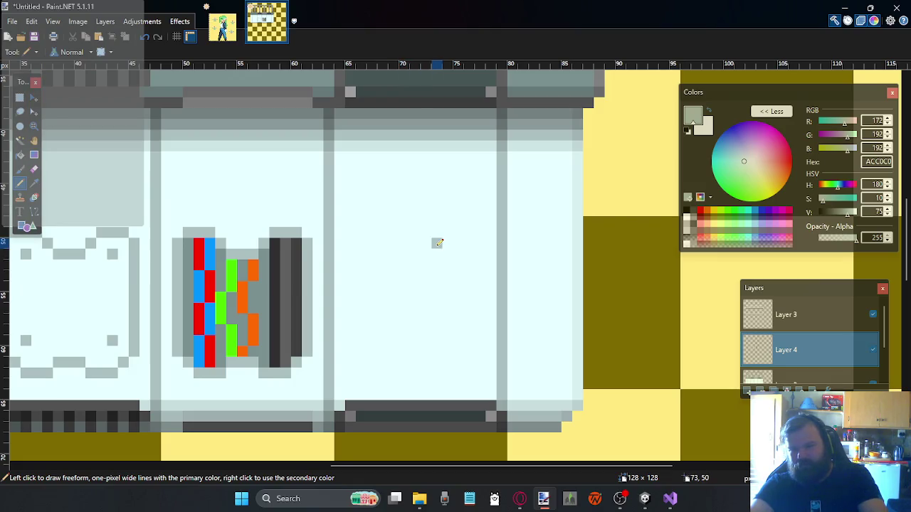
pyautogui.moveTo(438, 243)
pyautogui.mouseDown()
pyautogui.moveTo(366, 301)
pyautogui.moveTo(359, 326)
pyautogui.mouseUp()
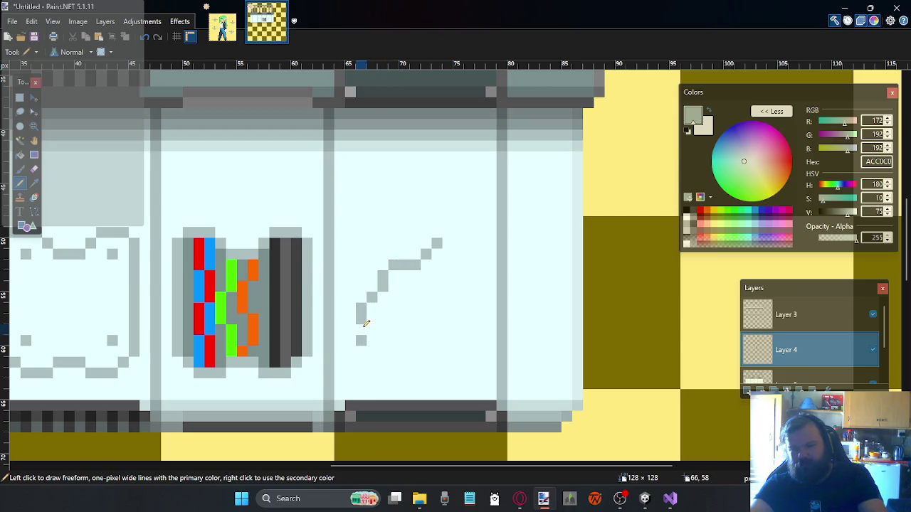
# Complete the pale grey blob outline down its right side and along the bottom
pyautogui.click(447, 254)
pyautogui.moveTo(448, 267); pyautogui.dragTo(467, 291)
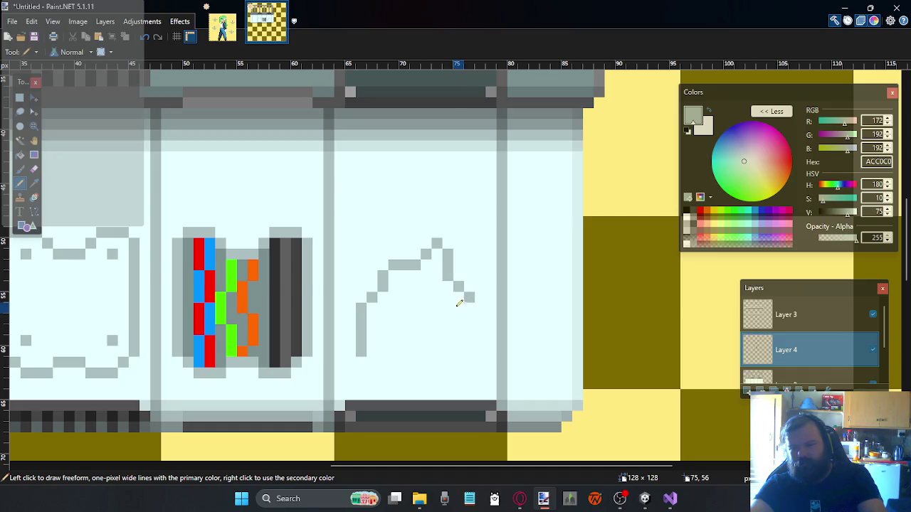
pyautogui.moveTo(458, 307); pyautogui.dragTo(445, 308)
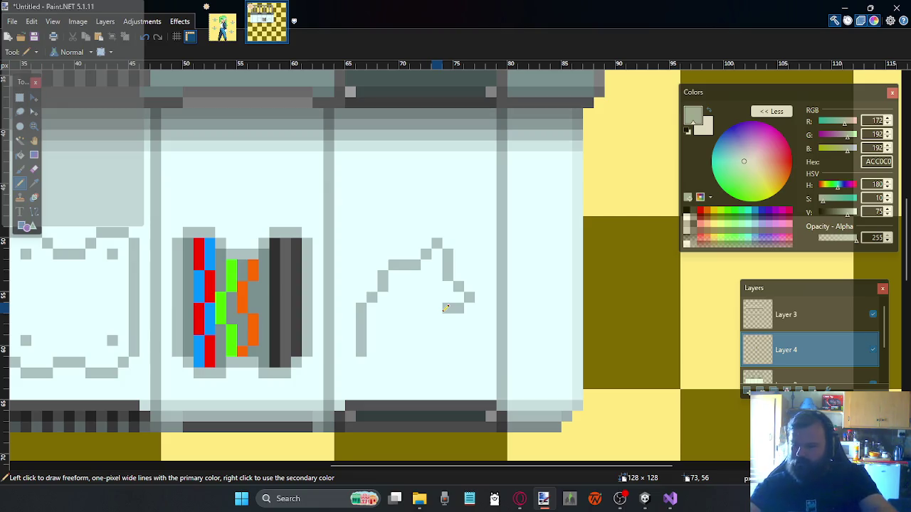
pyautogui.moveTo(449, 316); pyautogui.dragTo(450, 322)
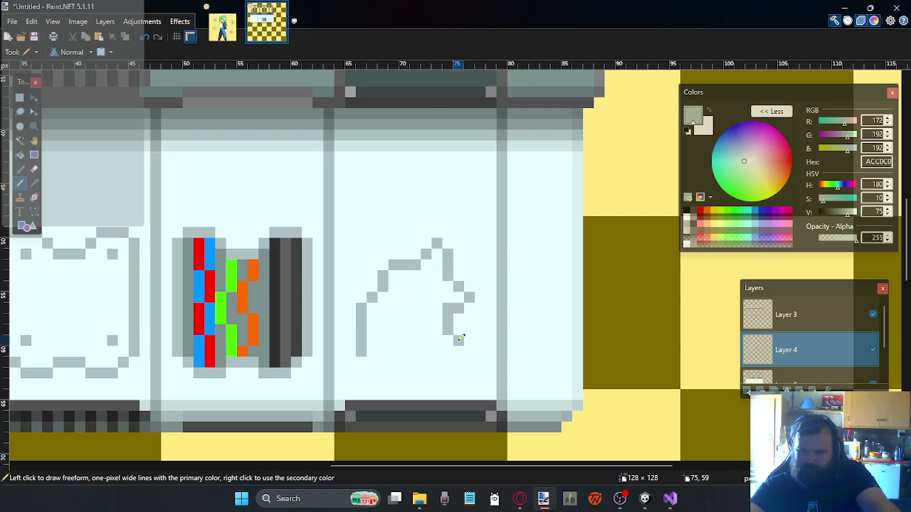
pyautogui.moveTo(449, 344); pyautogui.dragTo(415, 371)
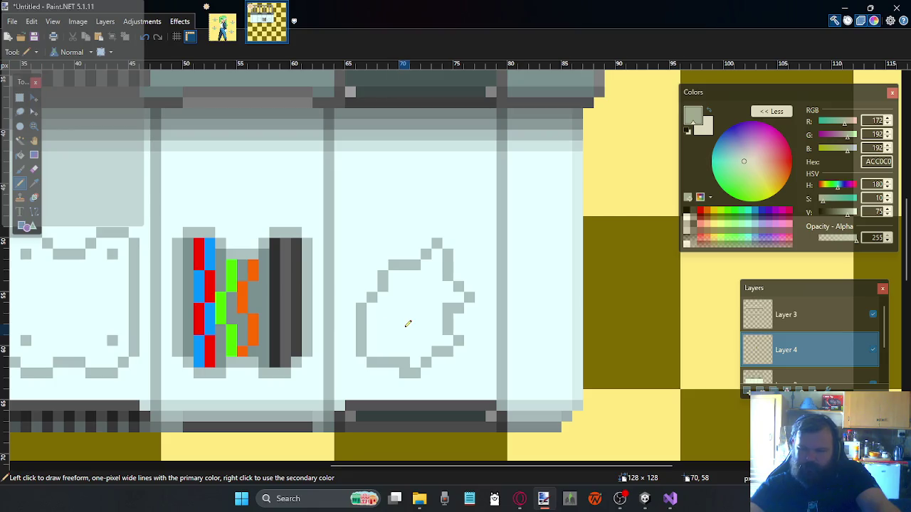
pyautogui.click(34, 183)
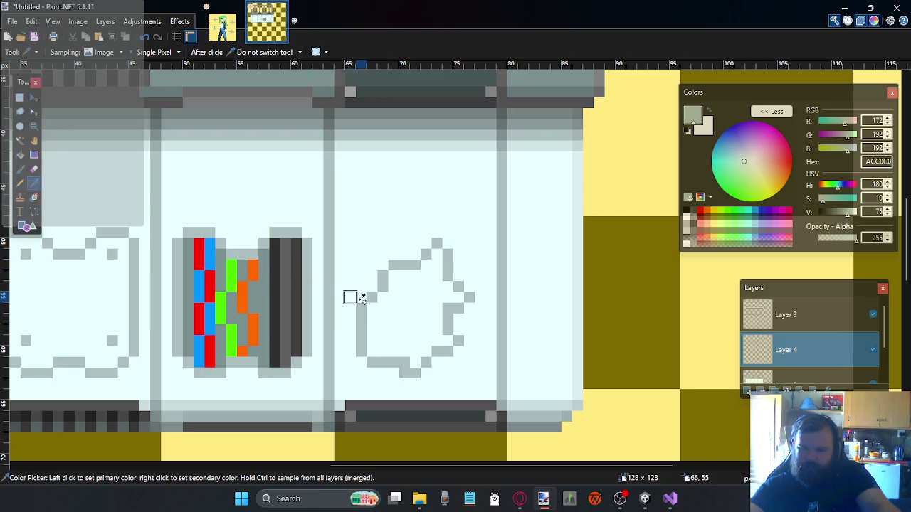
# Fill the blob outline with sampled grey, then darken the primary colour to 5F7070
pyautogui.click(266, 303)
pyautogui.click(20, 154)
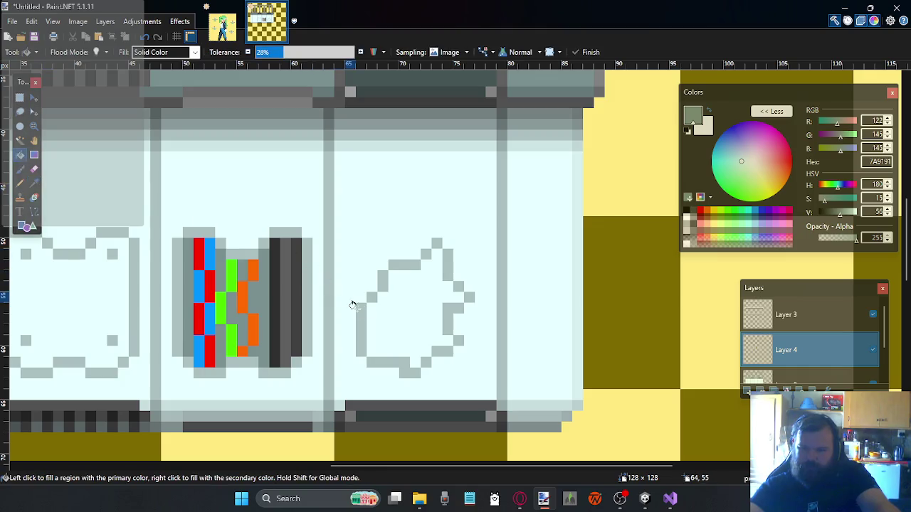
pyautogui.click(394, 330)
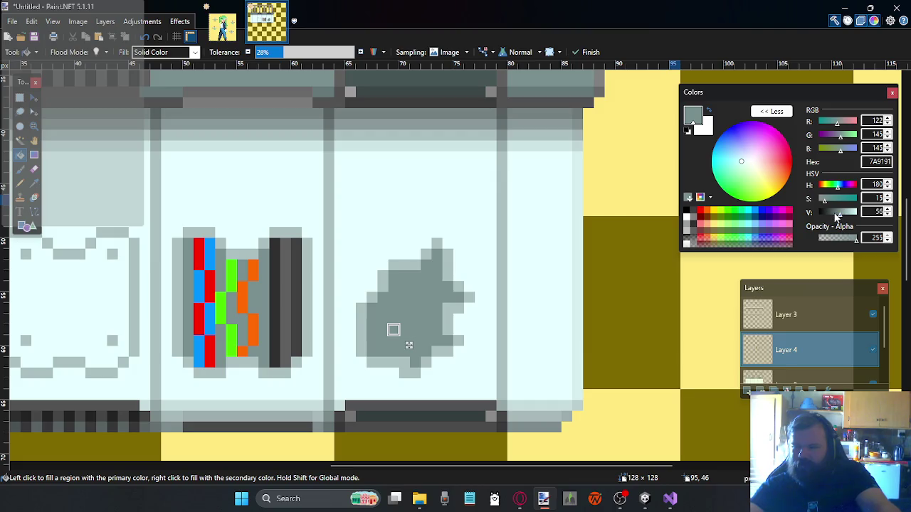
pyautogui.click(836, 214)
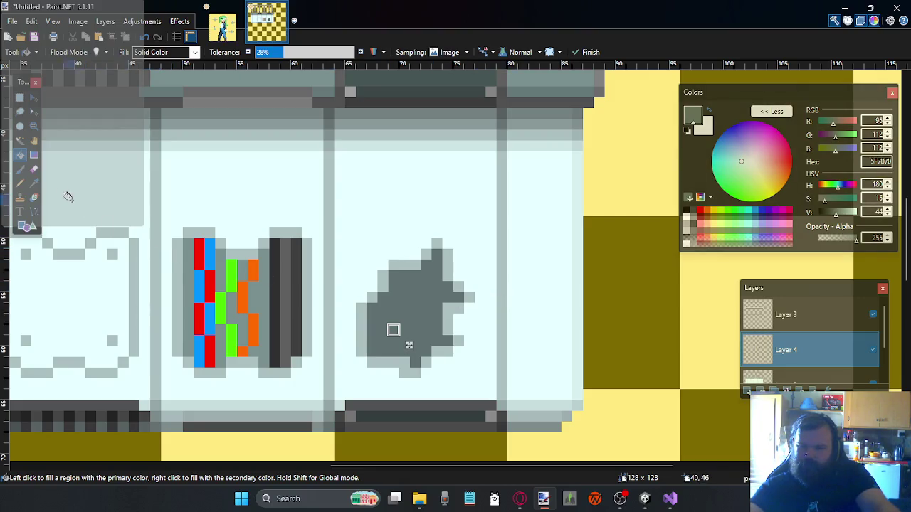
pyautogui.click(34, 183)
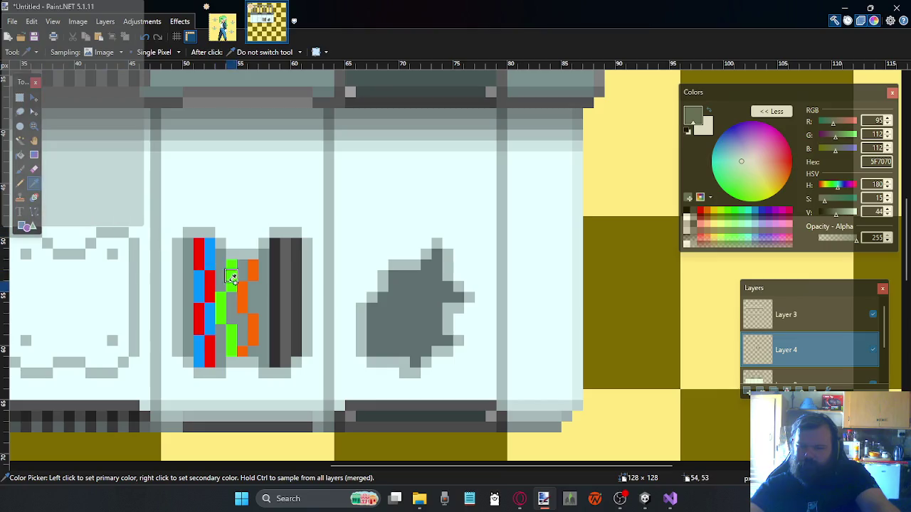
pyautogui.click(25, 187)
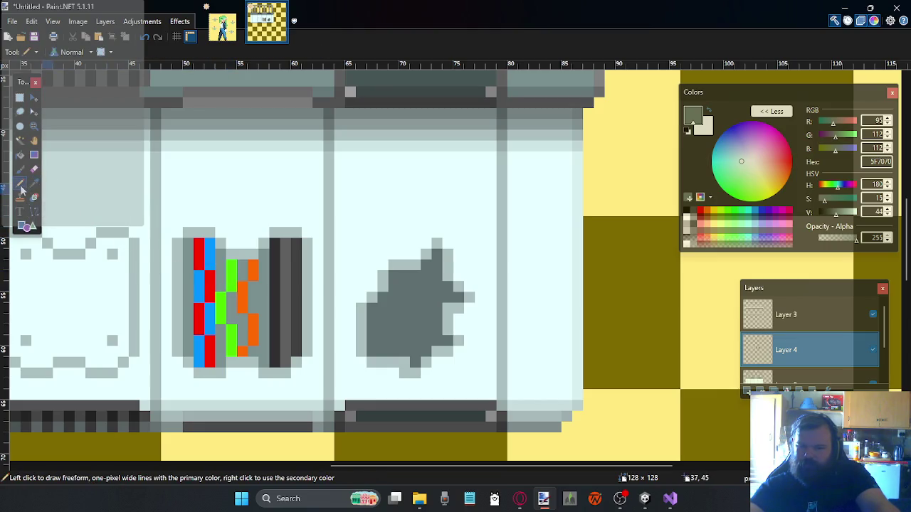
# Add dark red pixels and a dark blue stripe down the grey blob
pyautogui.click(703, 212)
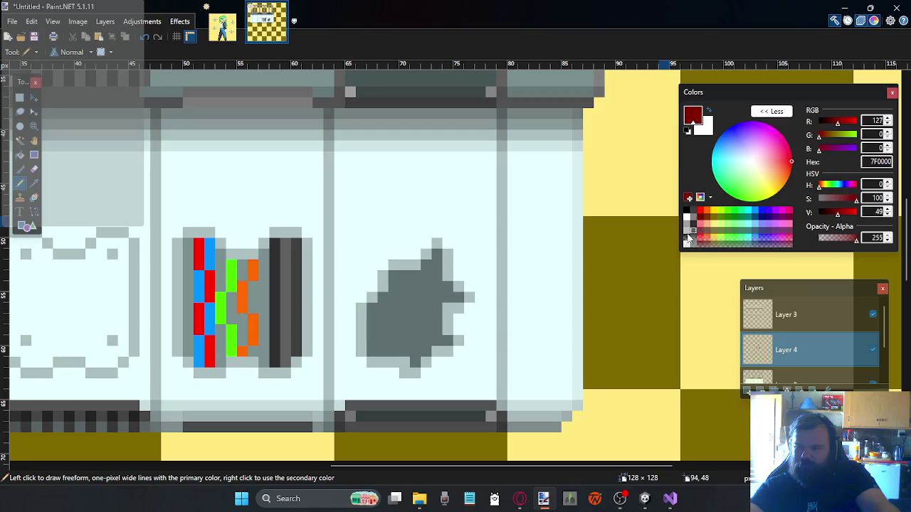
pyautogui.click(394, 276)
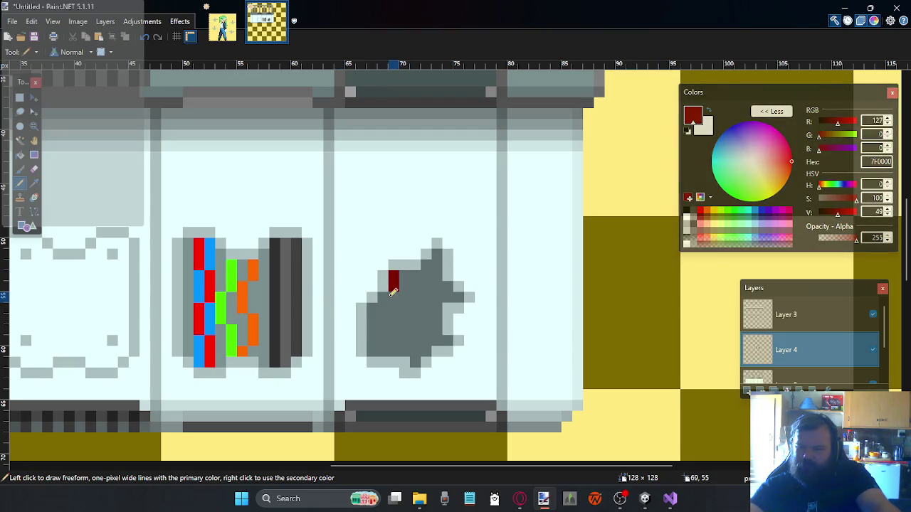
pyautogui.click(415, 318)
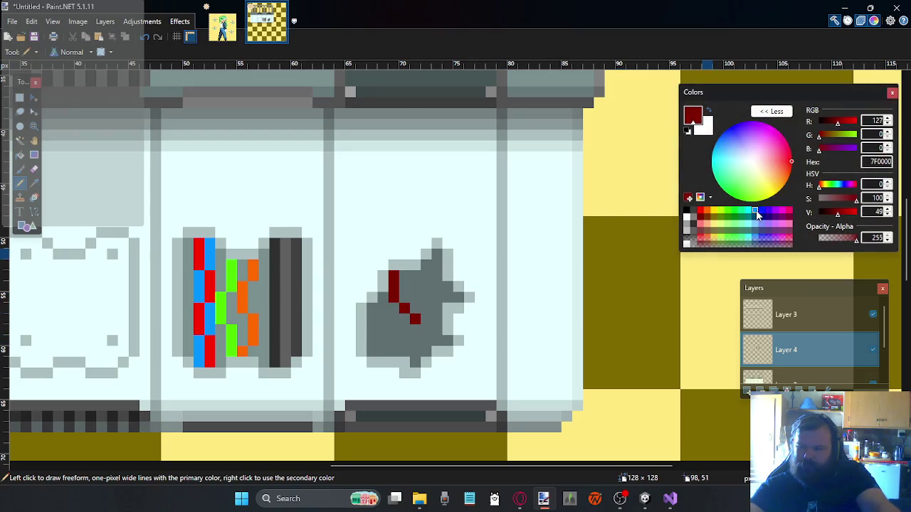
pyautogui.click(761, 218)
pyautogui.click(404, 277)
pyautogui.moveTo(411, 286); pyautogui.dragTo(372, 340)
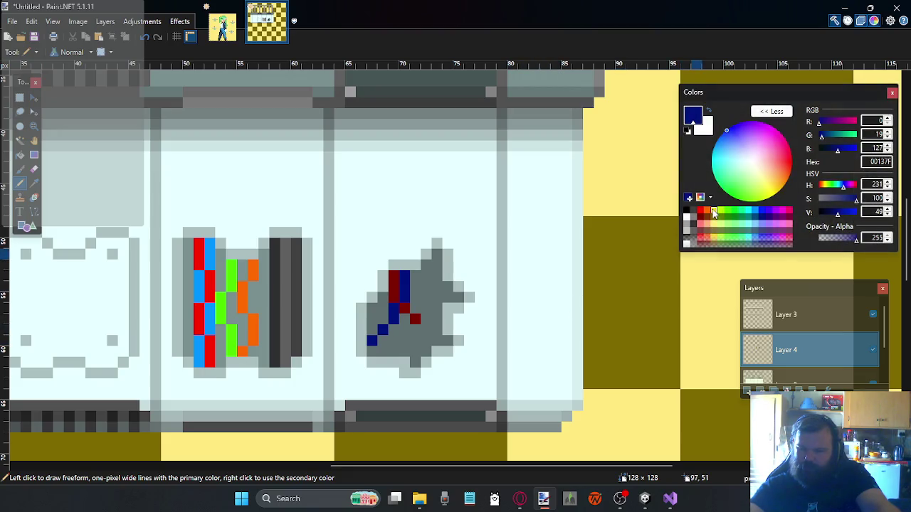
# Add orange pixels to the blob's stripes and recolour the brown pixels olive
pyautogui.click(707, 214)
pyautogui.click(425, 318)
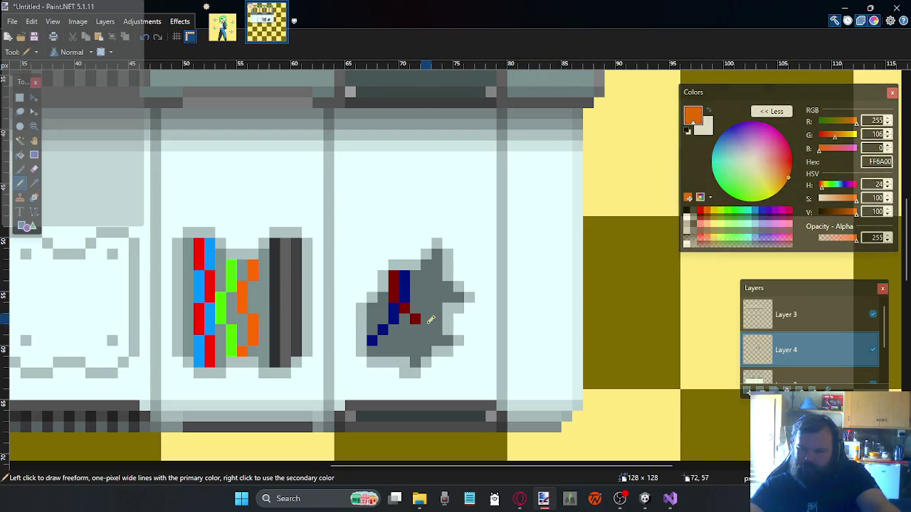
pyautogui.click(365, 342)
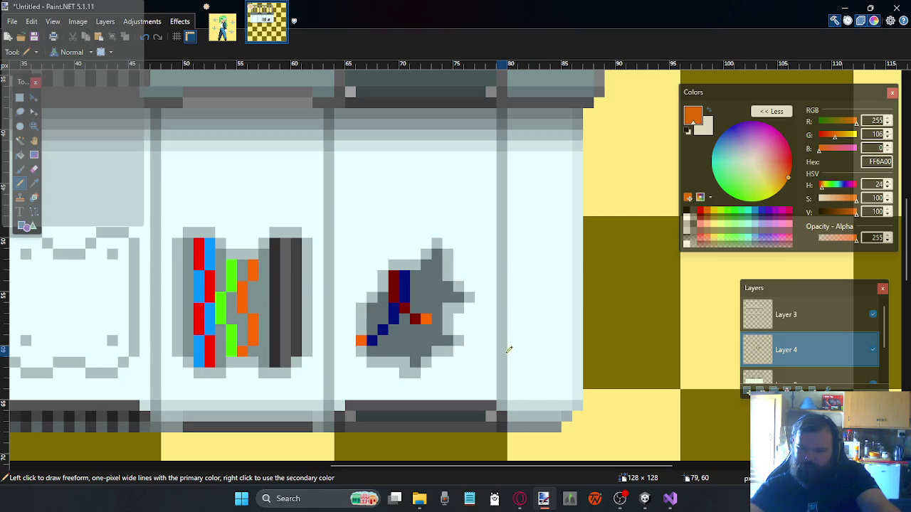
pyautogui.click(727, 212)
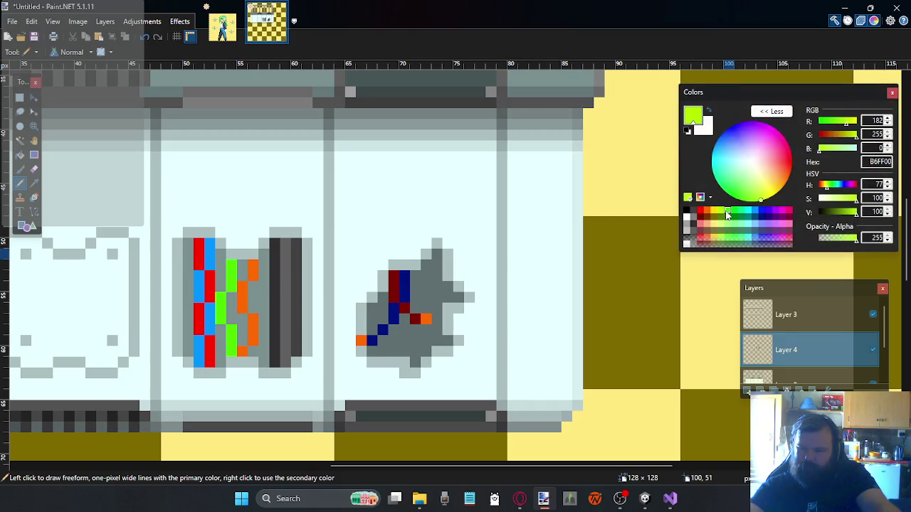
pyautogui.click(706, 220)
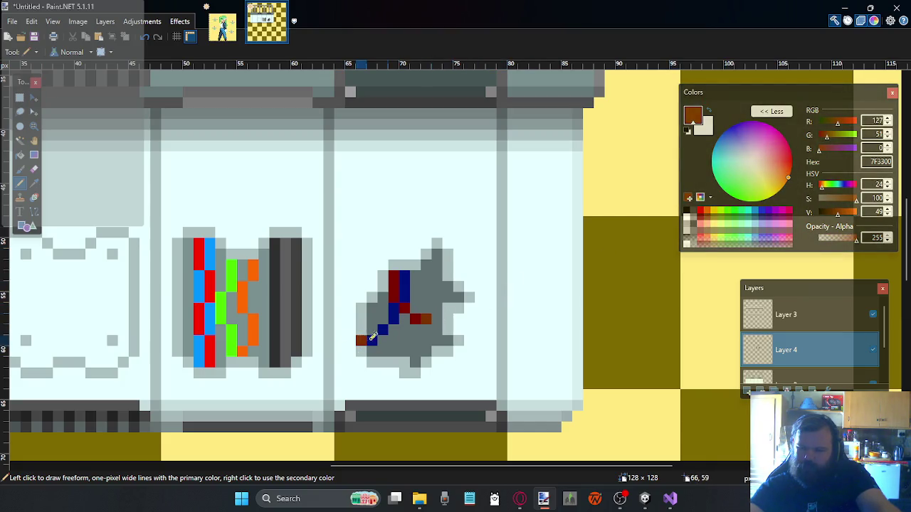
pyautogui.click(713, 220)
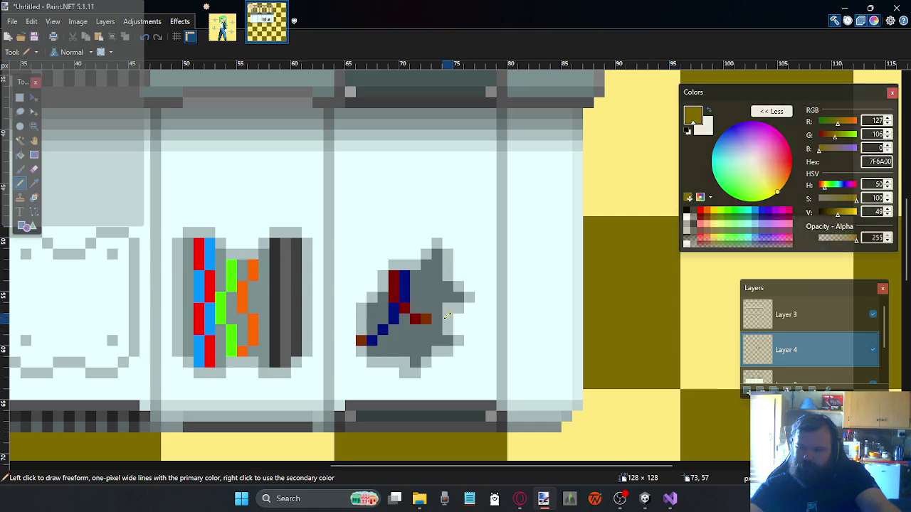
pyautogui.click(426, 318)
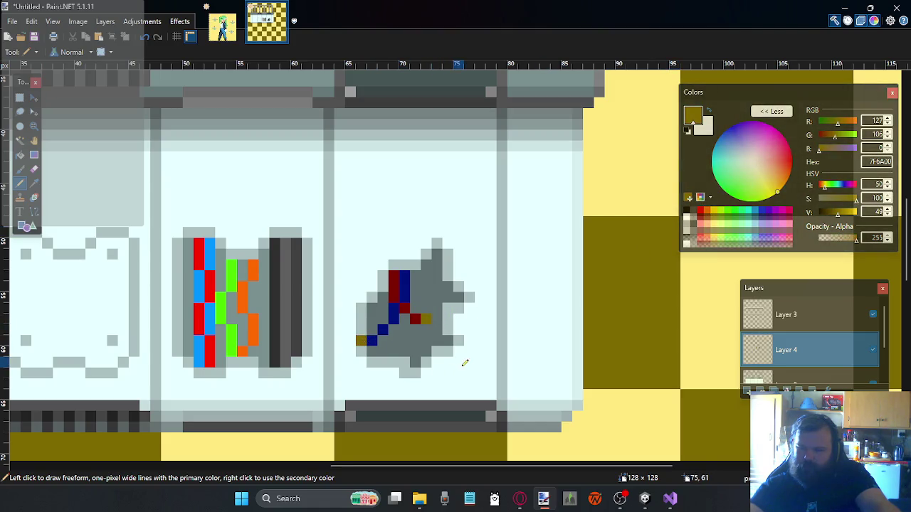
# Draw a dark green stripe down the blob, pick dark olive, and scroll out
pyautogui.click(727, 216)
pyautogui.click(735, 217)
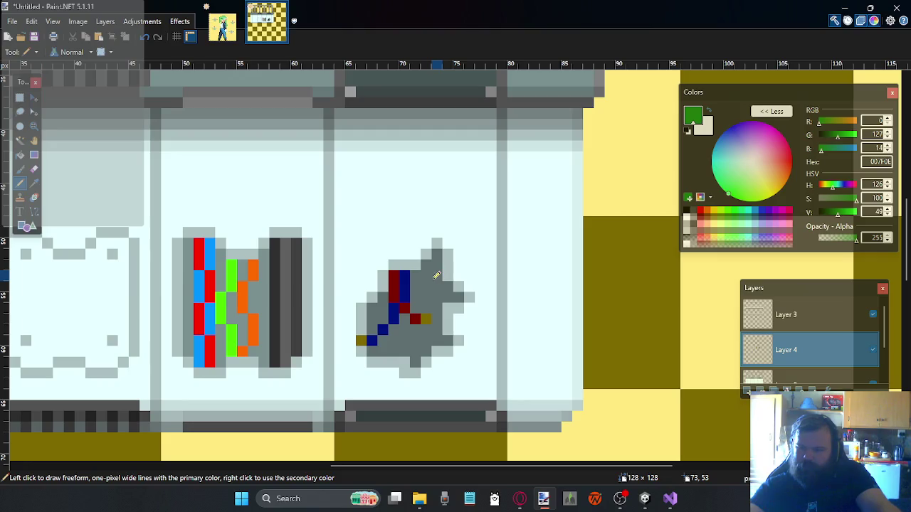
pyautogui.moveTo(427, 263); pyautogui.dragTo(428, 281)
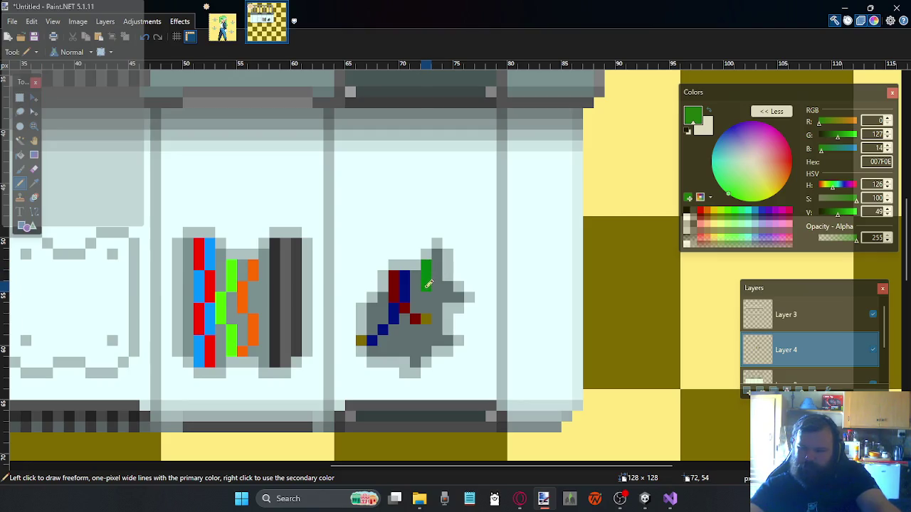
pyautogui.click(416, 297)
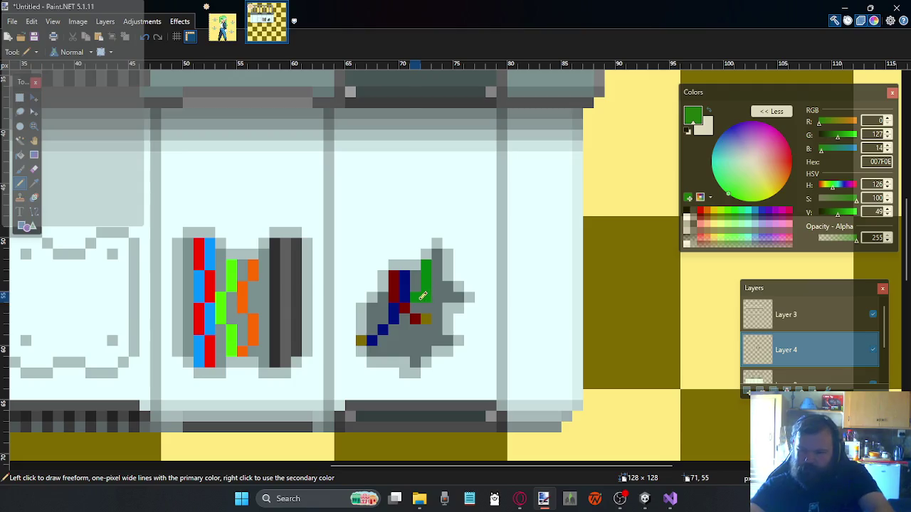
pyautogui.moveTo(420, 296); pyautogui.dragTo(394, 341)
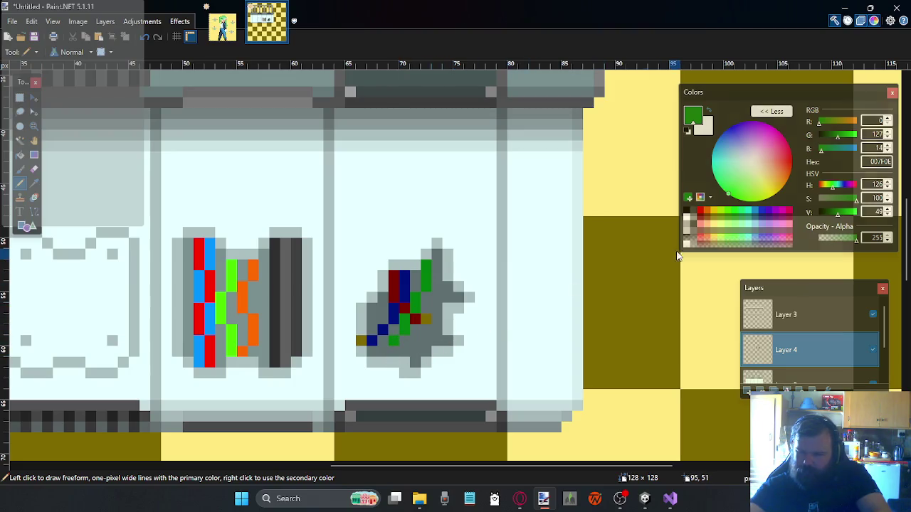
pyautogui.click(713, 223)
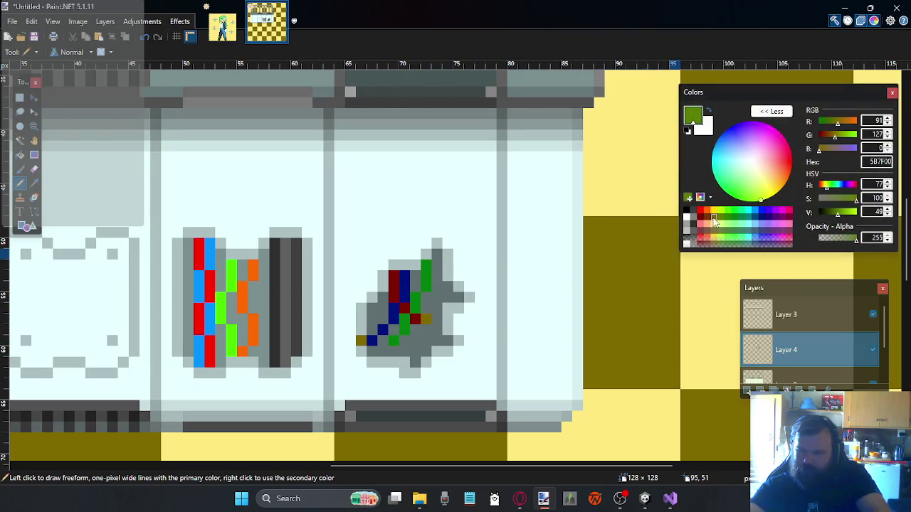
pyautogui.click(708, 218)
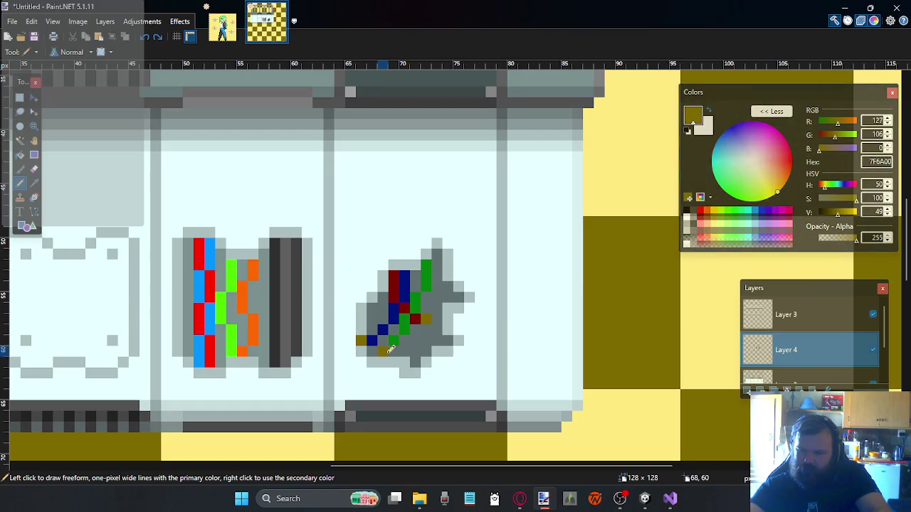
pyautogui.hscroll(1, 366, 353)
pyautogui.hscroll(-1, 356, 351)
pyautogui.hscroll(-1, 356, 350)
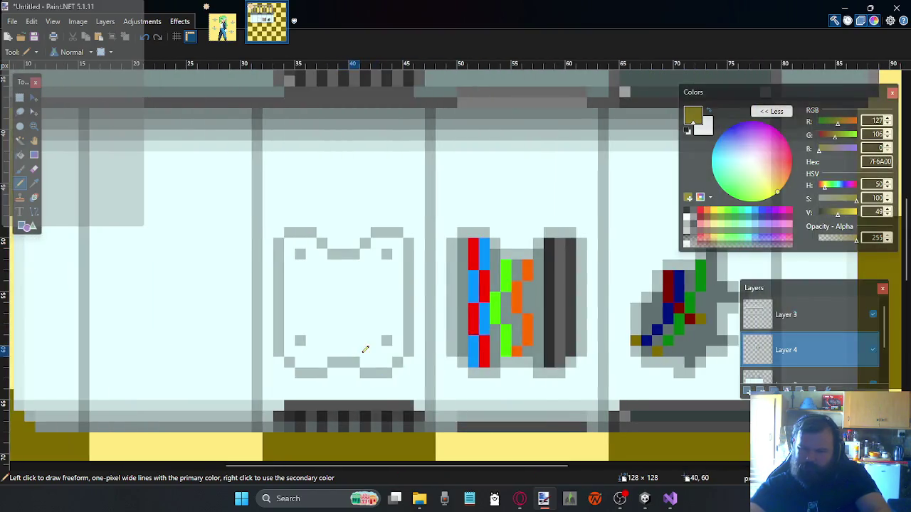
pyautogui.hscroll(-1, 363, 350)
pyautogui.scroll(-2, 384, 334)
pyautogui.scroll(-2, 415, 311)
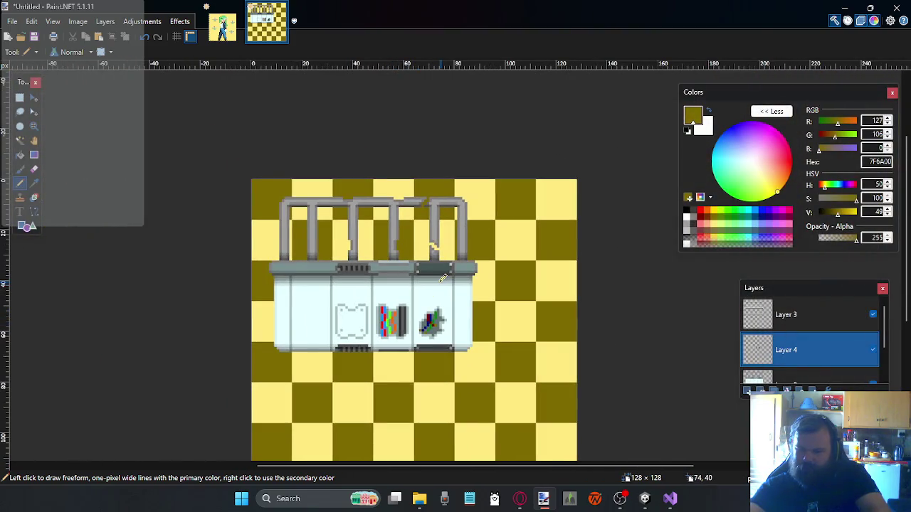